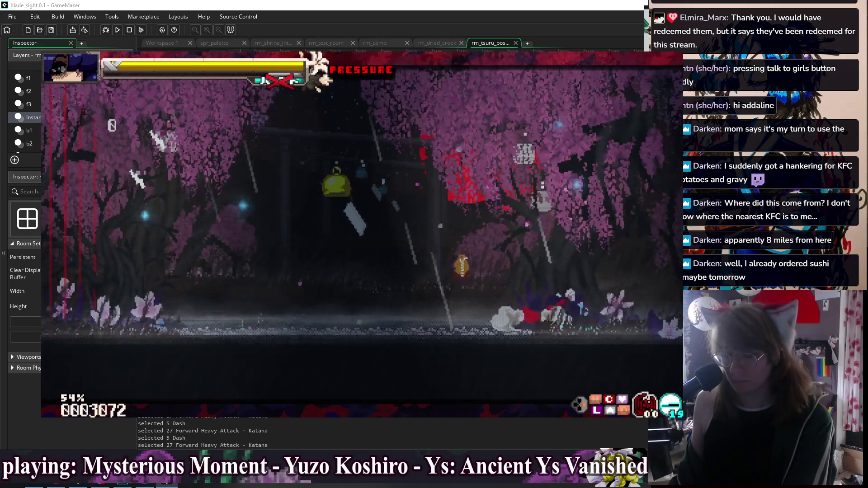
Stop the boss-fight playtest and return to the boss instance's creation code
{"action": "key", "text": "Escape"}
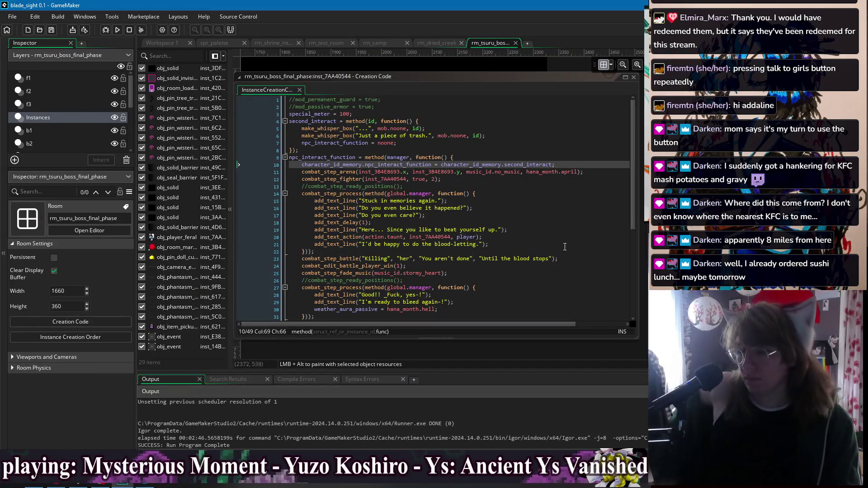
Delete the four commented-out lines and blocks from the boss instance's creation code and save
{"action": "left_click", "coordinate": [569, 244]}
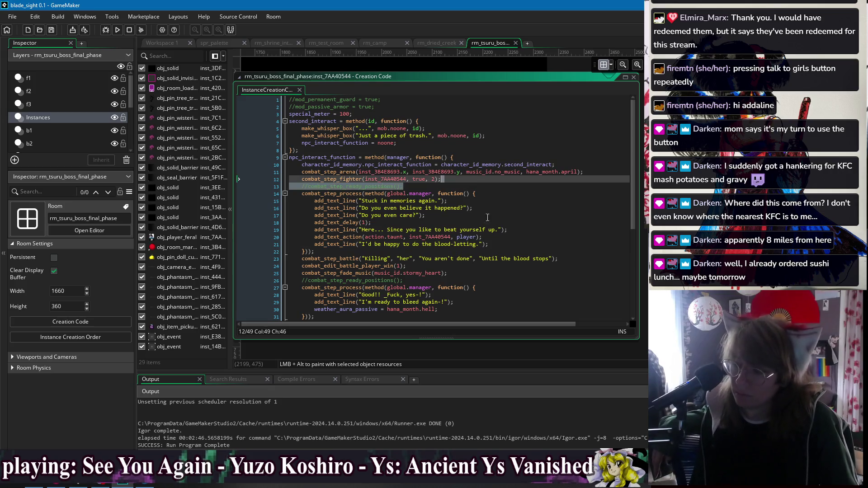
{"action": "left_click_drag", "start_coordinate": [464, 188], "coordinate": [457, 183]}
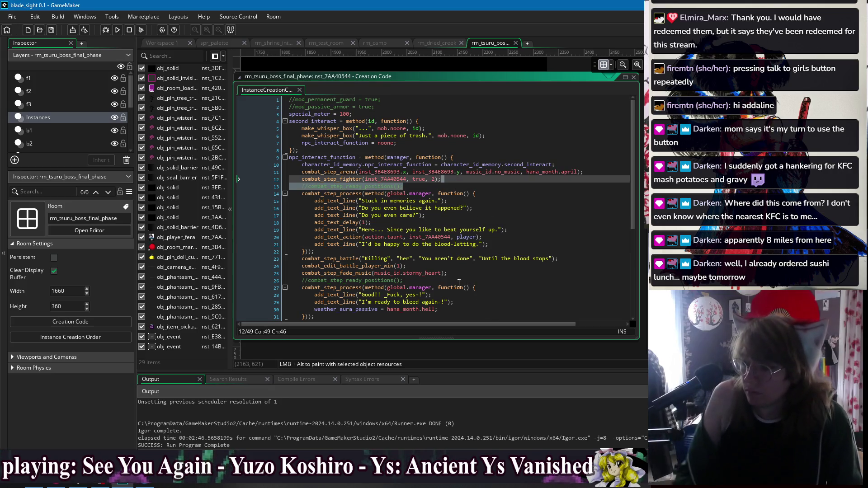
{"action": "key", "text": "Delete"}
{"action": "left_click_drag", "start_coordinate": [452, 280], "coordinate": [452, 266]}
{"action": "key", "text": "BackSpace"}
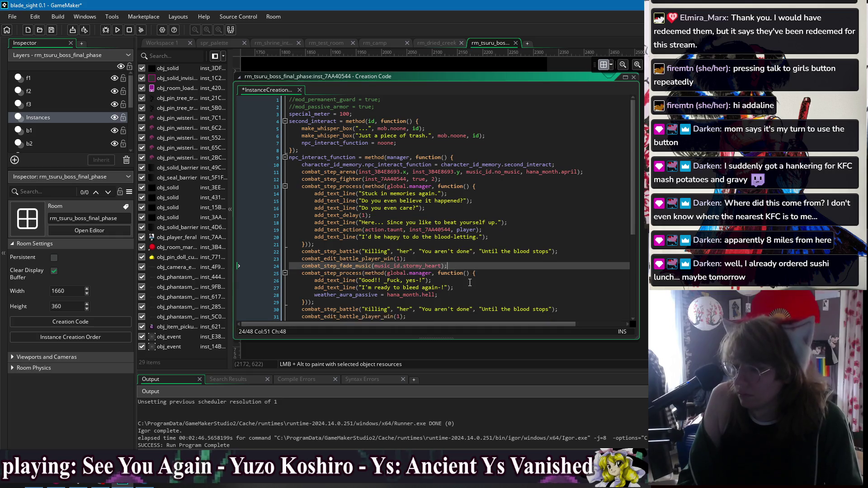
{"action": "scroll", "coordinate": [428, 257], "scroll_direction": "down", "scroll_amount": 6}
{"action": "left_click_drag", "start_coordinate": [429, 197], "coordinate": [428, 190]}
{"action": "key", "text": "BackSpace"}
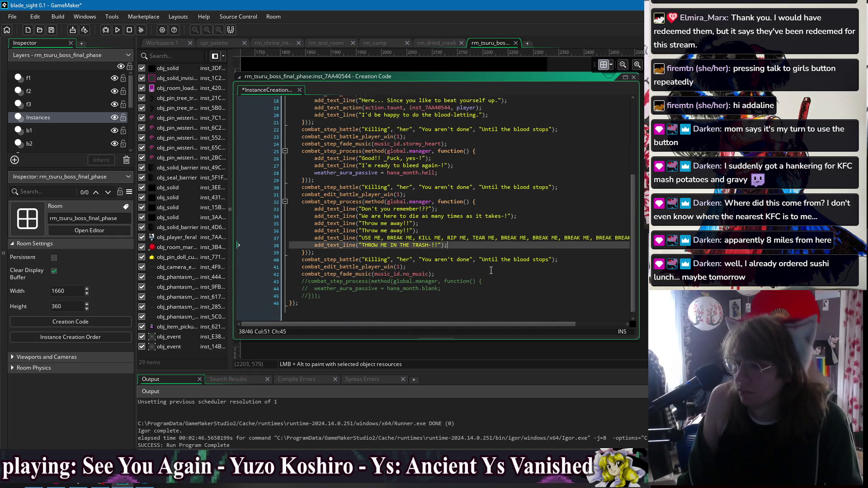
{"action": "left_click", "coordinate": [506, 288]}
{"action": "left_click_drag", "start_coordinate": [430, 300], "coordinate": [458, 275]}
{"action": "key", "text": "BackSpace"}
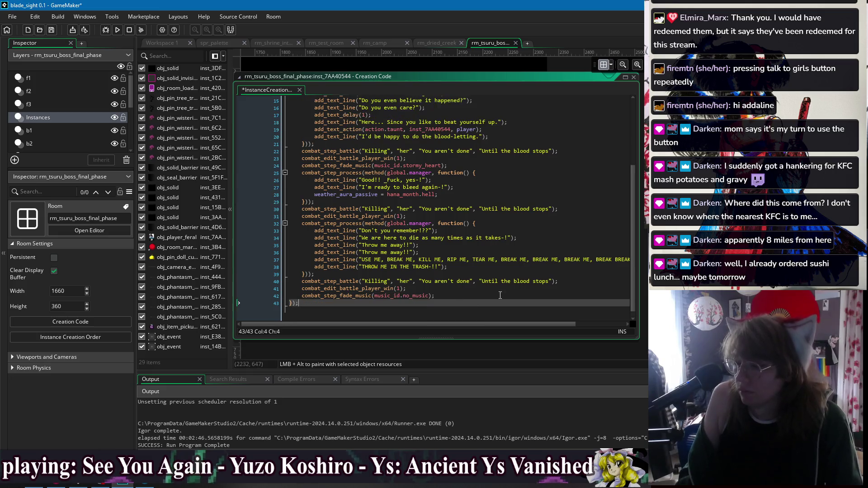
{"action": "key", "text": "ctrl+s"}
Review the cleaned script, then switch to the rm_dried_creek room's creation code
{"action": "scroll", "coordinate": [469, 268], "scroll_direction": "down", "scroll_amount": 1}
{"action": "scroll", "coordinate": [470, 271], "scroll_direction": "up", "scroll_amount": 3}
{"action": "scroll", "coordinate": [470, 278], "scroll_direction": "down", "scroll_amount": 3}
{"action": "left_click", "coordinate": [471, 287]}
{"action": "scroll", "coordinate": [471, 288], "scroll_direction": "up", "scroll_amount": 5}
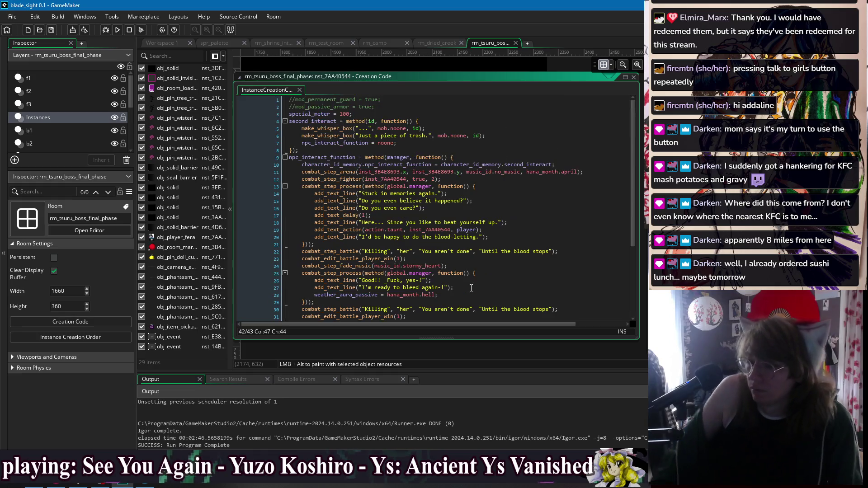
{"action": "left_click", "coordinate": [437, 43]}
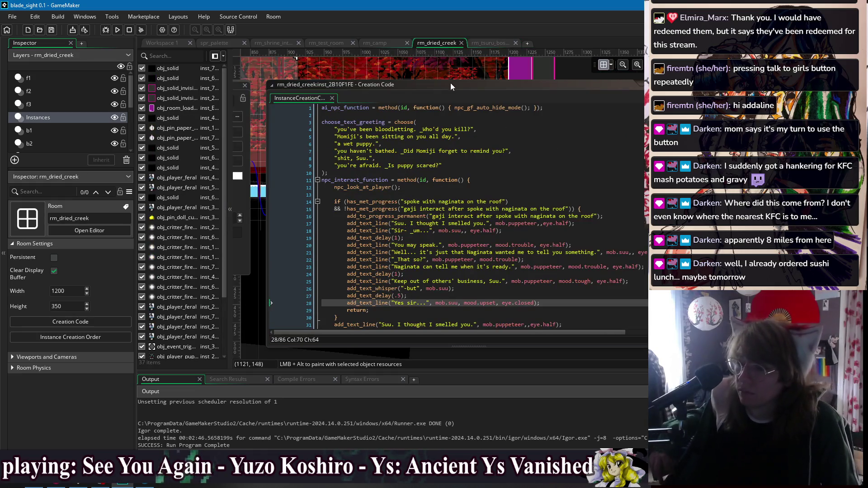
Look over the rm_dried_creek instance's dialogue lines and interact function
{"action": "left_click", "coordinate": [545, 244]}
{"action": "left_click", "coordinate": [551, 282]}
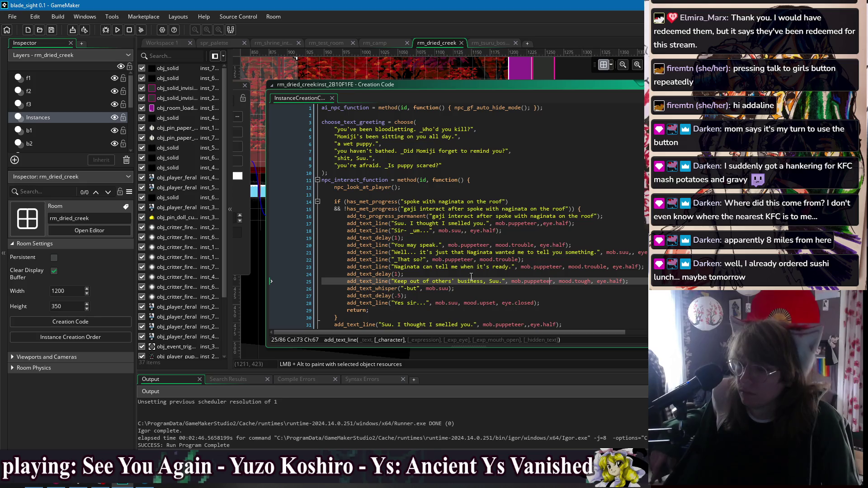
{"action": "left_click", "coordinate": [371, 196]}
{"action": "scroll", "coordinate": [380, 203], "scroll_direction": "down", "scroll_amount": 9}
{"action": "scroll", "coordinate": [389, 208], "scroll_direction": "up", "scroll_amount": 9}
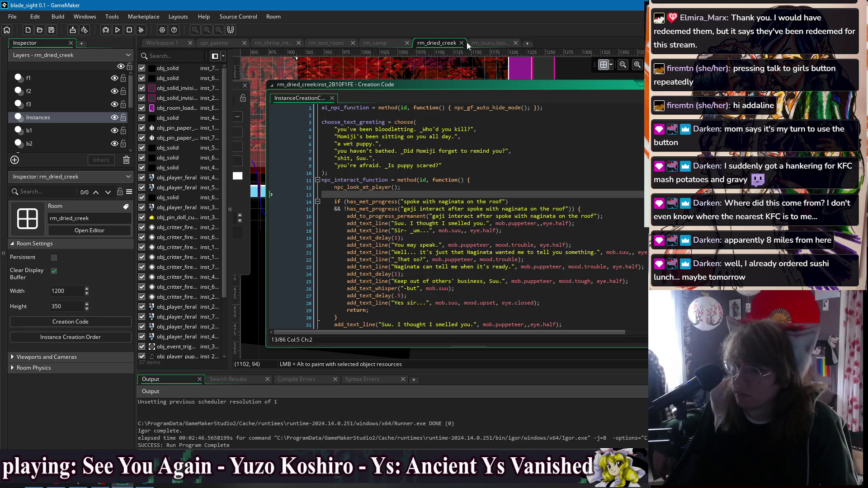
Back in rm_tsuru_boss_final_phase, open the ! obj_event instance's creation code
{"action": "left_click", "coordinate": [496, 44]}
{"action": "left_click", "coordinate": [404, 150]}
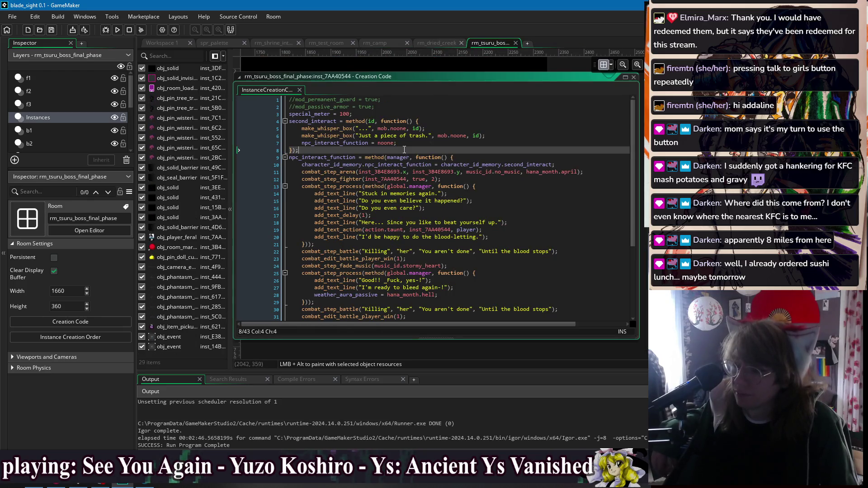
{"action": "key", "text": "Escape"}
{"action": "key", "text": "Escape"}
{"action": "scroll", "coordinate": [431, 131], "scroll_direction": "left", "scroll_amount": 15}
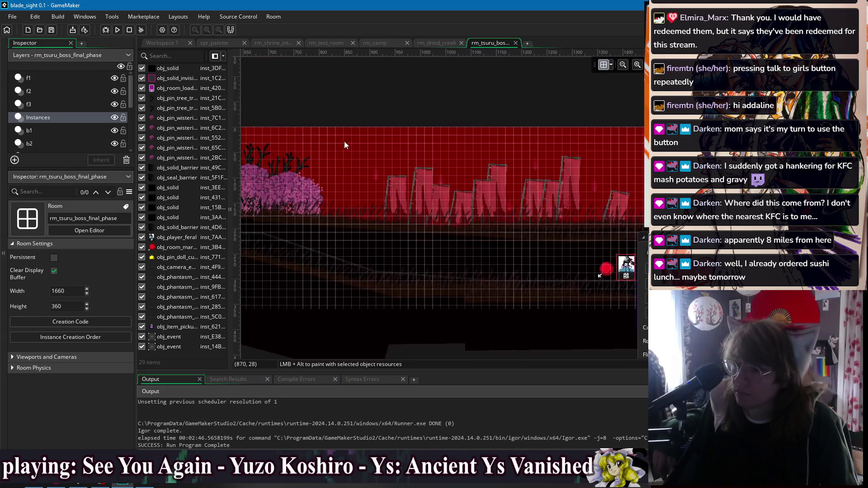
{"action": "left_click_drag", "start_coordinate": [430, 130], "coordinate": [601, 191]}
{"action": "double_click", "coordinate": [462, 131]}
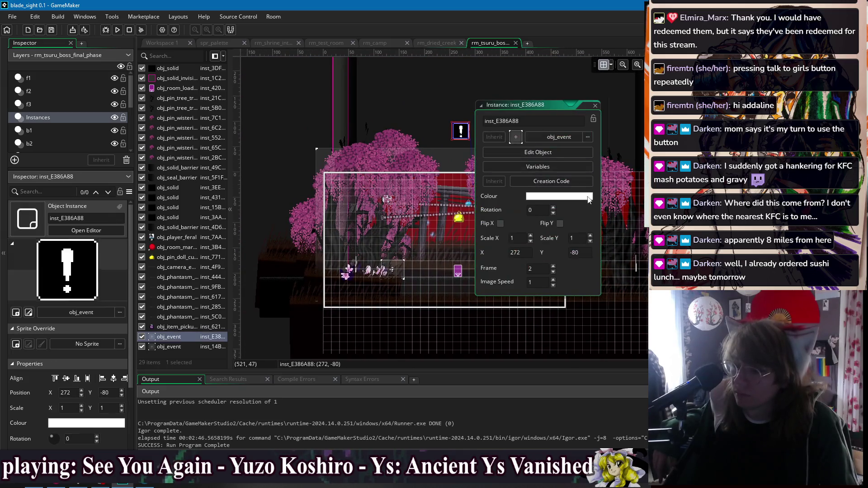
{"action": "left_click", "coordinate": [569, 181]}
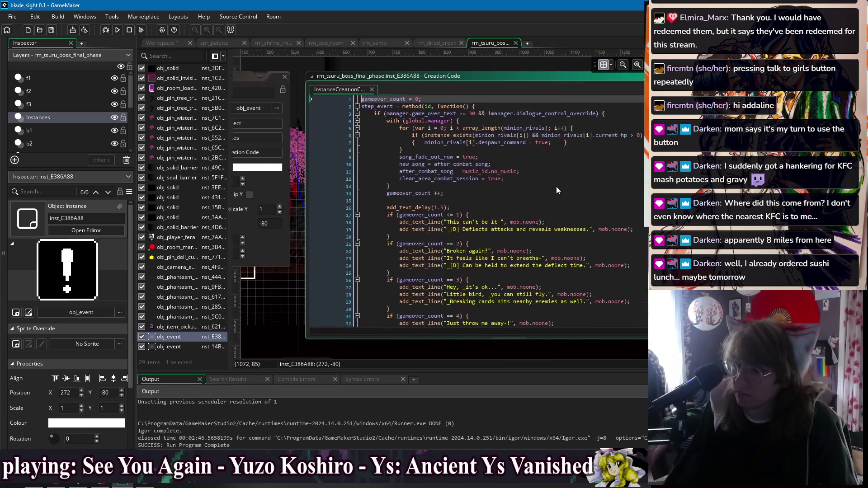
Add 'weather_aura_passive = hana_month.null;' after 'clear_area_combat_session = true;' and save
{"action": "left_click", "coordinate": [534, 197]}
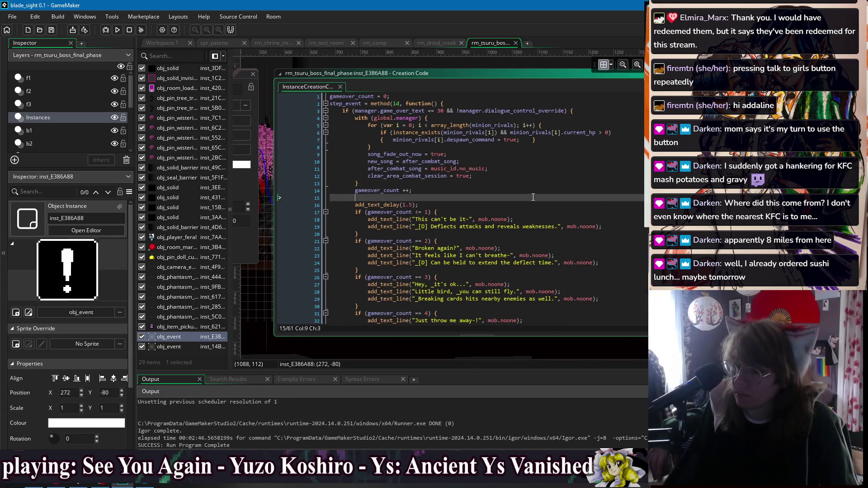
{"action": "left_click", "coordinate": [503, 169]}
{"action": "left_click", "coordinate": [519, 175]}
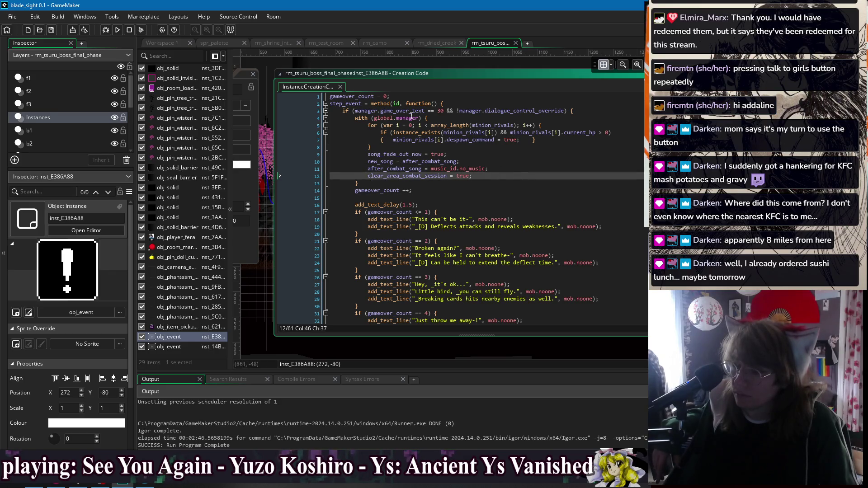
{"action": "left_click", "coordinate": [352, 119]}
{"action": "left_click", "coordinate": [595, 112]}
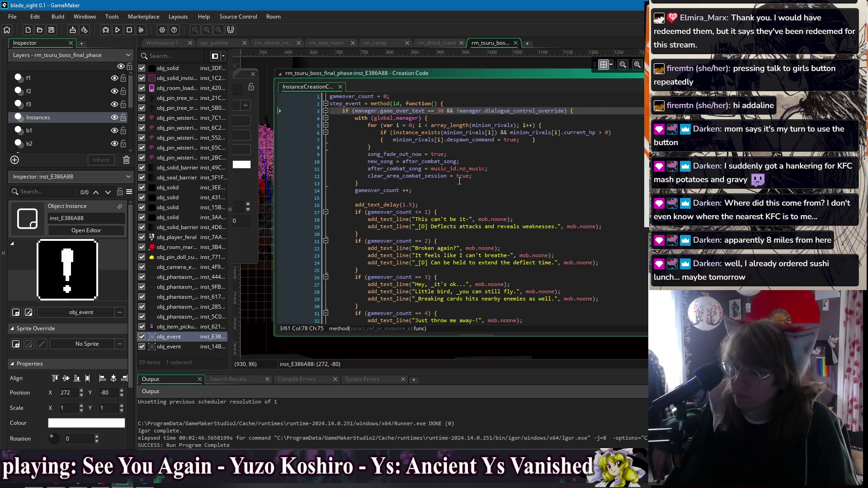
{"action": "left_click", "coordinate": [515, 191]}
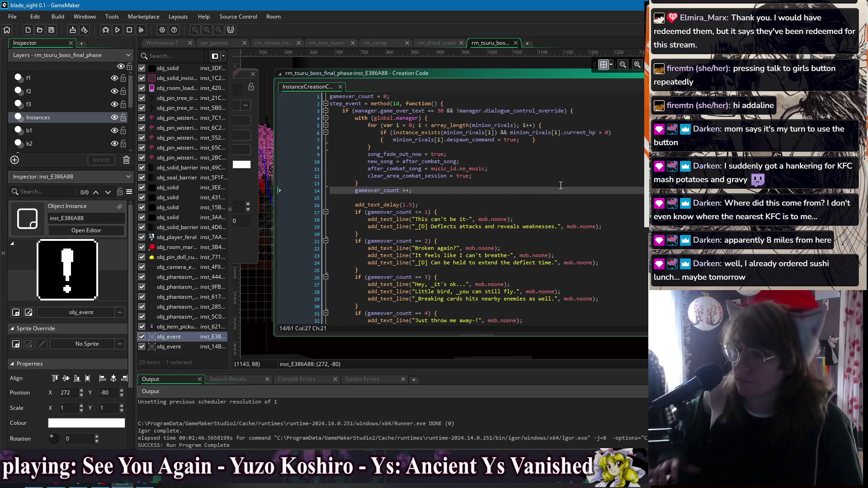
{"action": "key", "text": "Return"}
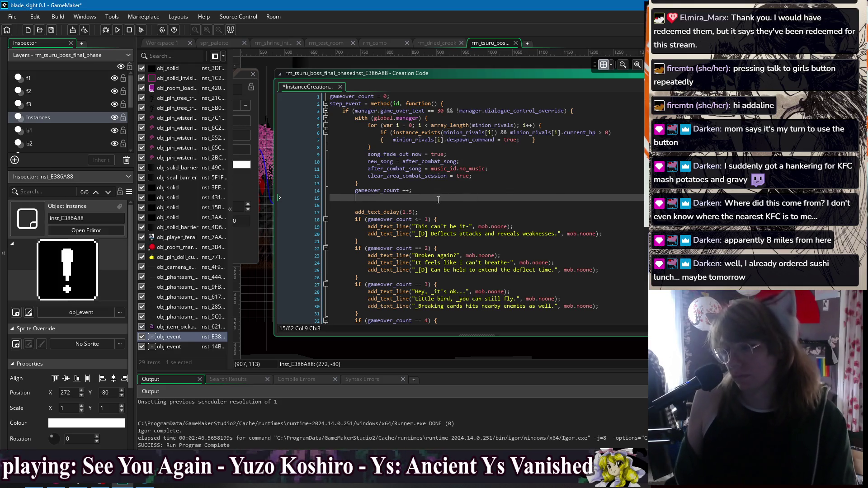
{"action": "key", "text": "BackSpace"}
{"action": "key", "text": "BackSpace"}
{"action": "left_click", "coordinate": [502, 176]}
{"action": "key", "text": "Return"}
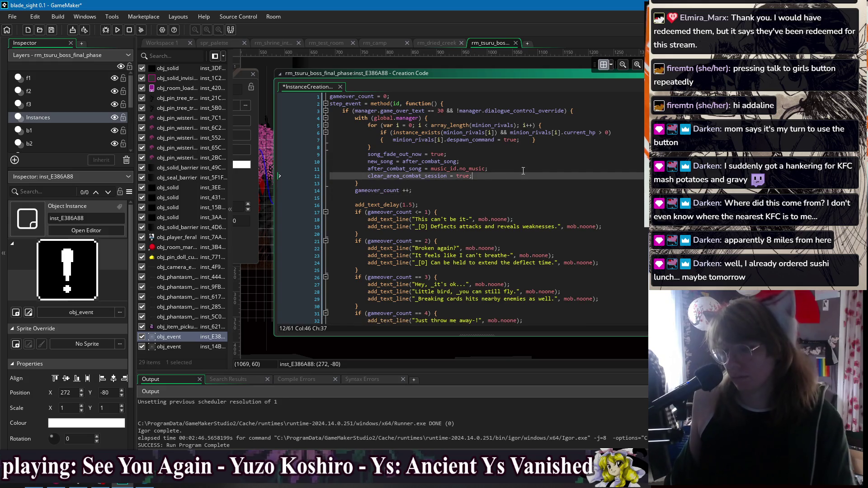
{"action": "type", "text": "weather_"}
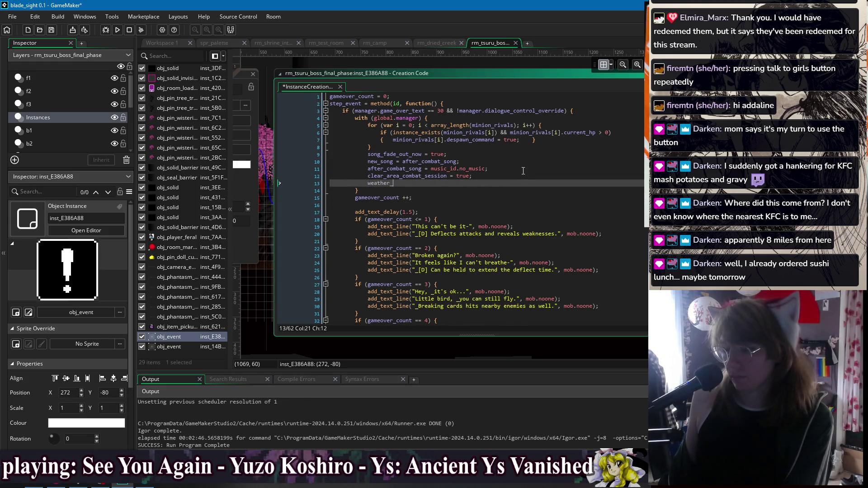
{"action": "type", "text": "aura_passive = hana_month."}
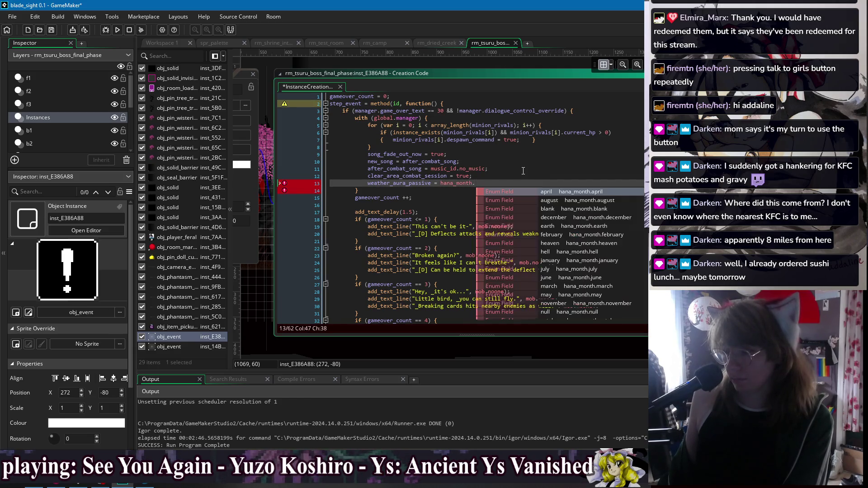
{"action": "type", "text": "n"}
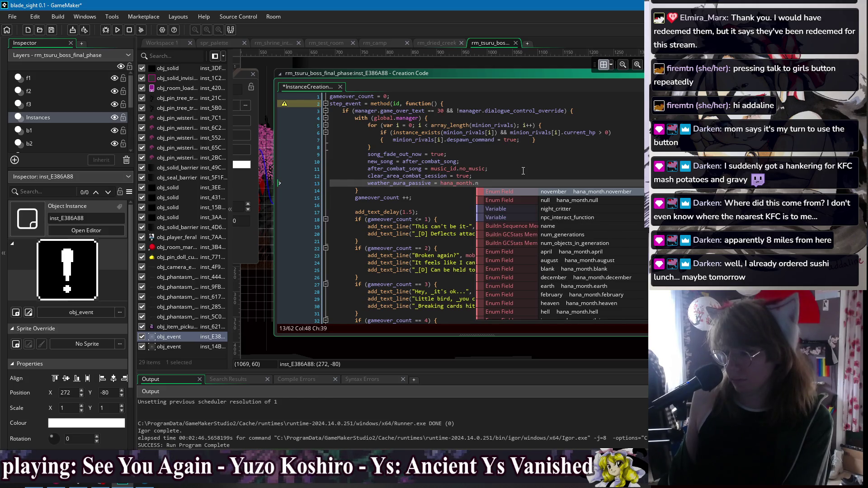
{"action": "type", "text": "ull;"}
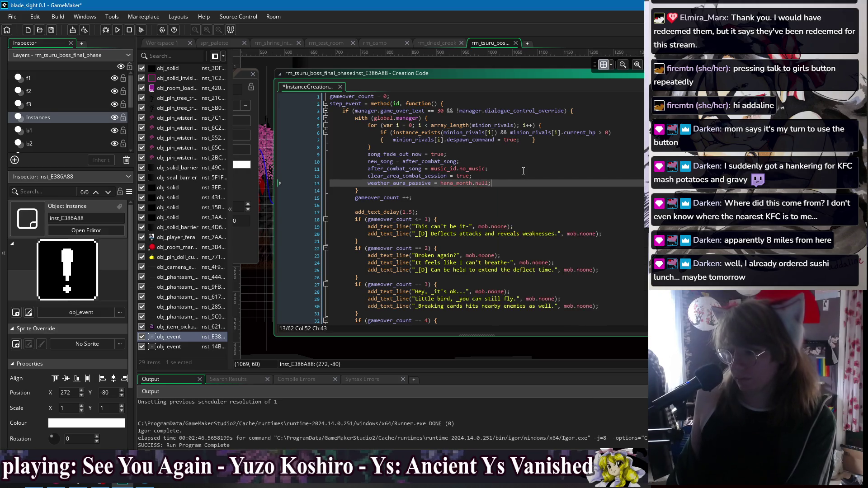
{"action": "key", "text": "ctrl+s"}
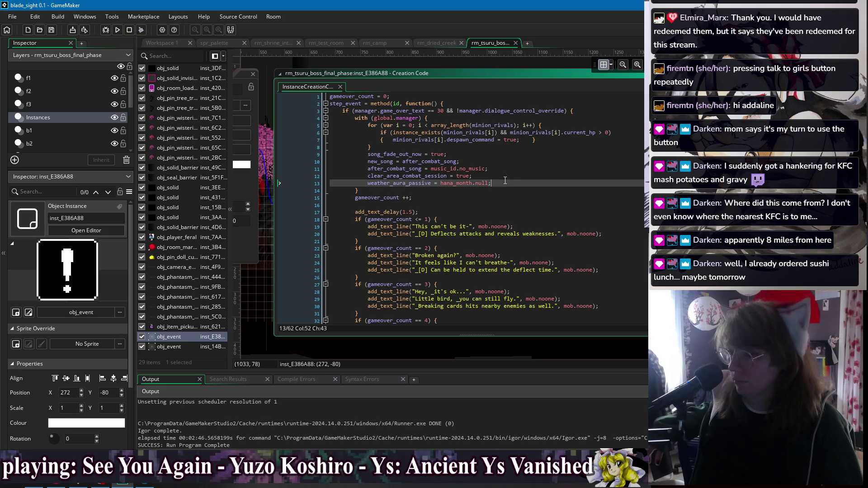
Add a 'weather_aura_passive_is_active = false;' line below the aura reset
{"action": "key", "text": "Return"}
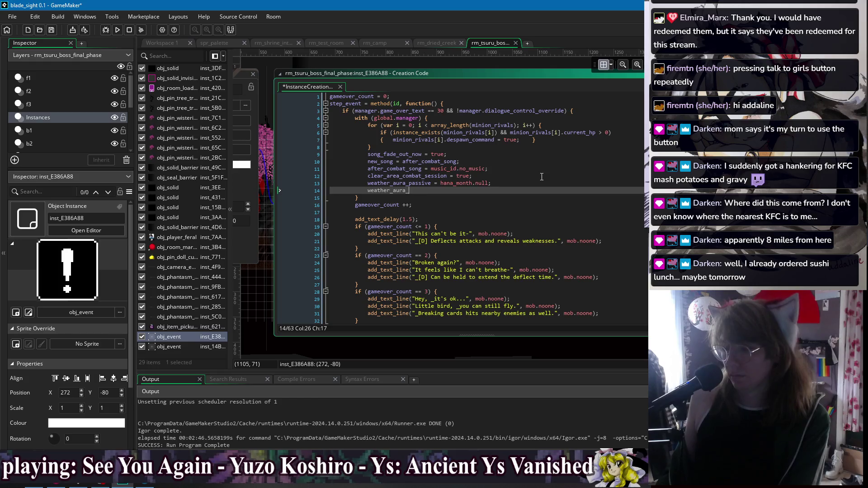
{"action": "type", "text": "p"}
{"action": "key", "text": "Down"}
{"action": "key", "text": "Return"}
{"action": "type", "text": "= false;"}
Check the boss instance's creation code, then reopen the event instance's creation code
{"action": "key", "text": "Escape"}
{"action": "double_click", "coordinate": [555, 194]}
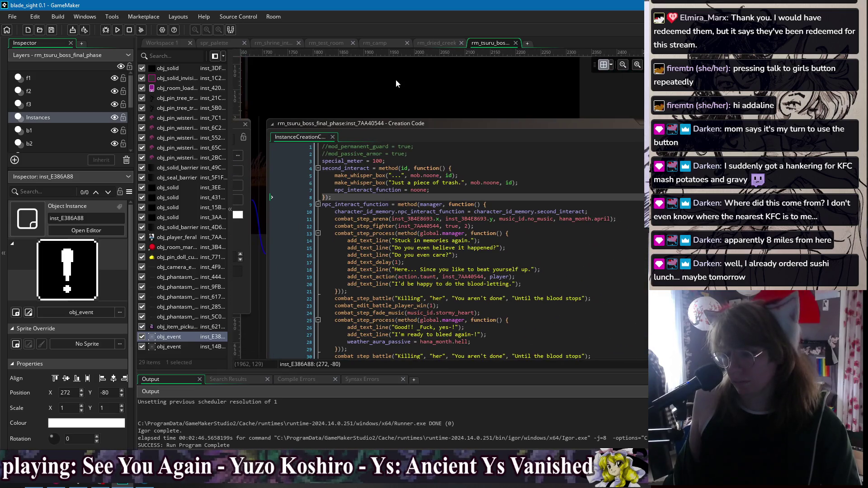
{"action": "key", "text": "Escape"}
{"action": "double_click", "coordinate": [416, 87]}
{"action": "left_click", "coordinate": [470, 228]}
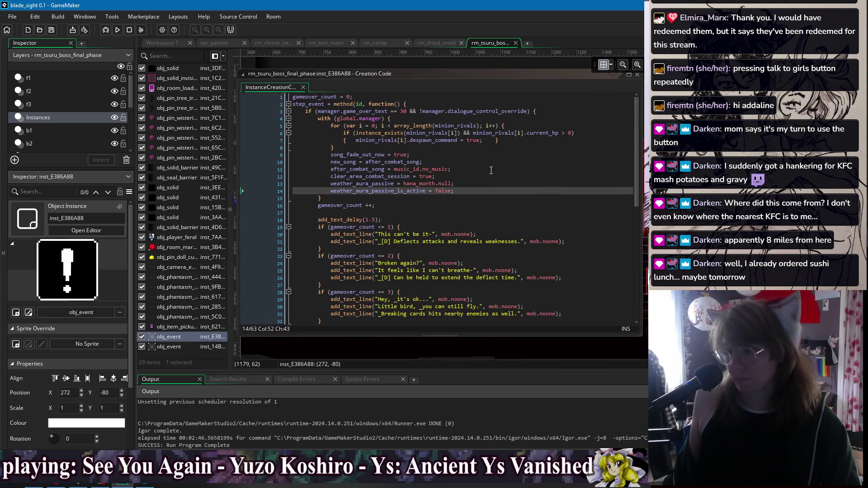
Remove the extra weather_aura_passive_is_active line, then save and run the game
{"action": "left_click", "coordinate": [466, 186]}
{"action": "key", "text": "shift+Down"}
{"action": "key", "text": "Delete"}
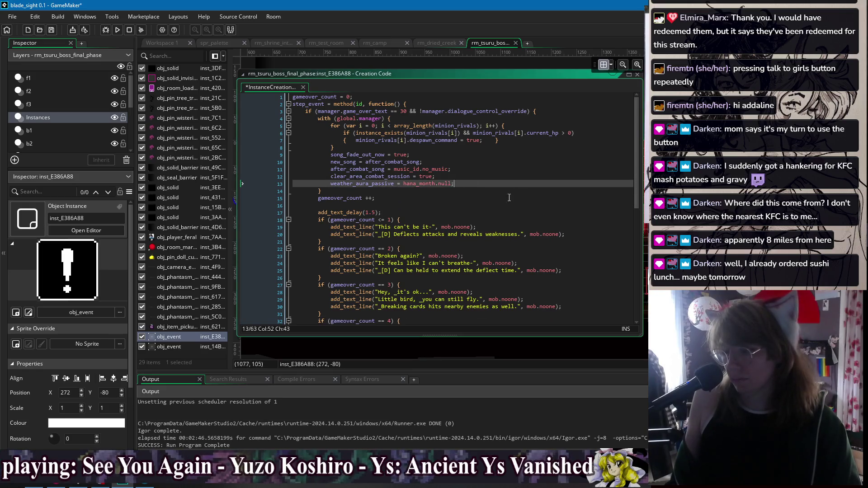
{"action": "key", "text": "Down"}
{"action": "key", "text": "Down"}
{"action": "left_click", "coordinate": [119, 29]}
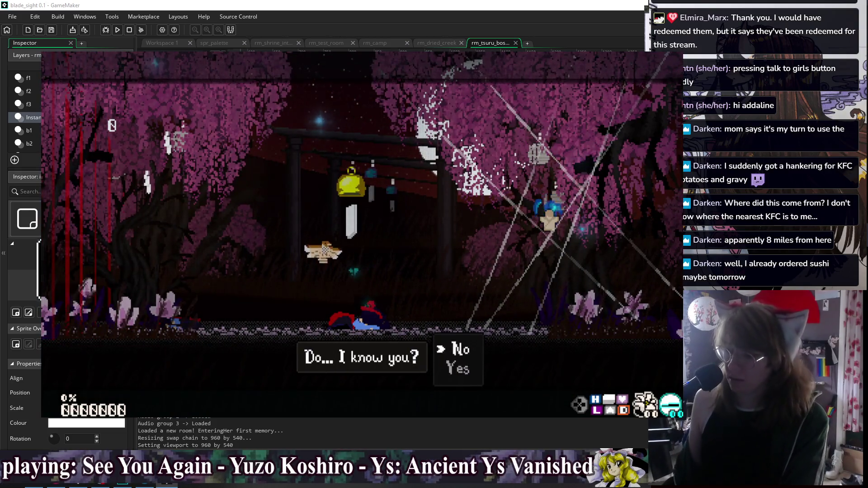
Answer the dialogue and dash, slash and shoot through the level into the MIST duel
{"action": "key", "text": "z"}
{"action": "key", "text": "z"}
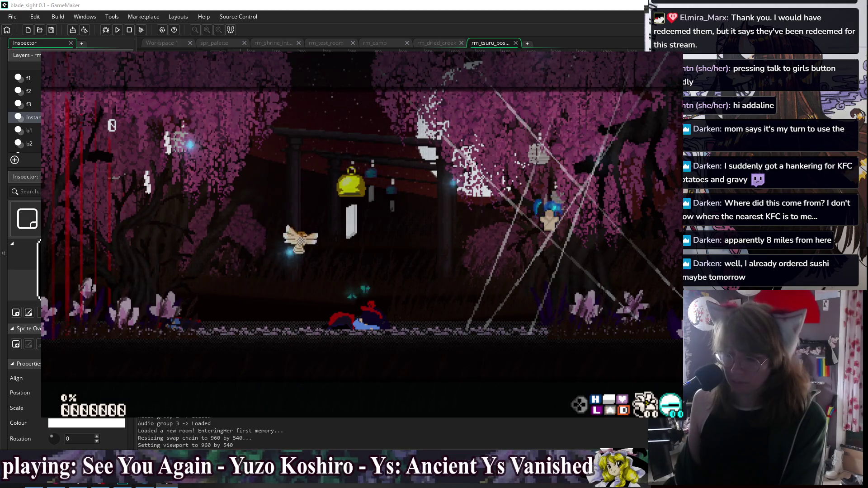
{"action": "key", "text": "z"}
{"action": "key", "text": "z"}
{"action": "key", "text": "c"}
{"action": "key", "text": "x"}
{"action": "key", "text": "c"}
{"action": "key", "text": "x"}
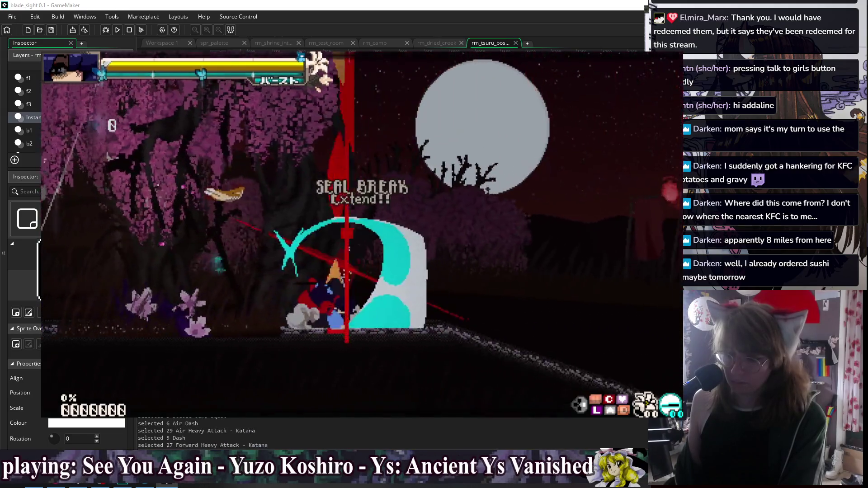
{"action": "key", "text": "c"}
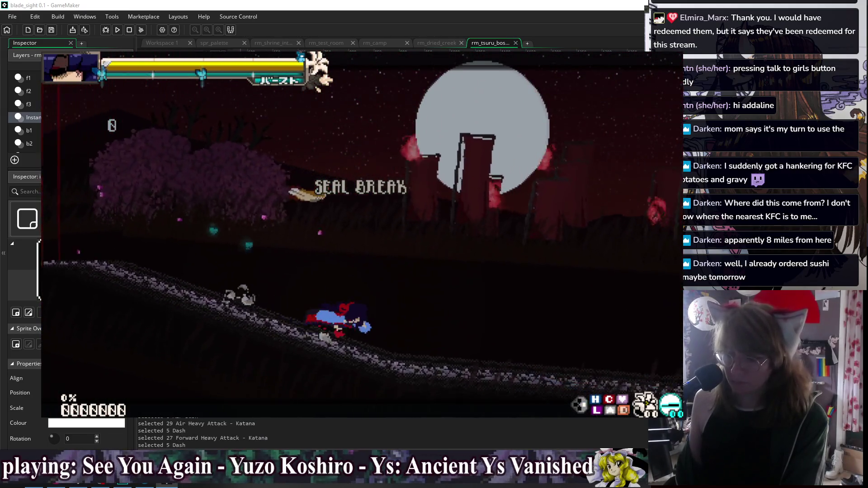
{"action": "key", "text": "c"}
{"action": "key", "text": "c"}
{"action": "key", "text": "c"}
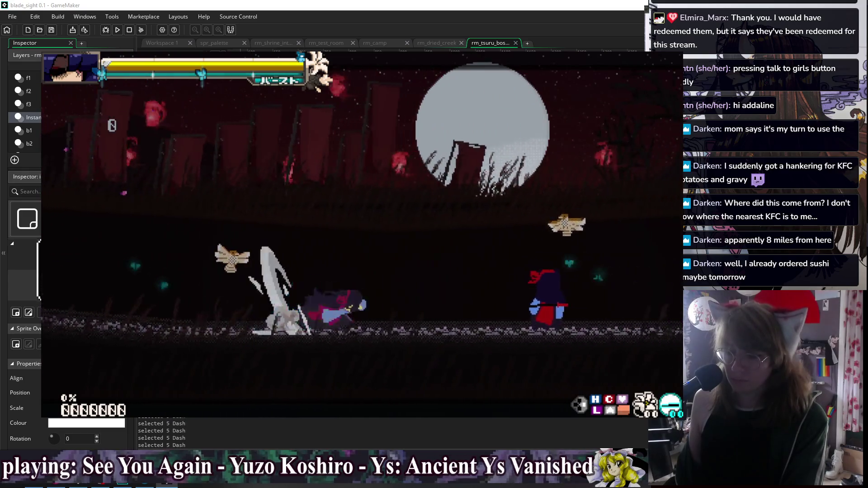
{"action": "key", "text": "Down"}
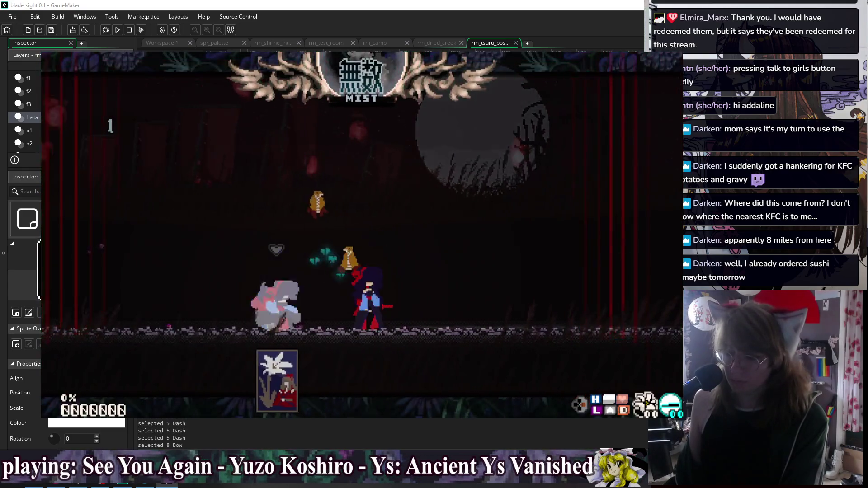
{"action": "key", "text": "z"}
{"action": "key", "text": "z"}
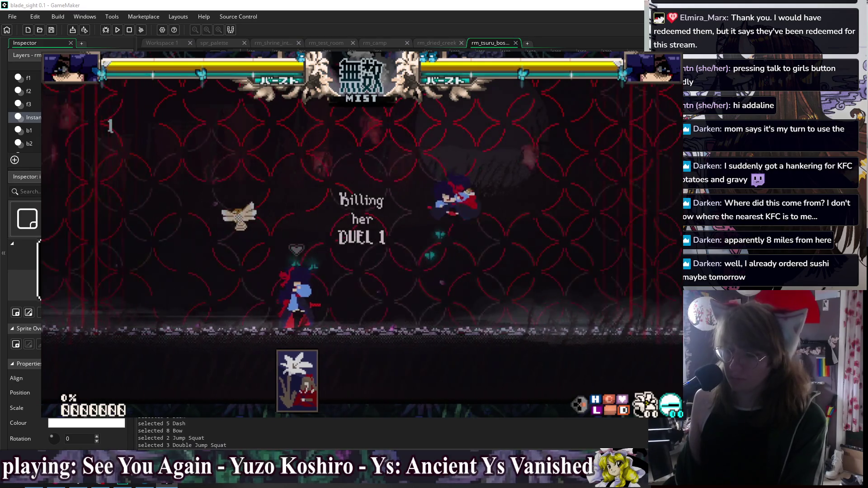
{"action": "key", "text": "c"}
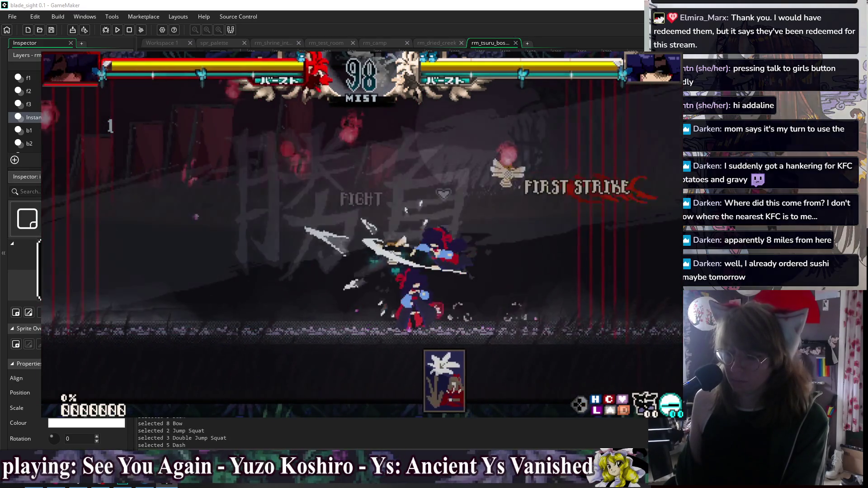
Pause the game and choose Kill Player Doll from Settings > Debug
{"action": "key", "text": "Escape"}
{"action": "key", "text": "Down"}
{"action": "key", "text": "Down"}
{"action": "key", "text": "Down"}
{"action": "key", "text": "z"}
{"action": "key", "text": "Down"}
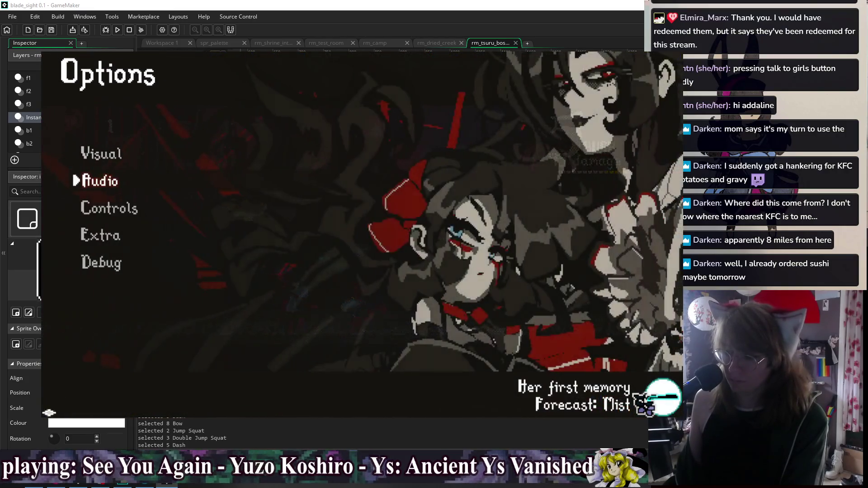
{"action": "key", "text": "Return"}
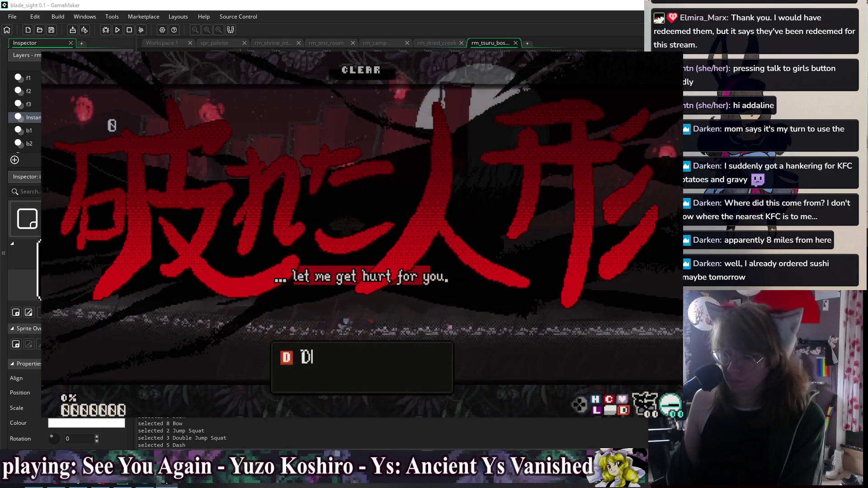
Close the game, rewrite line 13 as 'weather_aura_passive_is_active = false;' and rerun with F5
{"action": "key", "text": "alt+F4"}
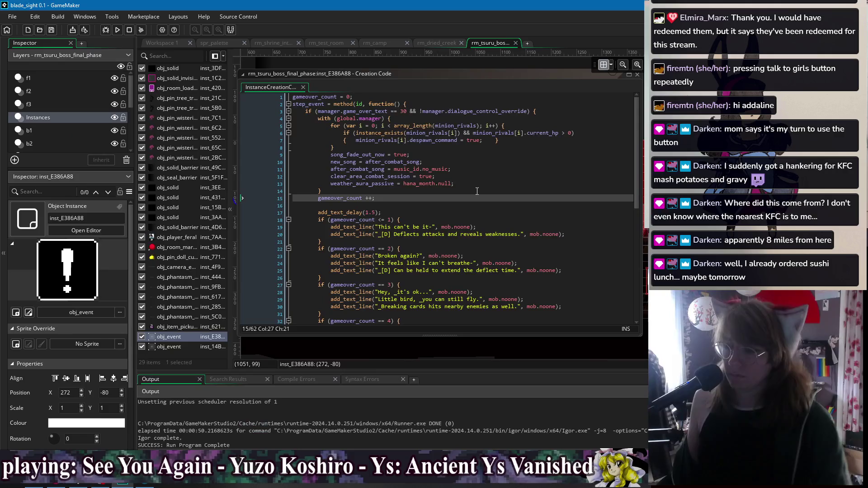
{"action": "left_click", "coordinate": [471, 183]}
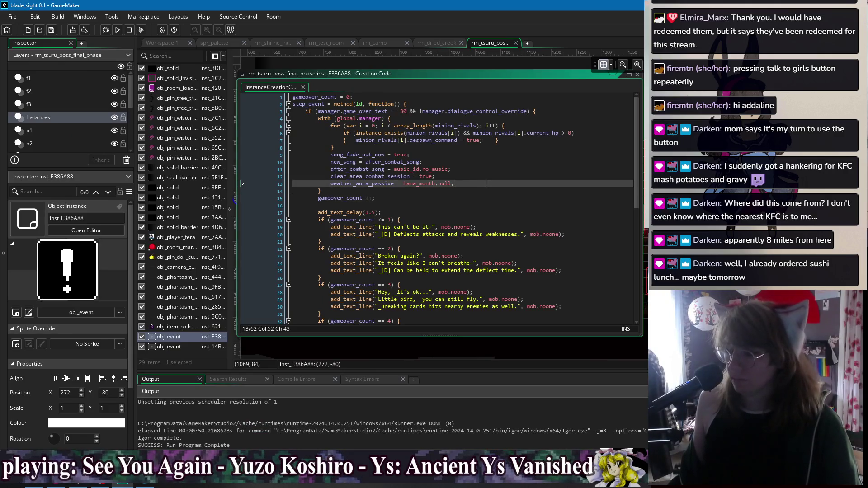
{"action": "key", "text": "ctrl+d"}
{"action": "key", "text": "ctrl+z"}
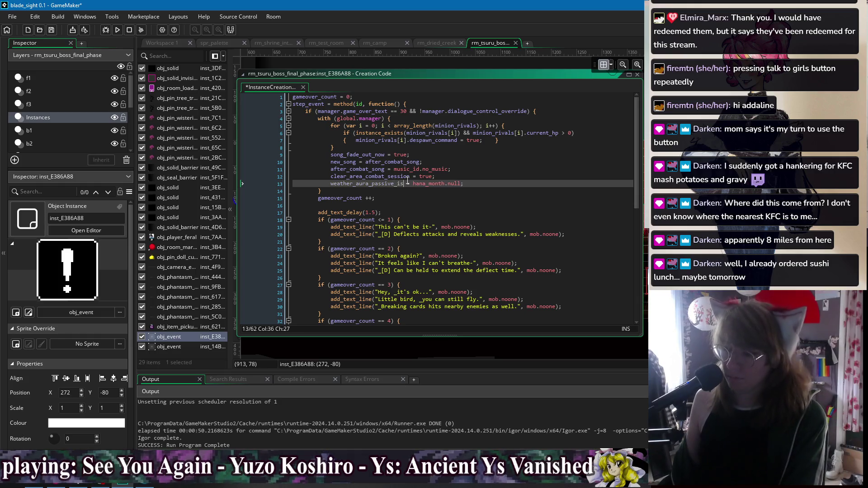
{"action": "type", "text": "e = "}
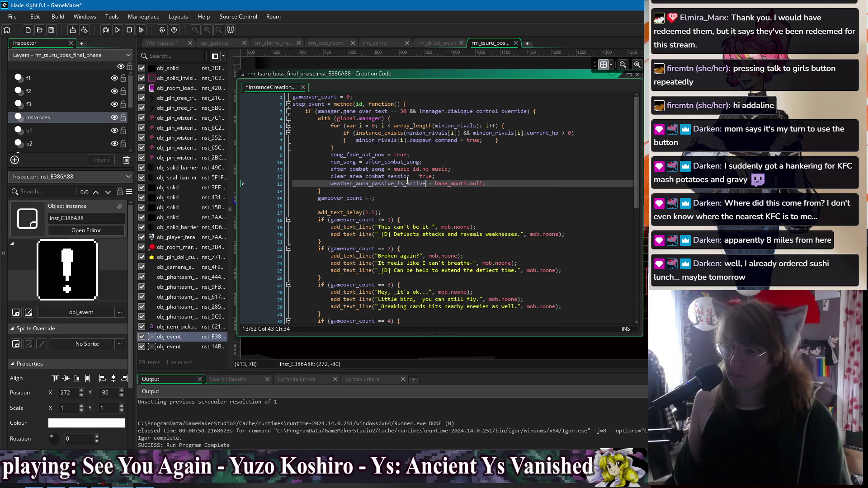
{"action": "type", "text": "false"}
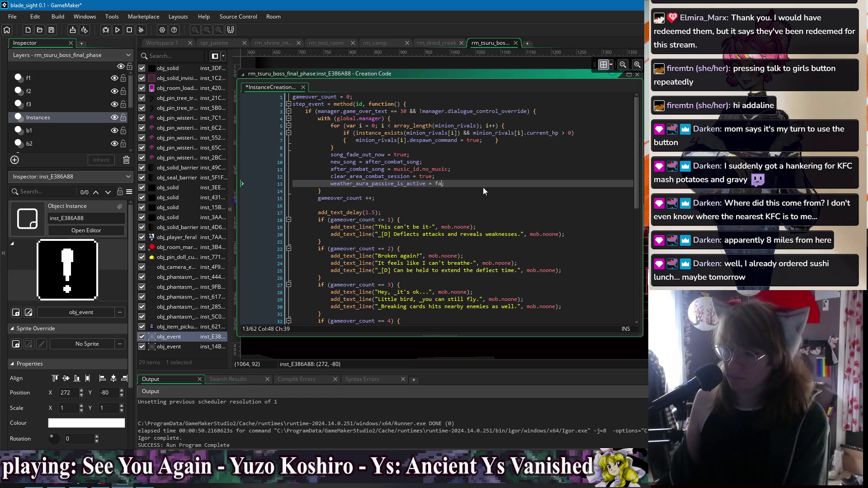
{"action": "key", "text": "F5"}
{"action": "left_click", "coordinate": [502, 148]}
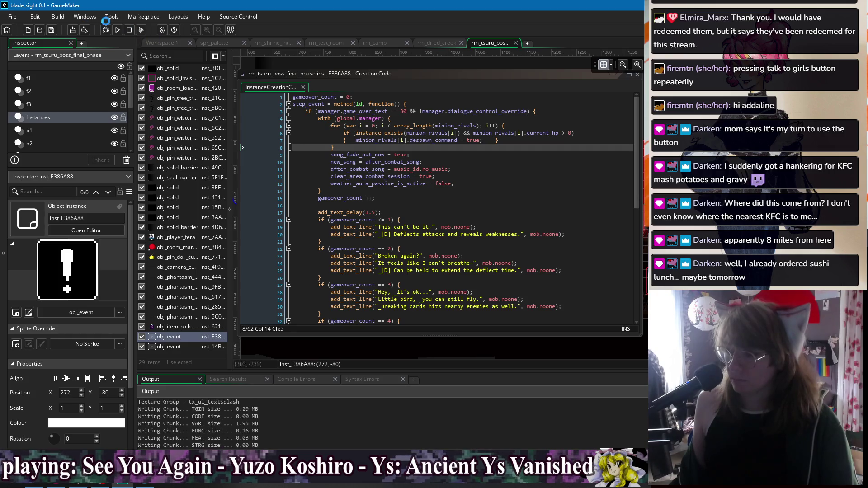
From Workspace 1, bring up obj_game_manager's events and view its Room End and Game End code
{"action": "left_click", "coordinate": [172, 42]}
{"action": "right_click", "coordinate": [219, 61]}
{"action": "mouse_move", "coordinate": [253, 74]}
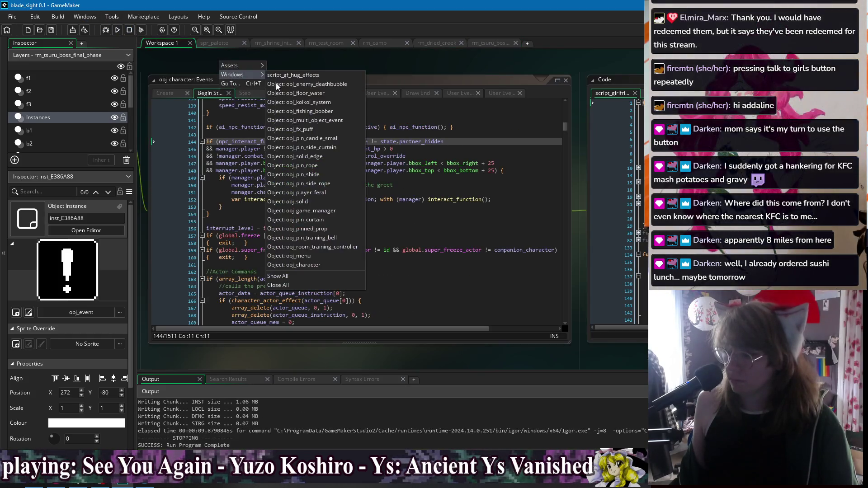
{"action": "left_click", "coordinate": [301, 210]}
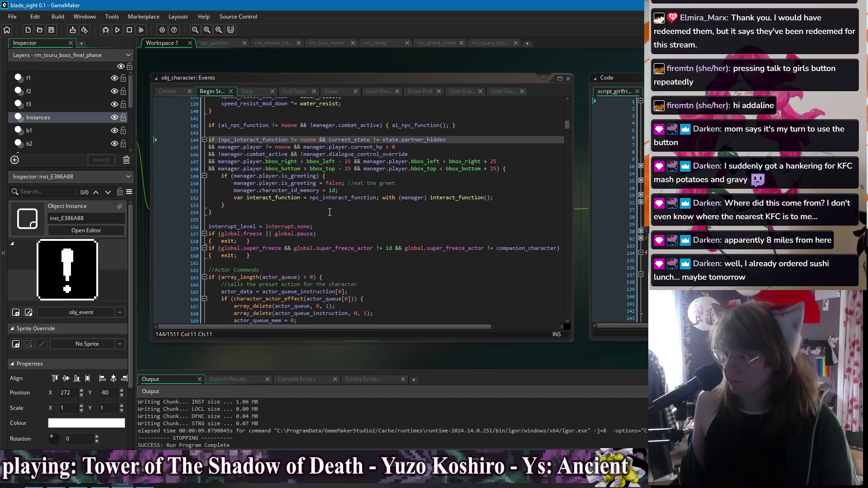
{"action": "left_click", "coordinate": [473, 97]}
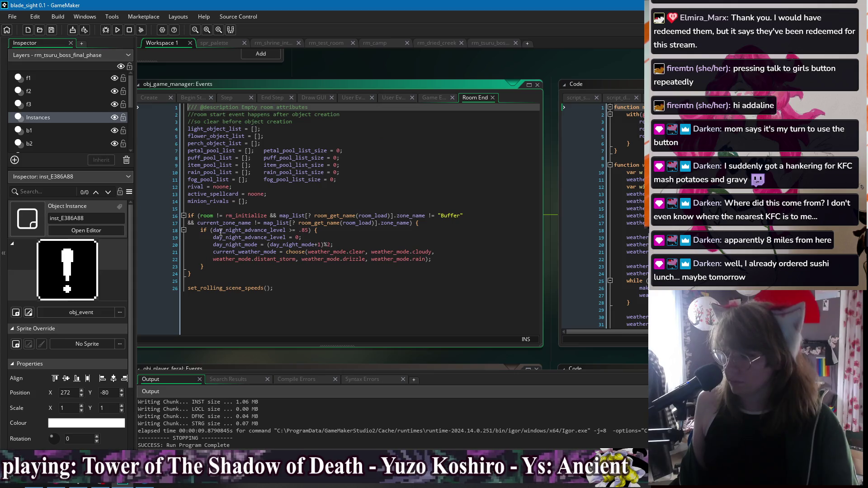
{"action": "left_click", "coordinate": [434, 99]}
Search the Room Start event code for 'weather', then build and run the game
{"action": "scroll", "coordinate": [520, 83], "scroll_direction": "left", "scroll_amount": 5}
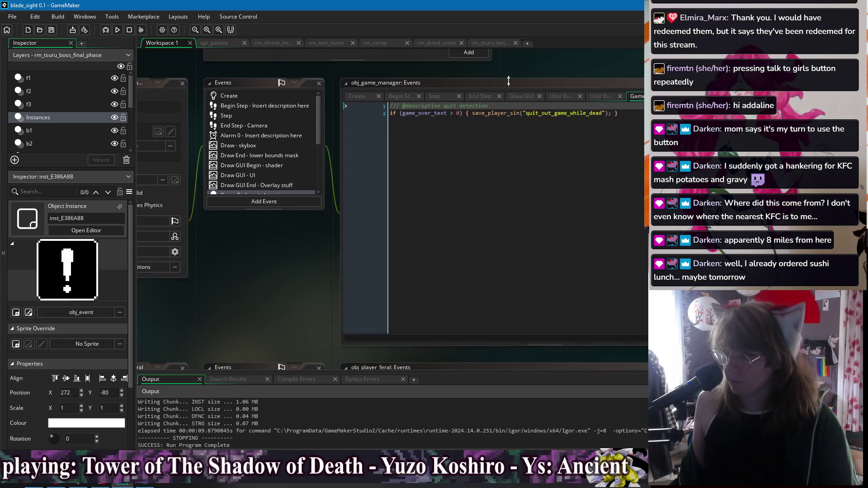
{"action": "scroll", "coordinate": [266, 156], "scroll_direction": "down", "scroll_amount": 3}
{"action": "left_click", "coordinate": [261, 151]}
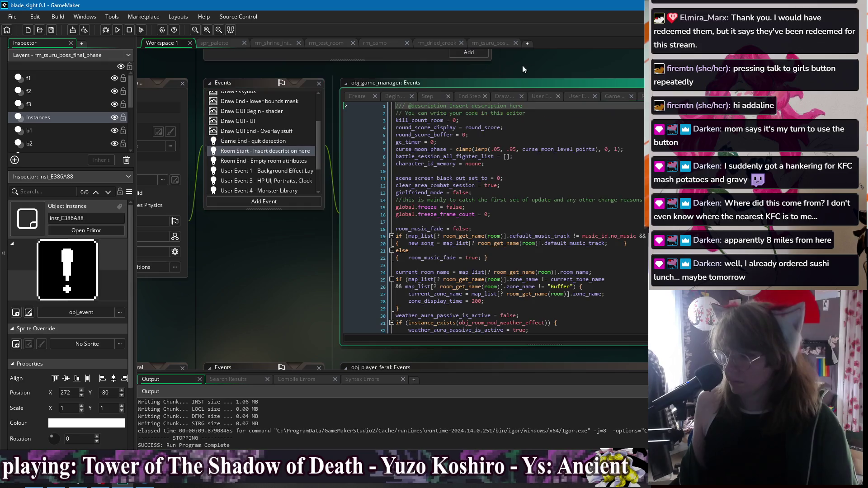
{"action": "key", "text": "ctrl+f"}
{"action": "type", "text": "weather"}
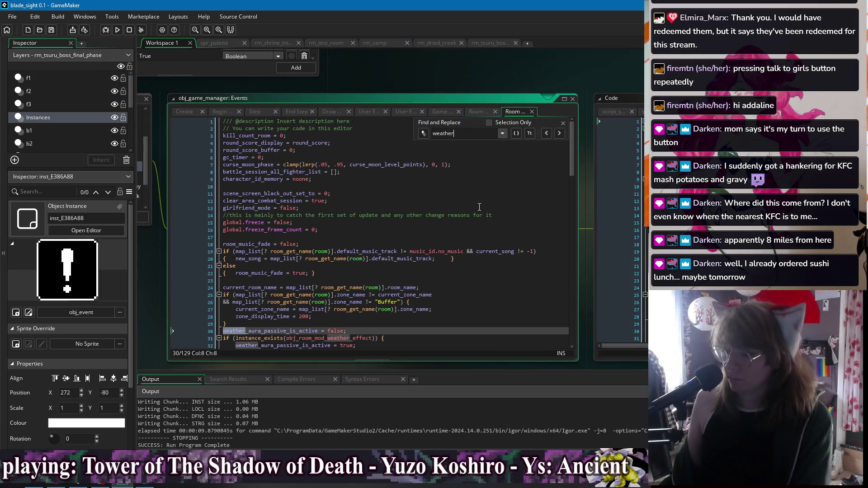
{"action": "scroll", "coordinate": [439, 257], "scroll_direction": "down", "scroll_amount": 3}
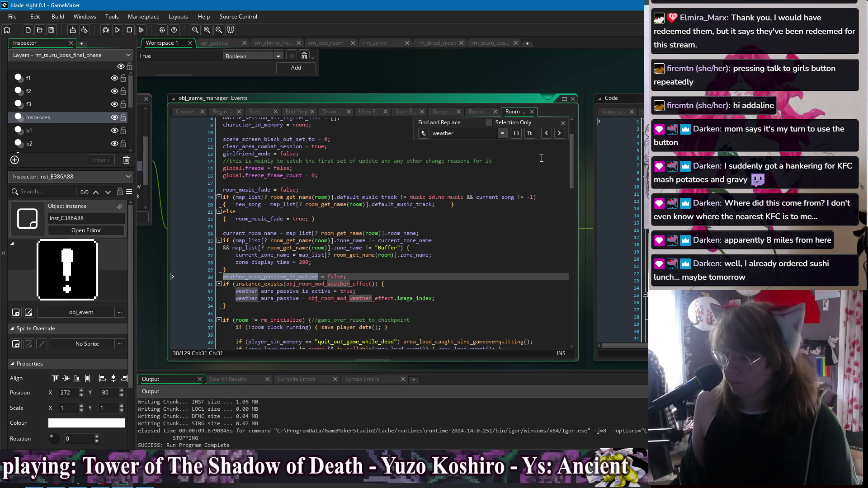
{"action": "left_click", "coordinate": [562, 124]}
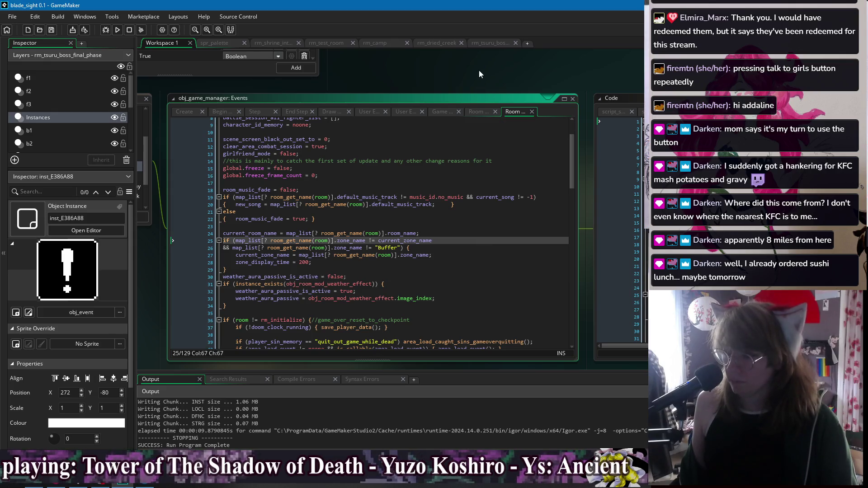
{"action": "left_click", "coordinate": [117, 30]}
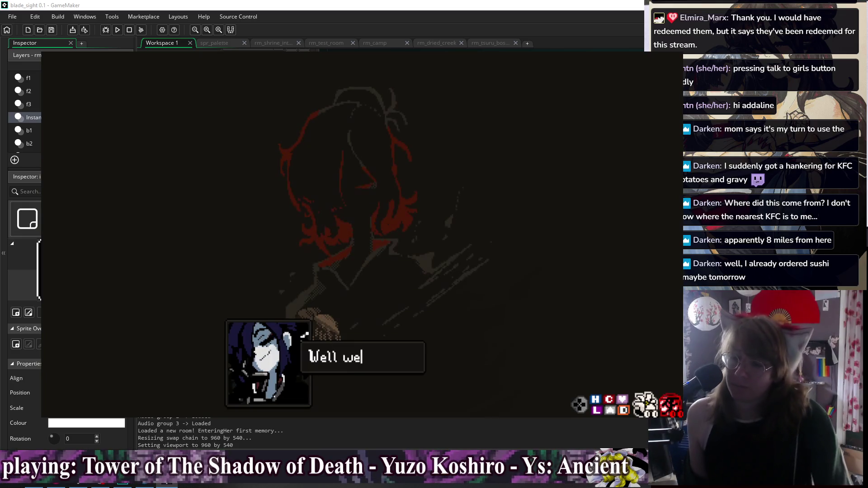
Get through the opening dialogues and fight across the shrine room into the MIST arena
{"action": "key", "text": "Return"}
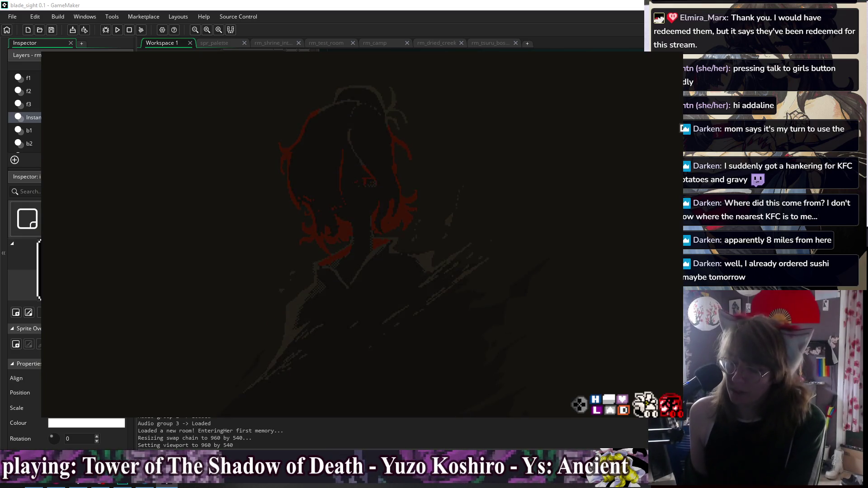
{"action": "key", "text": "Return"}
{"action": "key", "text": "Return"}
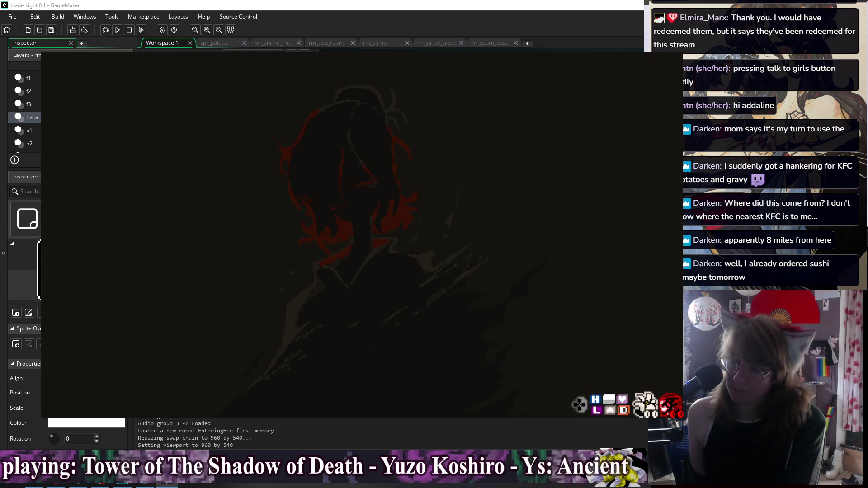
{"action": "key", "text": "Return"}
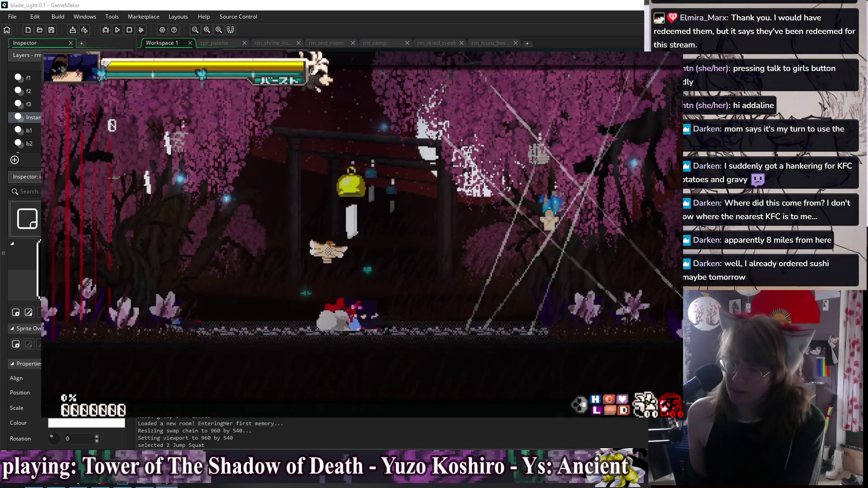
{"action": "key", "text": "Right"}
{"action": "key", "text": "z"}
{"action": "key", "text": "x"}
{"action": "key", "text": "c"}
{"action": "key", "text": "x"}
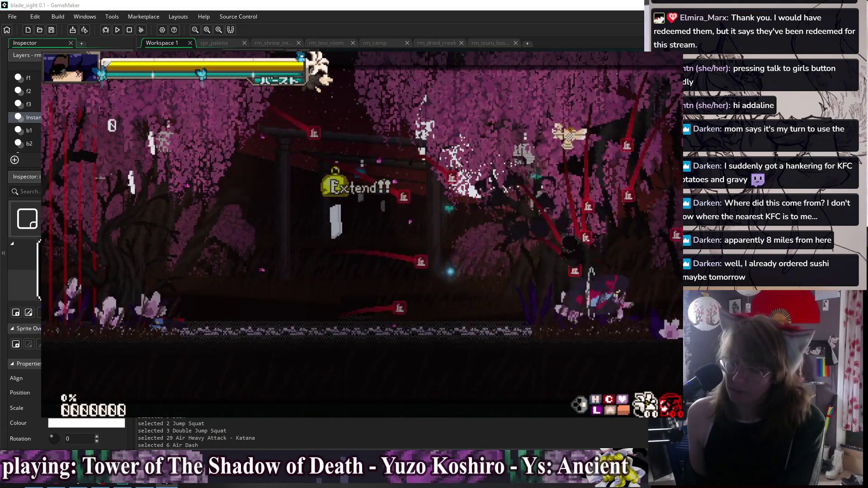
{"action": "key", "text": "c"}
{"action": "key", "text": "c"}
{"action": "key", "text": "c"}
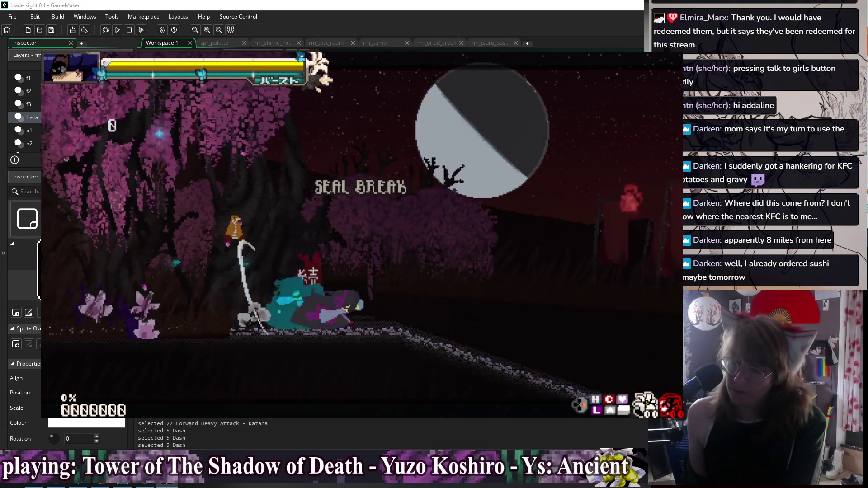
{"action": "key", "text": "Right"}
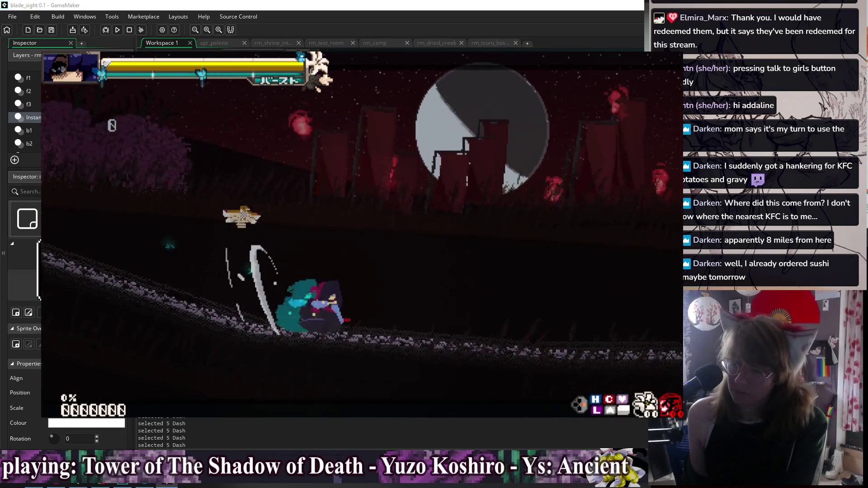
{"action": "key", "text": "Right"}
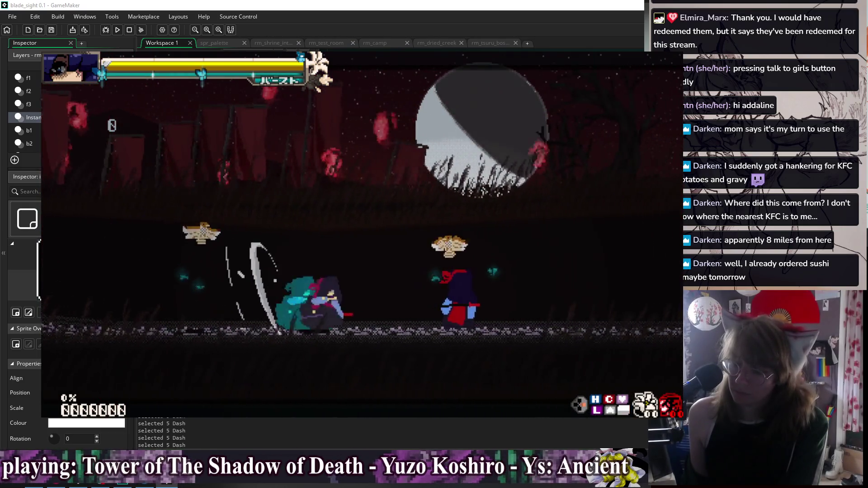
{"action": "key", "text": "c"}
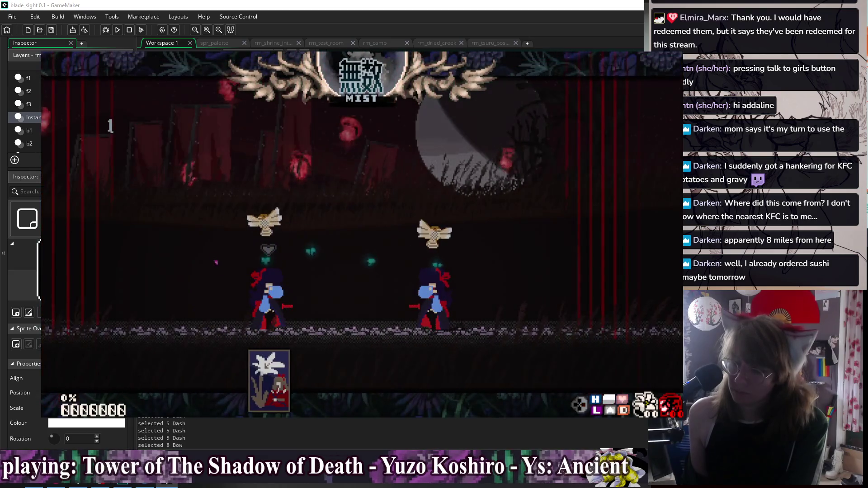
Pause the duel and choose Kill Player Doll from Settings > Debug Options
{"action": "key", "text": "Escape"}
{"action": "key", "text": "Down"}
{"action": "key", "text": "Down"}
{"action": "key", "text": "Down"}
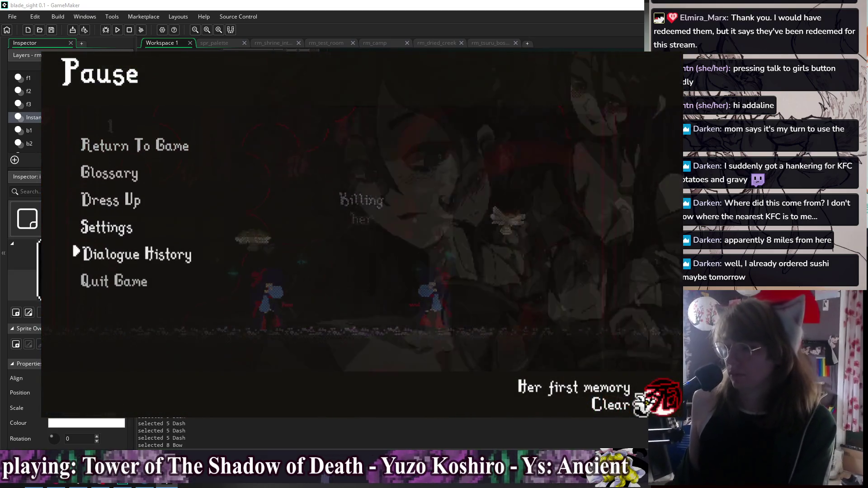
{"action": "key", "text": "Escape"}
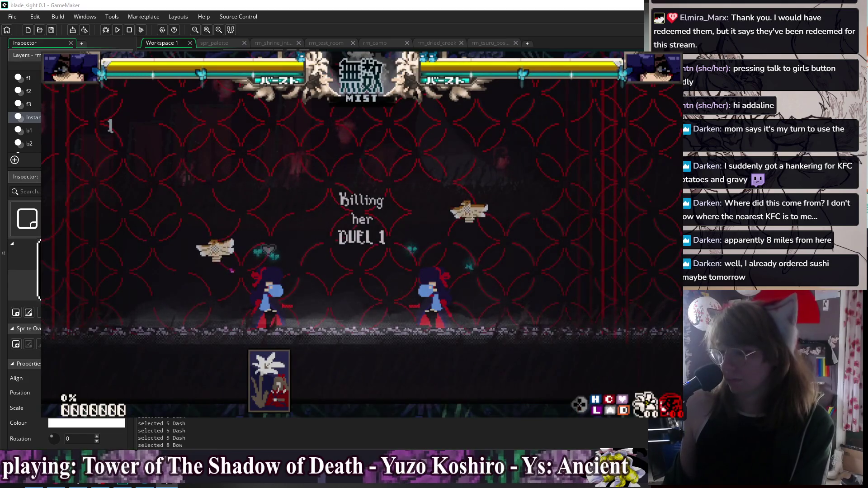
{"action": "key", "text": "Escape"}
{"action": "key", "text": "Up"}
{"action": "key", "text": "Return"}
{"action": "key", "text": "Down"}
{"action": "key", "text": "Return"}
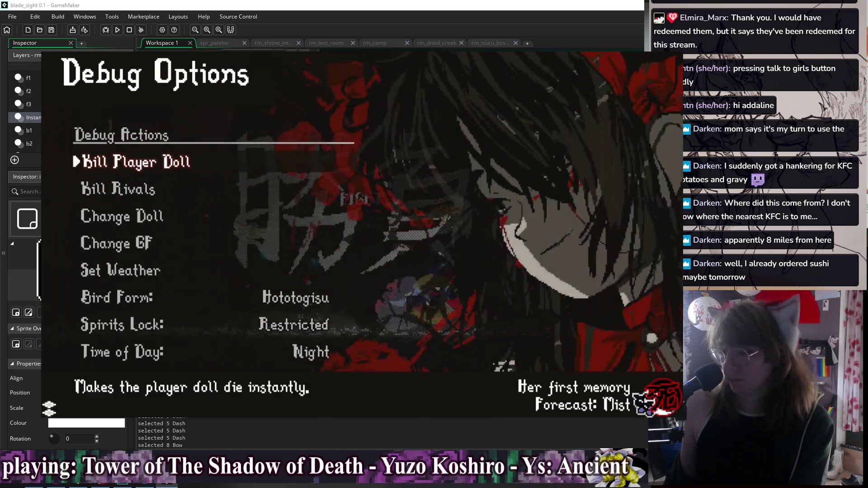
{"action": "key", "text": "Return"}
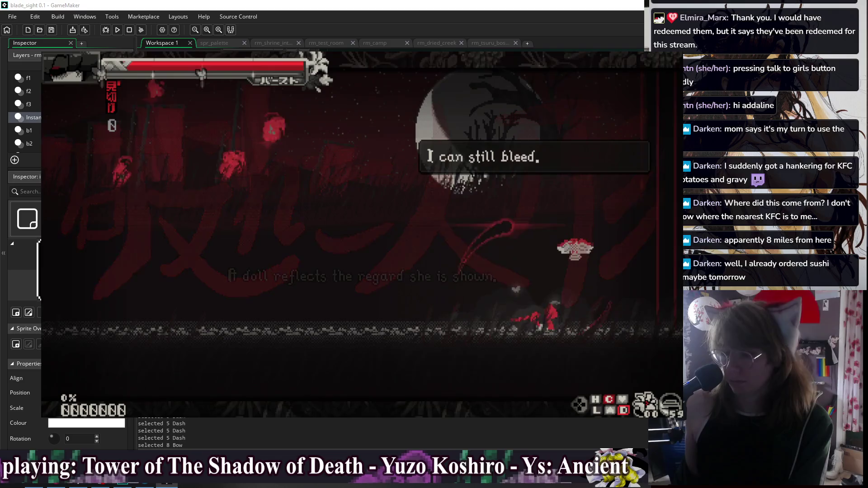
Dash along the ground, land a forward heavy katana attack, then dash left toward the torii gate
{"action": "key", "text": "Left"}
{"action": "key", "text": "Left"}
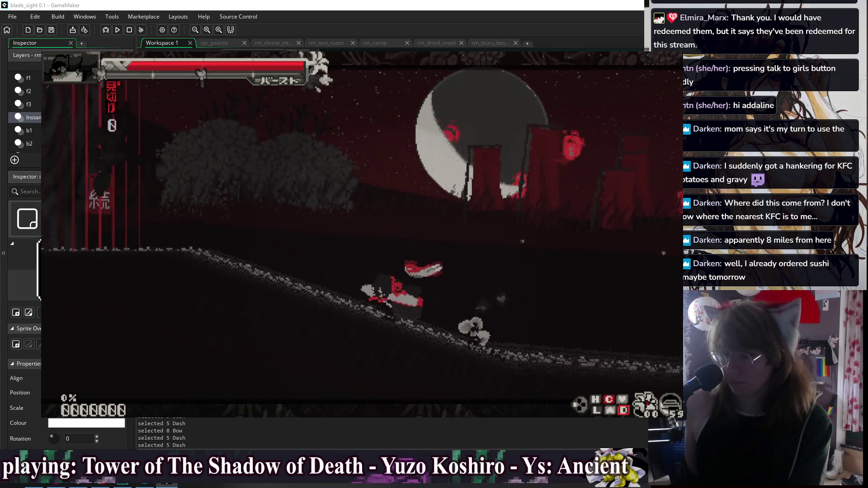
{"action": "key", "text": "x"}
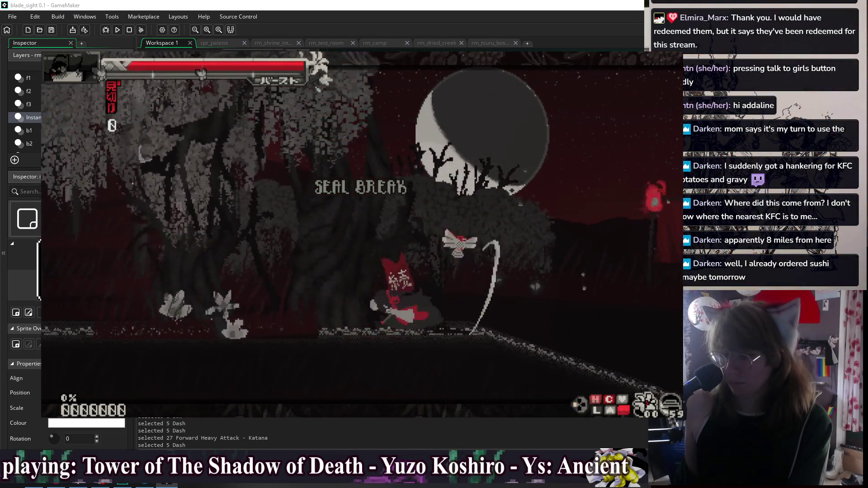
{"action": "key", "text": "Left"}
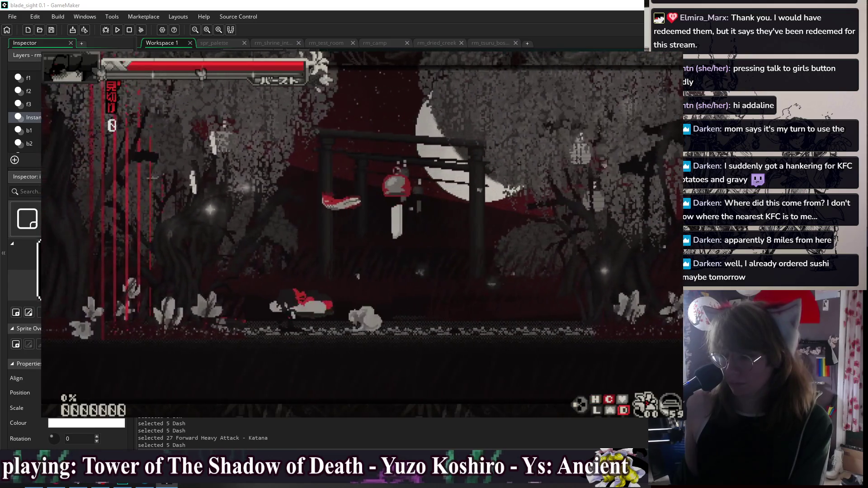
{"action": "key", "text": "Left"}
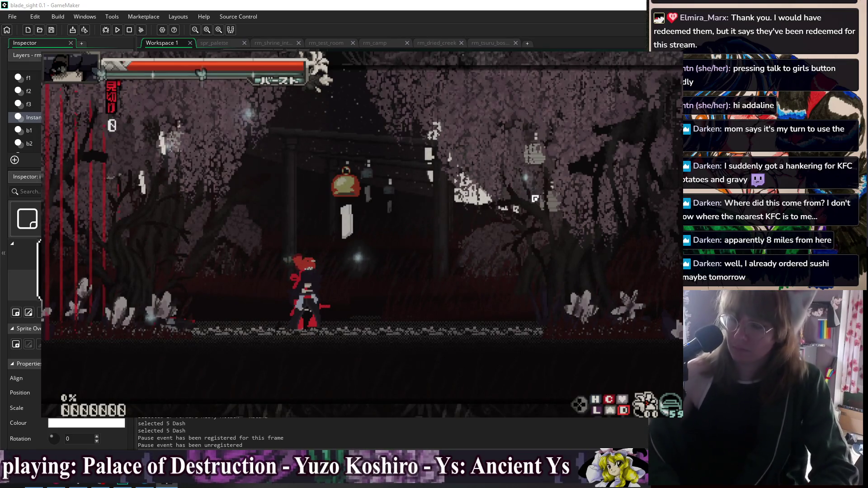
Dash right and slash, run back left, then close the game with Alt+F4
{"action": "key", "text": "Right"}
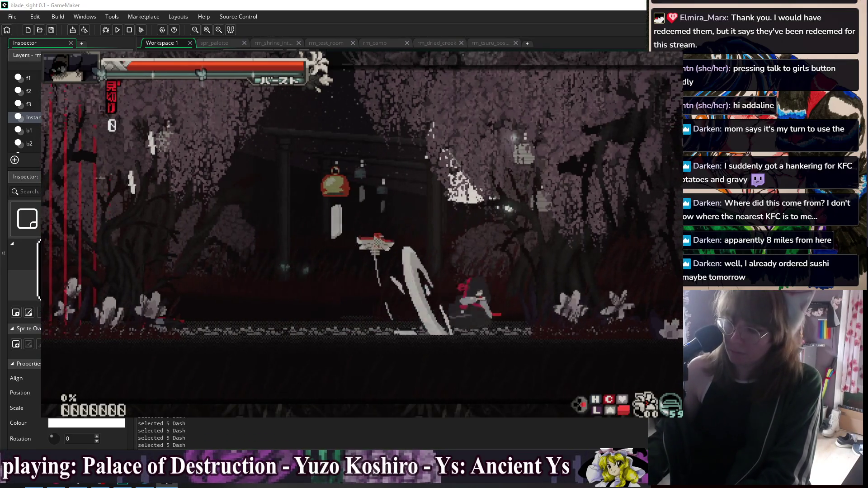
{"action": "key", "text": "Left"}
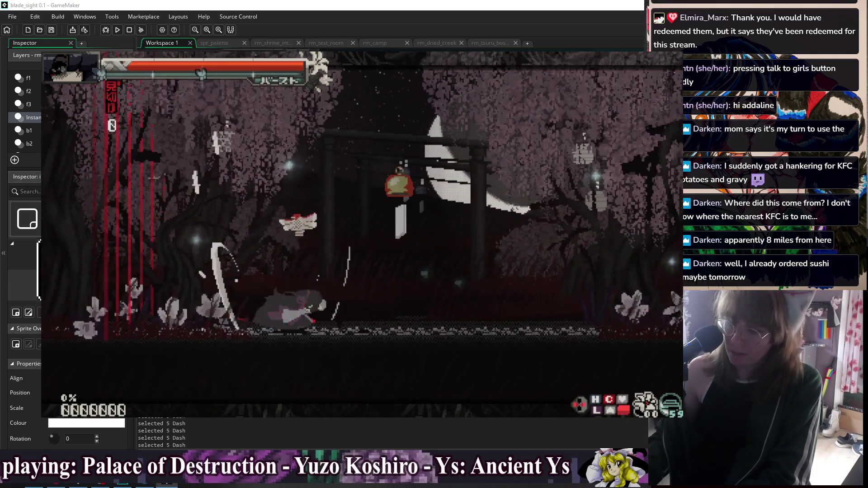
{"action": "key", "text": "alt+F4"}
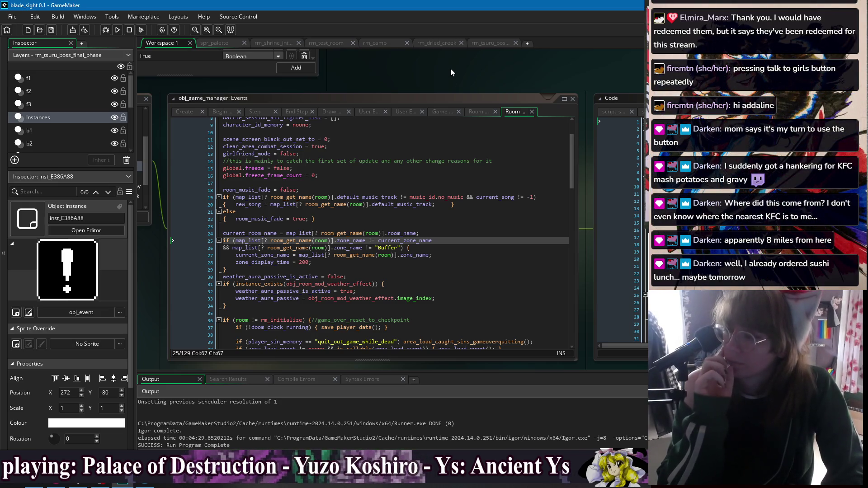
{"action": "right_click", "coordinate": [441, 77]}
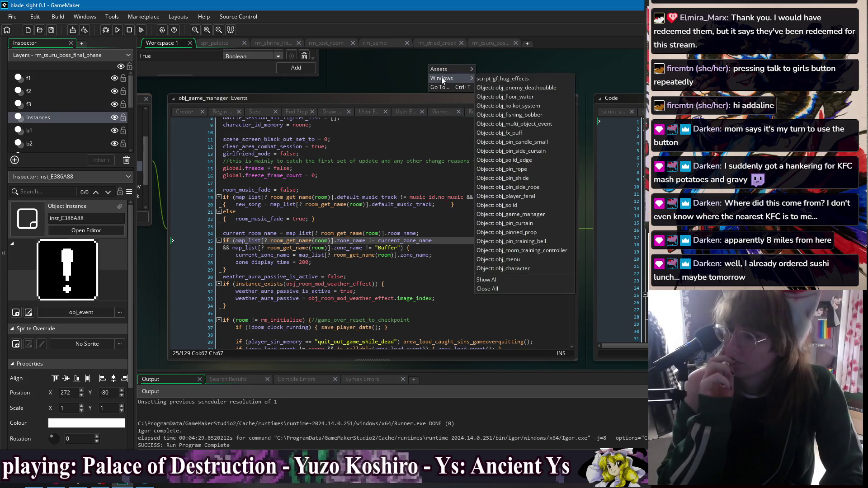
{"action": "left_click", "coordinate": [403, 67]}
{"action": "left_click", "coordinate": [492, 42]}
{"action": "left_click", "coordinate": [176, 44]}
{"action": "left_click", "coordinate": [486, 42]}
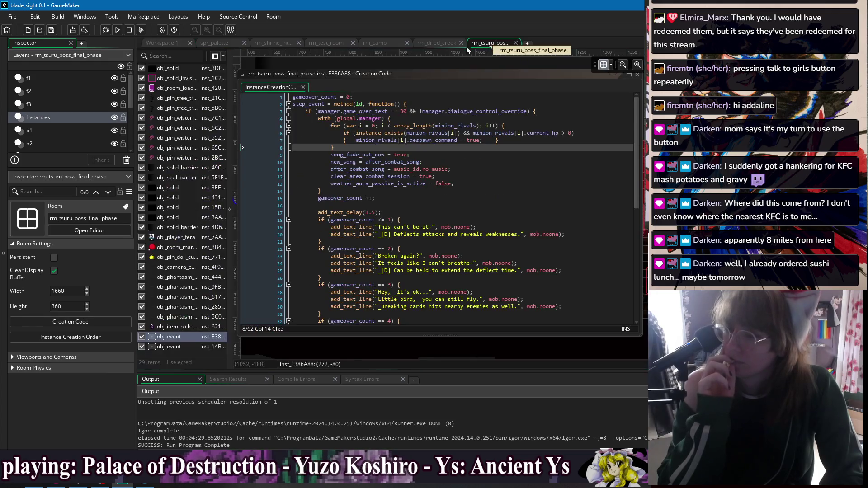
{"action": "left_click", "coordinate": [160, 42]}
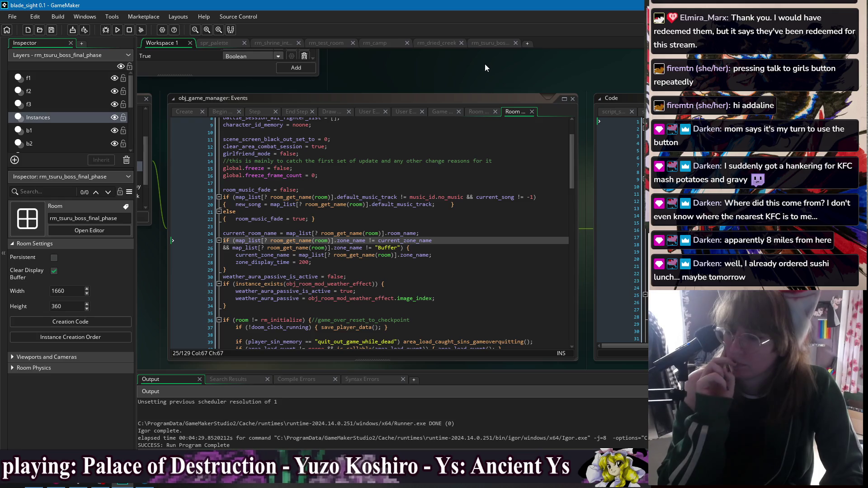
{"action": "right_click", "coordinate": [448, 65]}
{"action": "mouse_move", "coordinate": [457, 77]}
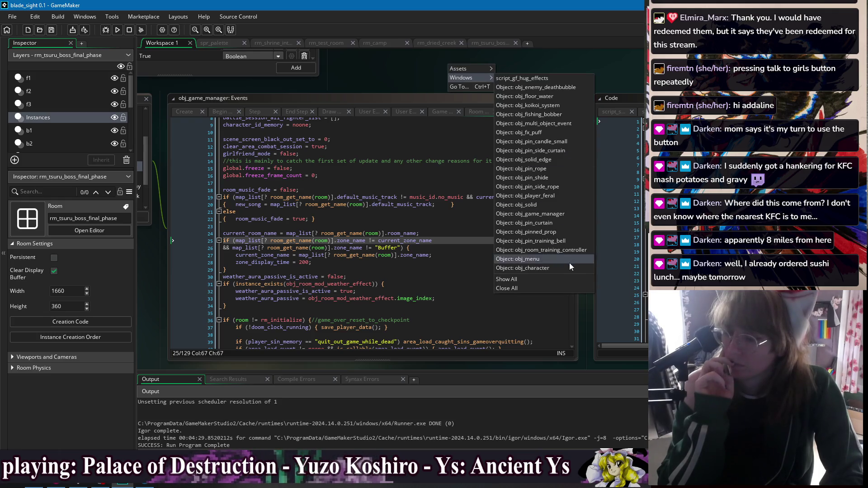
{"action": "left_click", "coordinate": [501, 77]}
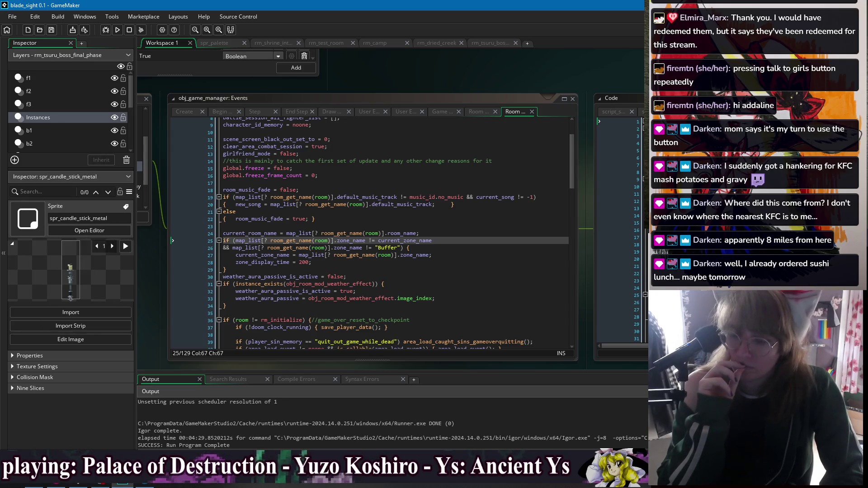
Create a new sprite named spr_weapon_energy_aura, keeping its 64×64 size unchanged
{"action": "key", "text": "alt+s"}
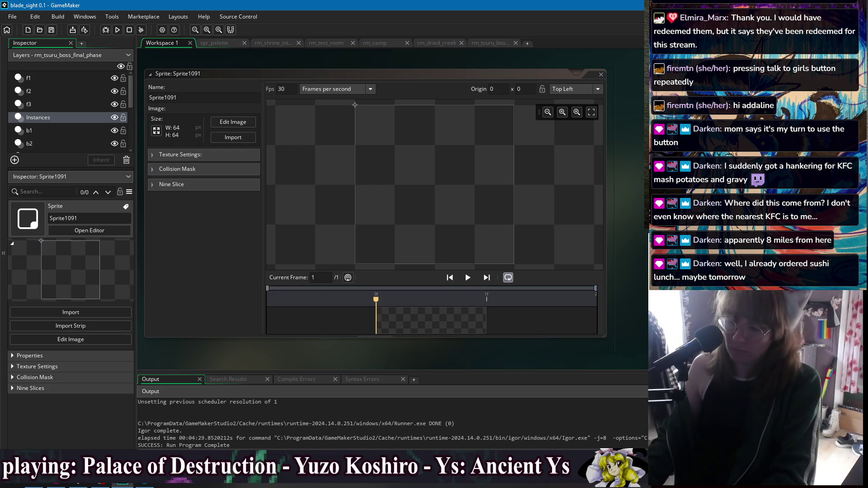
{"action": "type", "text": "spr_weapon_energy_aura"}
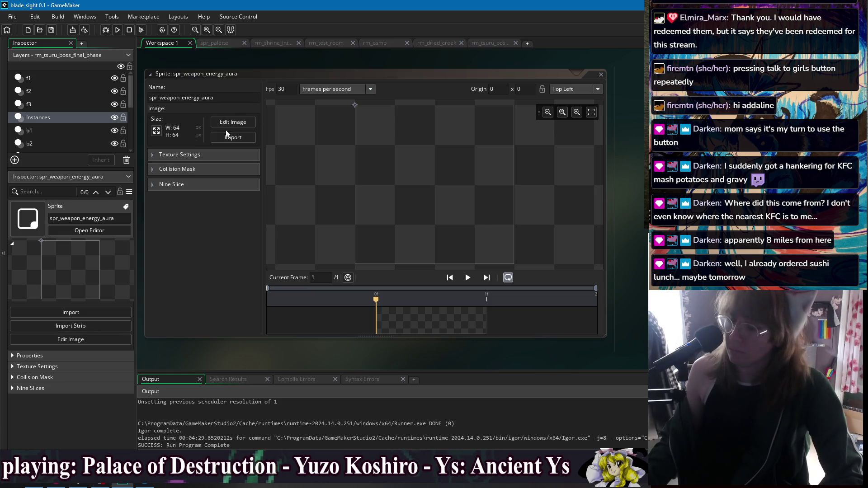
{"action": "left_click", "coordinate": [156, 131]}
{"action": "left_click", "coordinate": [254, 40]}
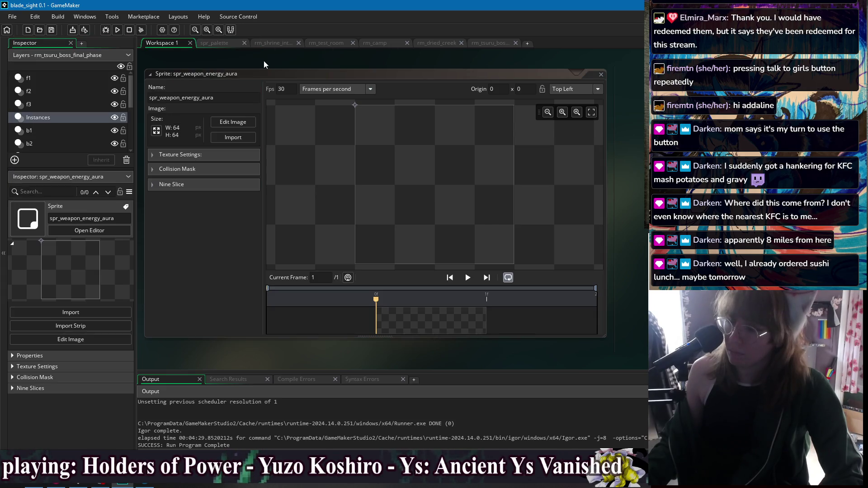
Open spr_palette for reference and flip between its first and second frames
{"action": "left_click", "coordinate": [213, 44]}
{"action": "left_click", "coordinate": [256, 73]}
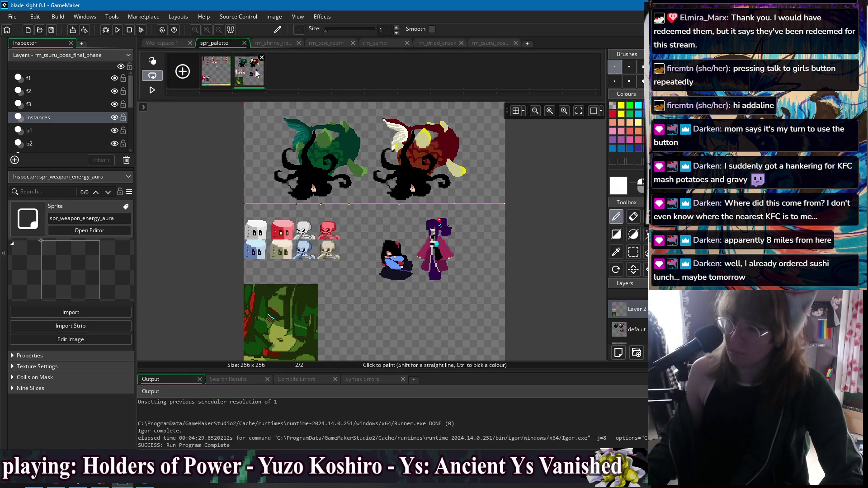
{"action": "left_click", "coordinate": [216, 72]}
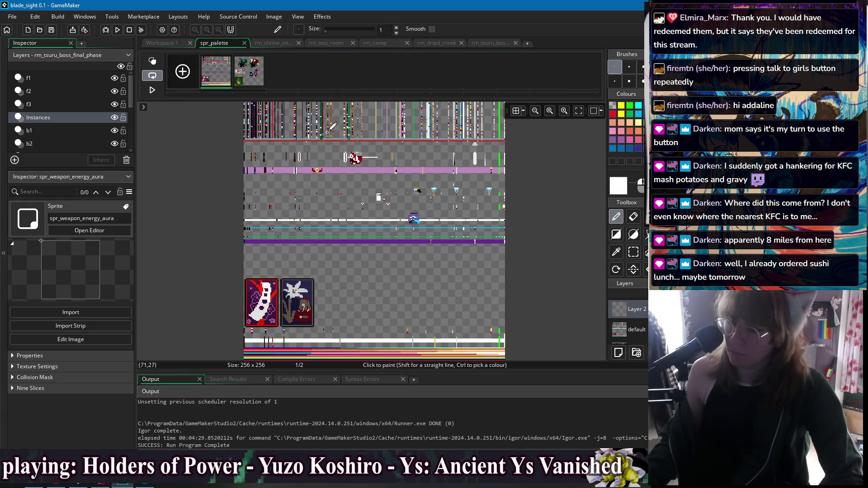
{"action": "left_click", "coordinate": [253, 74]}
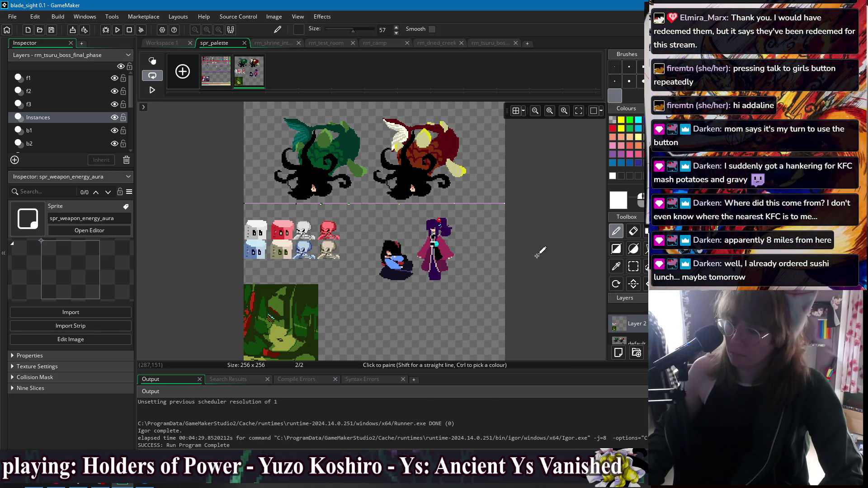
Open the aura sprite's blank 64×64 frame in the Image Editor with a large brush, then return to spr_palette
{"action": "left_click", "coordinate": [491, 44]}
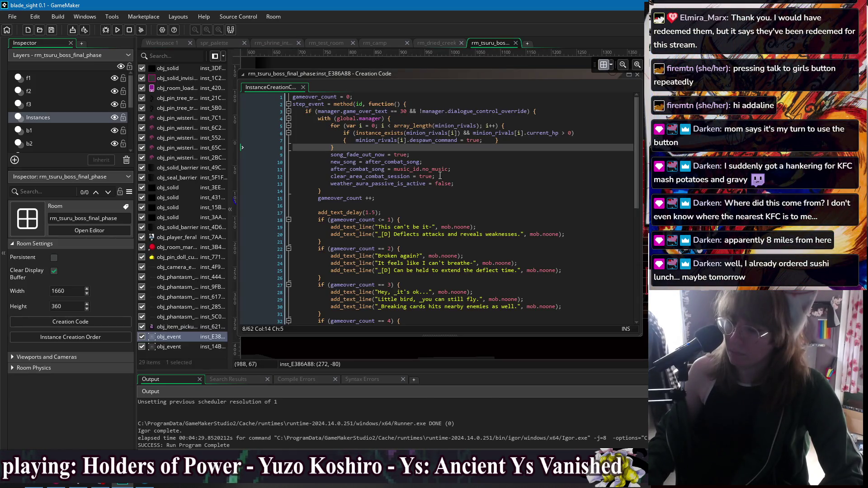
{"action": "left_click", "coordinate": [442, 45]}
{"action": "left_click", "coordinate": [199, 43]}
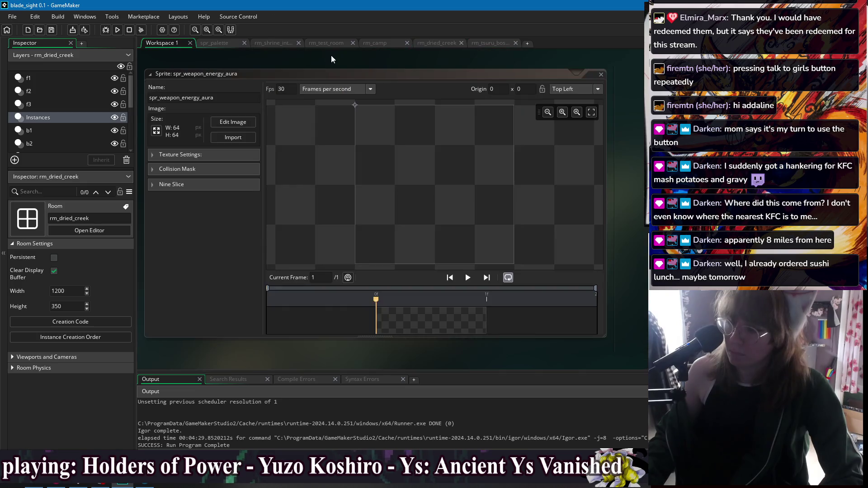
{"action": "double_click", "coordinate": [438, 329]}
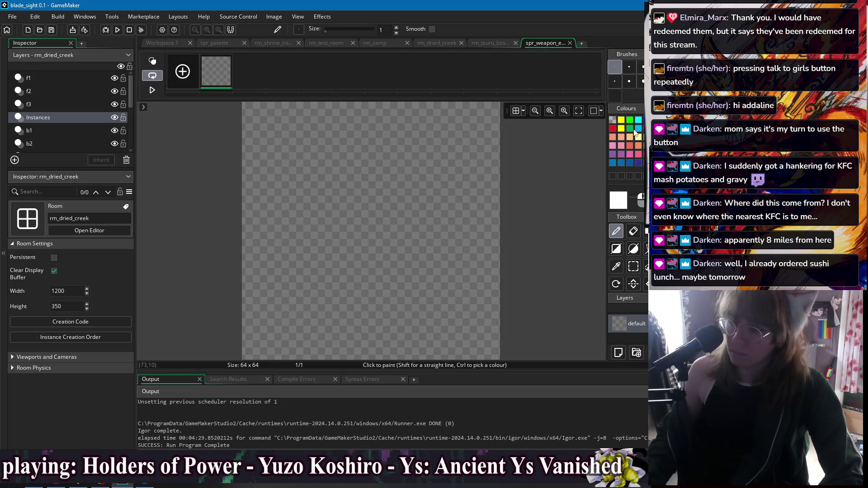
{"action": "left_click", "coordinate": [621, 97]}
{"action": "left_click", "coordinate": [233, 46]}
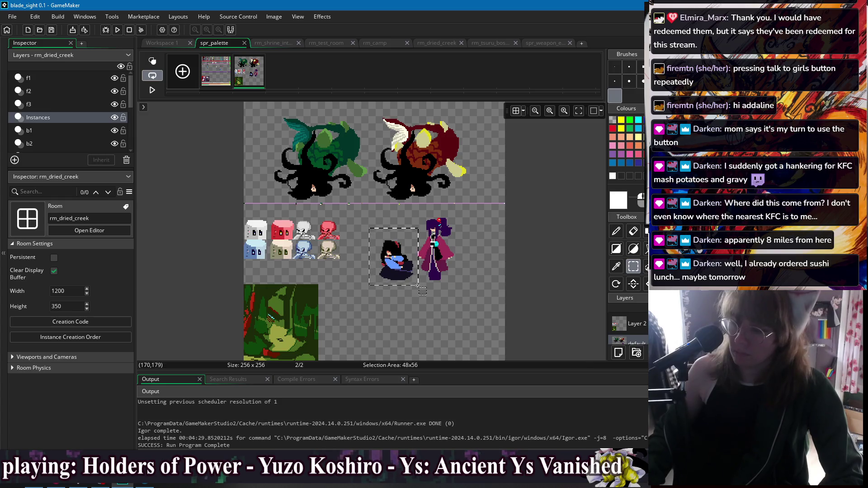
Resize the aura canvas to 128×128 and paste the blue-robed character near its bottom right
{"action": "key", "text": "d"}
{"action": "left_click", "coordinate": [547, 43]}
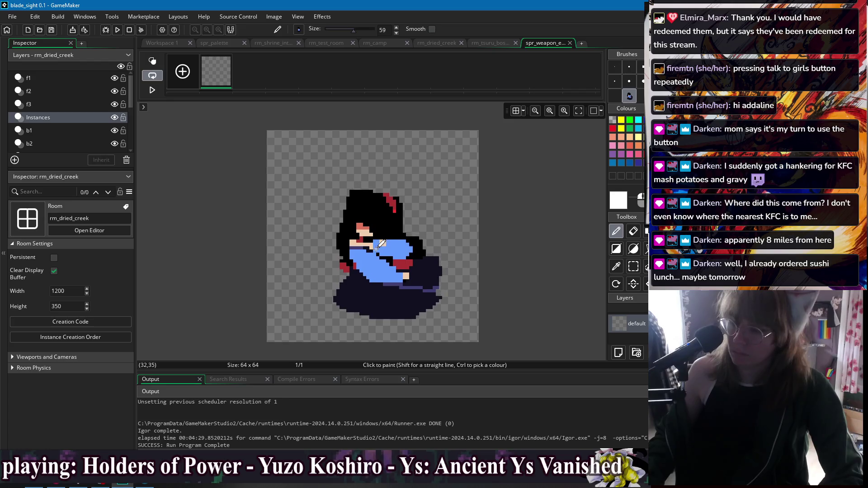
{"action": "key", "text": "ctrl+z"}
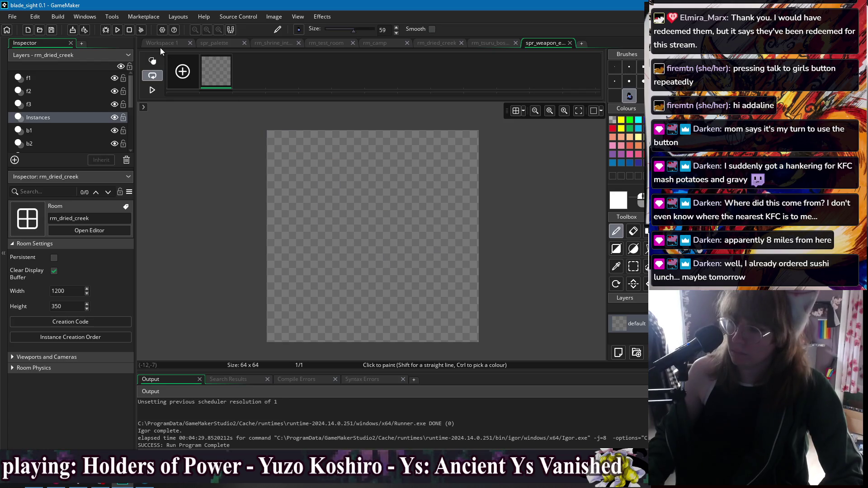
{"action": "left_click", "coordinate": [160, 48]}
{"action": "left_click", "coordinate": [162, 129]}
{"action": "left_click", "coordinate": [179, 106]}
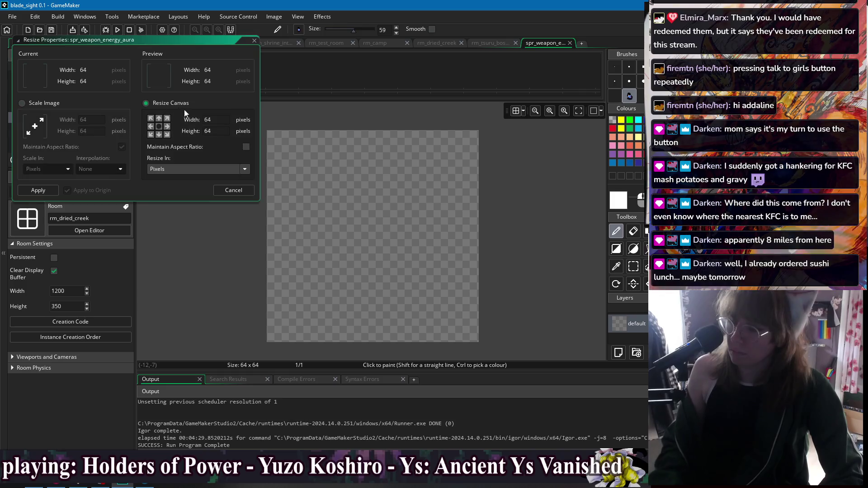
{"action": "type", "text": "8"}
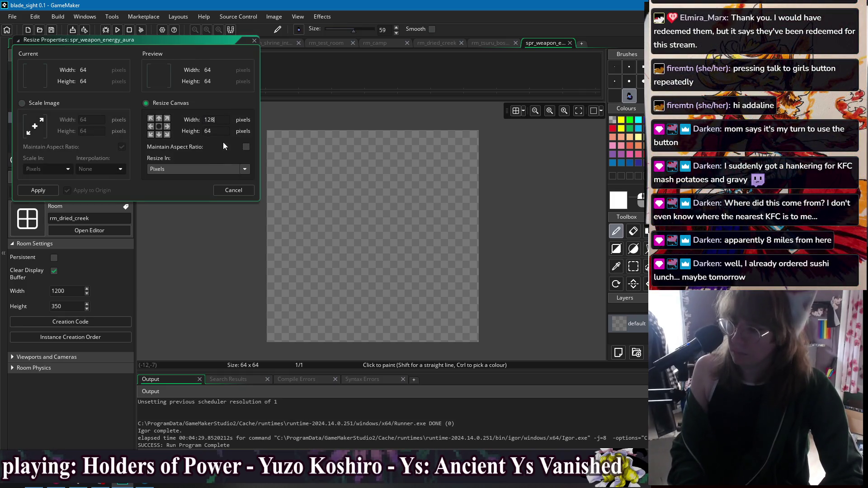
{"action": "left_click", "coordinate": [37, 190]}
{"action": "key", "text": "ctrl+v"}
{"action": "mouse_move", "coordinate": [416, 228]}
{"action": "left_mouse_down"}
{"action": "mouse_move", "coordinate": [423, 282]}
{"action": "mouse_move", "coordinate": [437, 292]}
{"action": "left_mouse_up"}
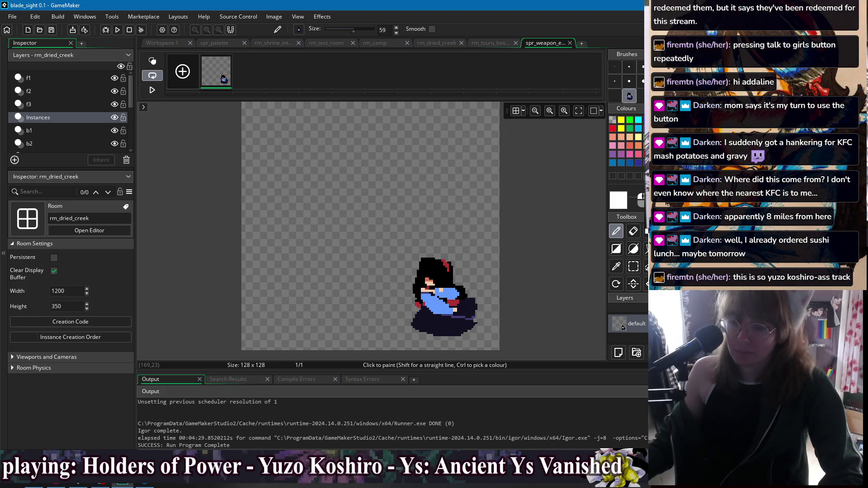
Paint a vertical 1px light-blue blade with a short black stroke on top
{"action": "left_click", "coordinate": [615, 67]}
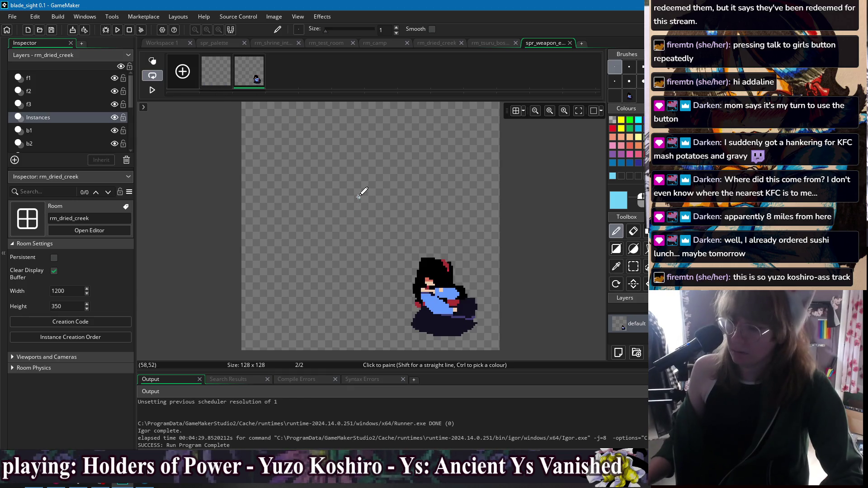
{"action": "left_click_drag", "start_coordinate": [360, 219], "coordinate": [364, 257]}
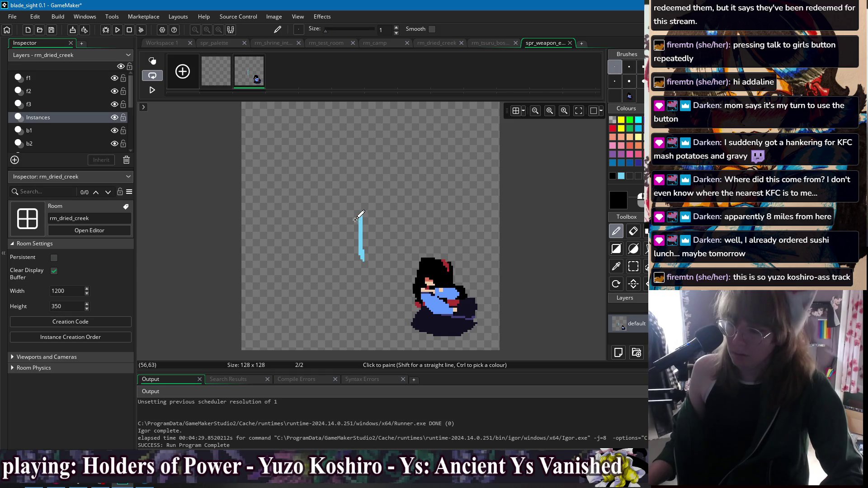
{"action": "scroll", "coordinate": [369, 216], "scroll_direction": "up", "scroll_amount": 2}
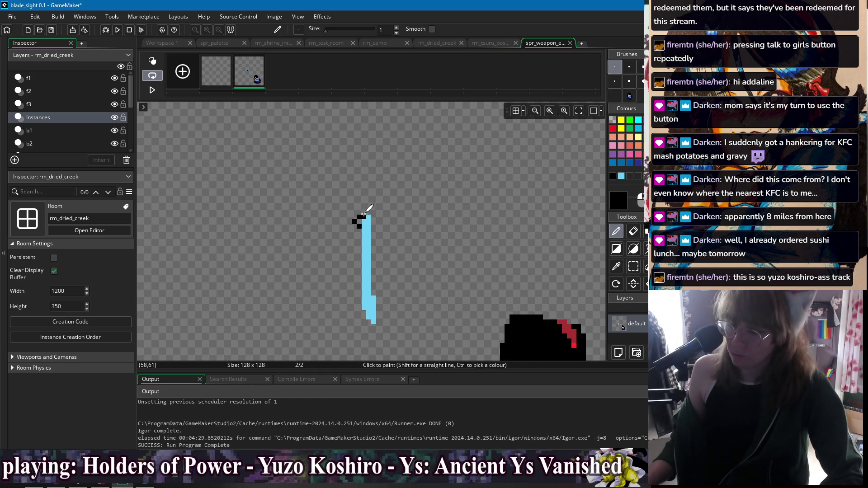
{"action": "left_click_drag", "start_coordinate": [370, 207], "coordinate": [376, 208]}
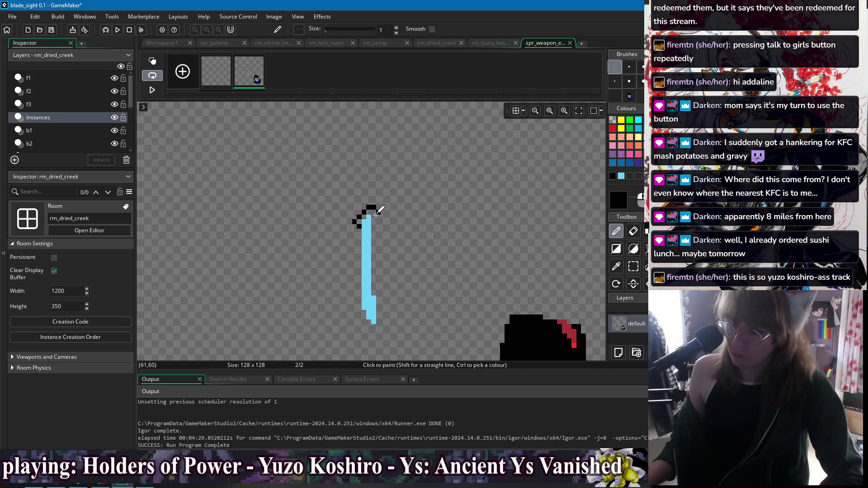
Draw the black hilt upward from the blade, zoom back out, and select a small blade patch
{"action": "key", "text": "f"}
{"action": "key", "text": "p"}
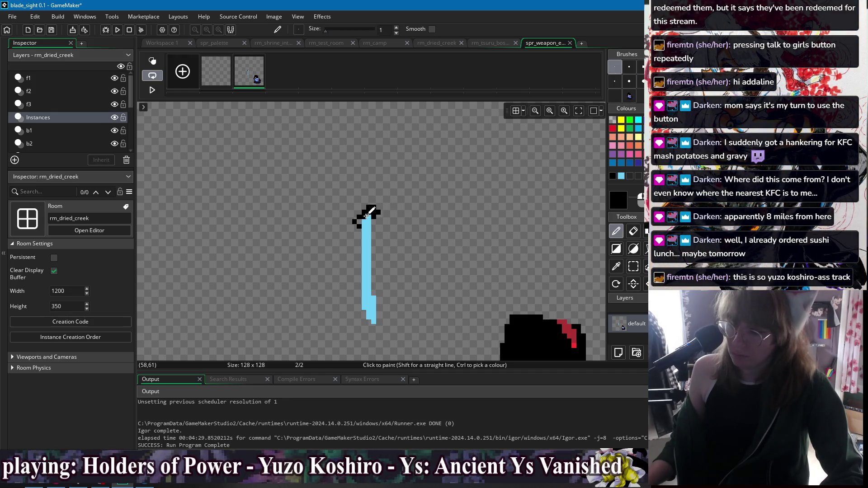
{"action": "scroll", "coordinate": [360, 221], "scroll_direction": "up", "scroll_amount": 2}
{"action": "left_click_drag", "start_coordinate": [364, 231], "coordinate": [366, 194]}
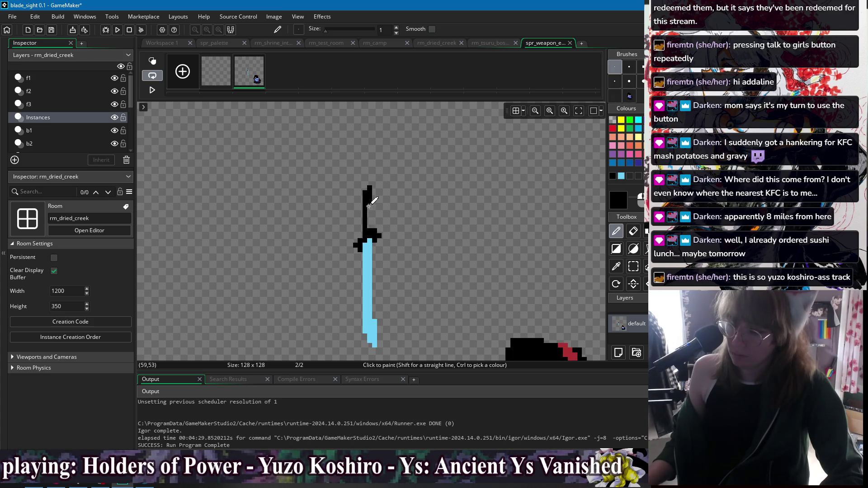
{"action": "scroll", "coordinate": [452, 205], "scroll_direction": "down", "scroll_amount": 2}
{"action": "scroll", "coordinate": [431, 189], "scroll_direction": "down", "scroll_amount": 2}
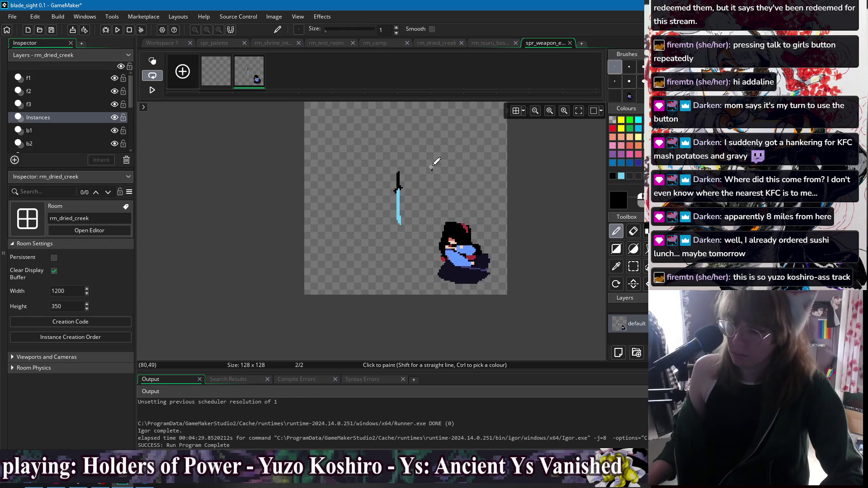
{"action": "key", "text": "s"}
{"action": "mouse_move", "coordinate": [403, 231]}
{"action": "left_mouse_down"}
{"action": "mouse_move", "coordinate": [397, 224]}
{"action": "mouse_move", "coordinate": [410, 271]}
{"action": "mouse_move", "coordinate": [409, 249]}
{"action": "left_mouse_up"}
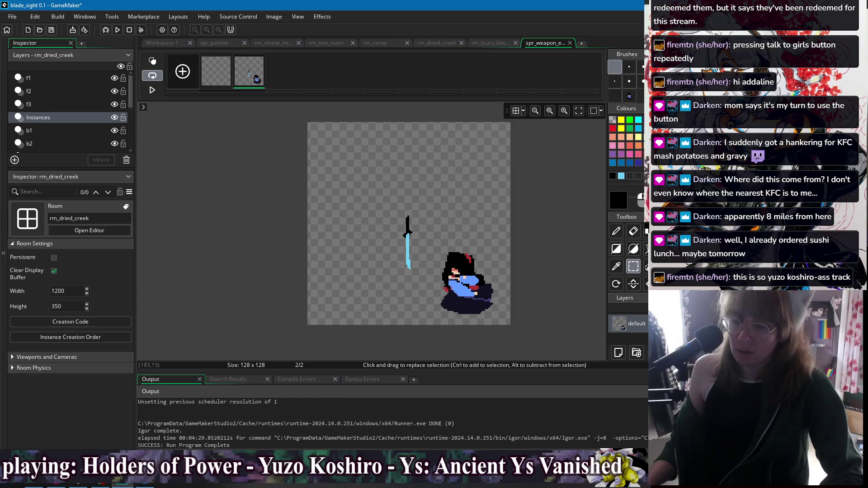
Turn on onion skinning and add an empty frame at the start of the sequence
{"action": "left_click", "coordinate": [153, 62]}
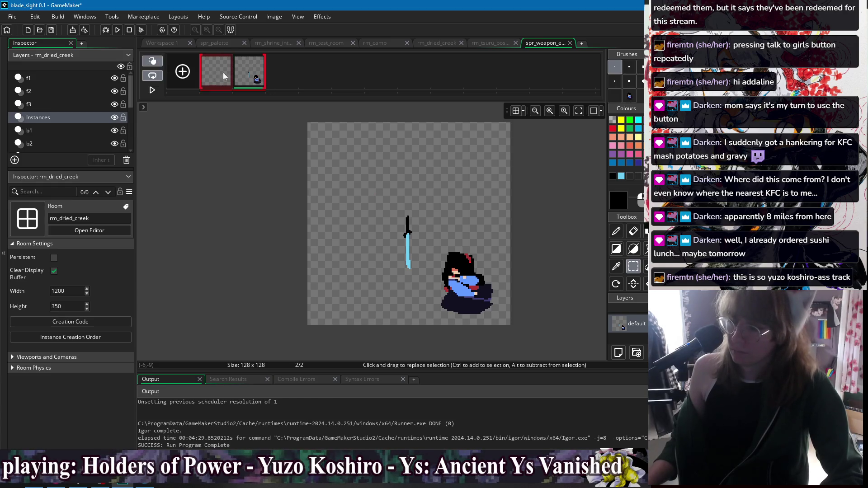
{"action": "left_click", "coordinate": [215, 74]}
{"action": "left_click_drag", "start_coordinate": [215, 75], "coordinate": [265, 73]}
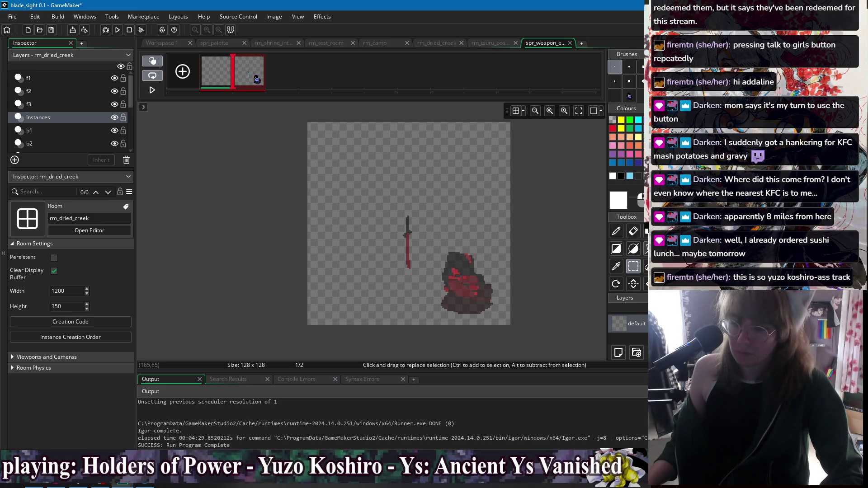
Draw a white ellipse around the sword and nudge it slightly down and right
{"action": "left_click", "coordinate": [633, 249]}
{"action": "mouse_move", "coordinate": [393, 203]}
{"action": "left_mouse_down"}
{"action": "mouse_move", "coordinate": [423, 273]}
{"action": "mouse_move", "coordinate": [391, 215]}
{"action": "mouse_move", "coordinate": [439, 281]}
{"action": "mouse_move", "coordinate": [435, 275]}
{"action": "left_mouse_up"}
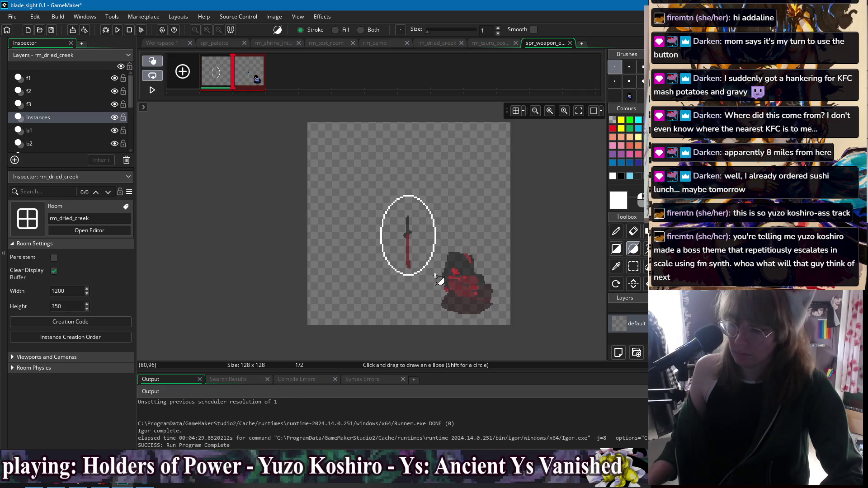
{"action": "key", "text": "s"}
{"action": "mouse_move", "coordinate": [365, 172]}
{"action": "left_mouse_down"}
{"action": "mouse_move", "coordinate": [440, 190]}
{"action": "mouse_move", "coordinate": [446, 298]}
{"action": "left_mouse_up"}
{"action": "left_click_drag", "start_coordinate": [430, 267], "coordinate": [430, 271]}
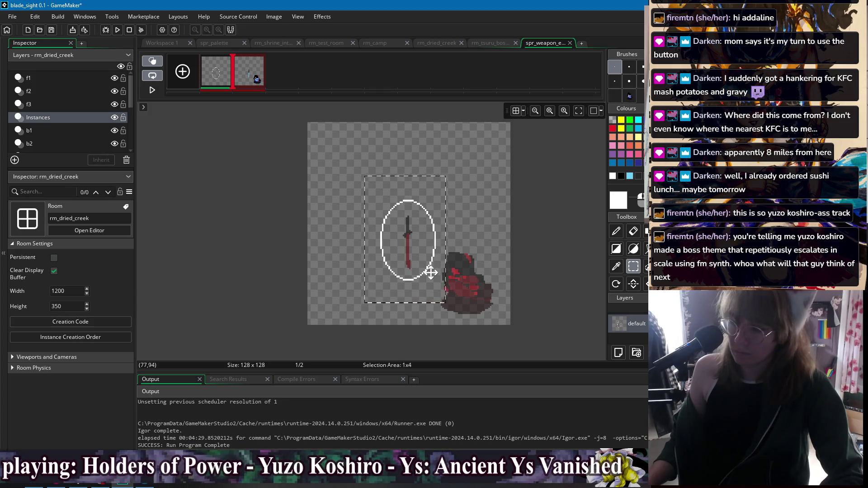
{"action": "left_click", "coordinate": [541, 226]}
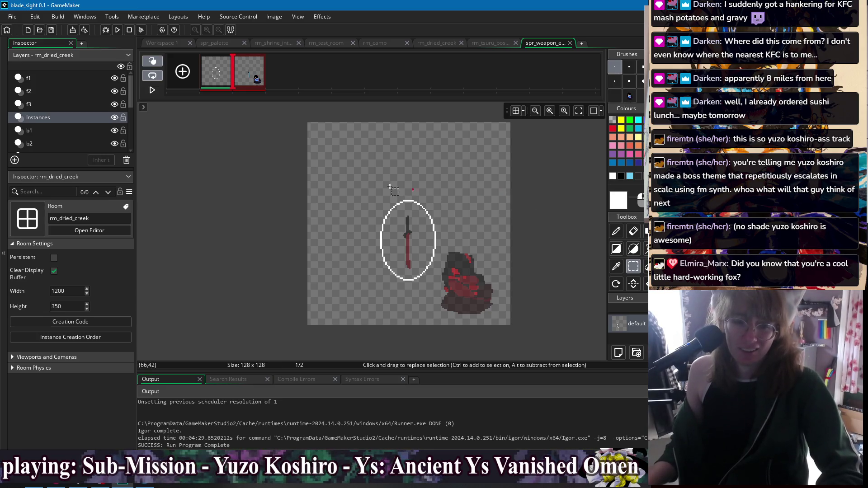
Fill the ellipse interior solid white
{"action": "key", "text": "d"}
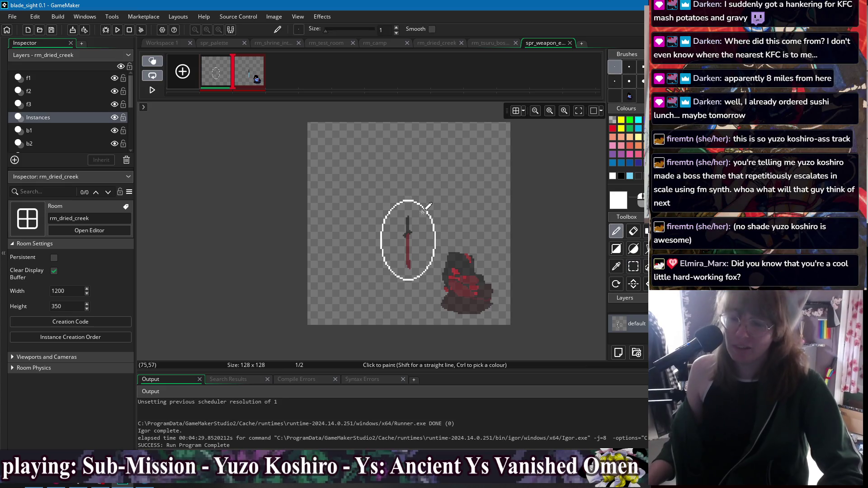
{"action": "scroll", "coordinate": [422, 212], "scroll_direction": "up", "scroll_amount": 1}
{"action": "scroll", "coordinate": [423, 212], "scroll_direction": "up", "scroll_amount": 1}
{"action": "scroll", "coordinate": [388, 229], "scroll_direction": "down", "scroll_amount": 2}
{"action": "key", "text": "f"}
{"action": "left_click", "coordinate": [396, 229]}
{"action": "key", "text": "ctrl+z"}
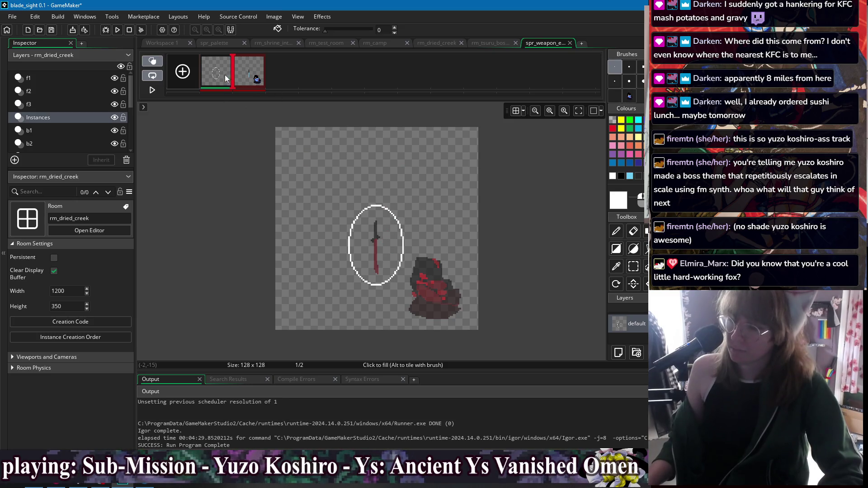
{"action": "scroll", "coordinate": [406, 228], "scroll_direction": "up", "scroll_amount": 2}
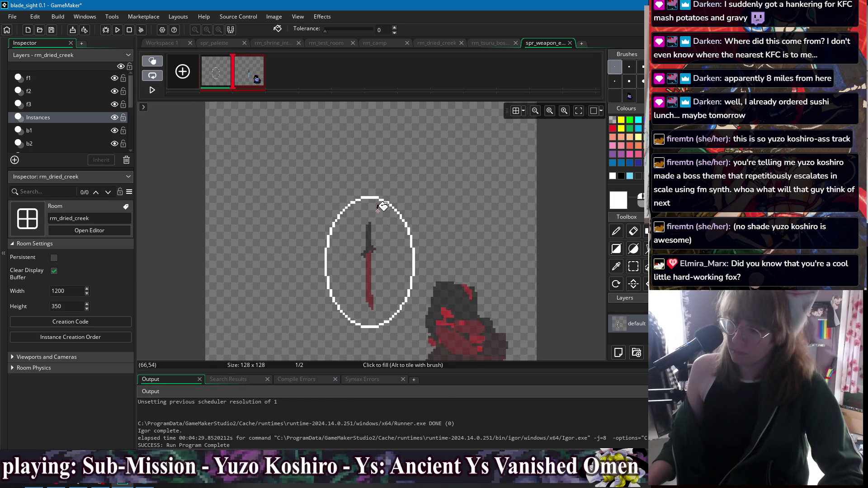
{"action": "left_click", "coordinate": [384, 240]}
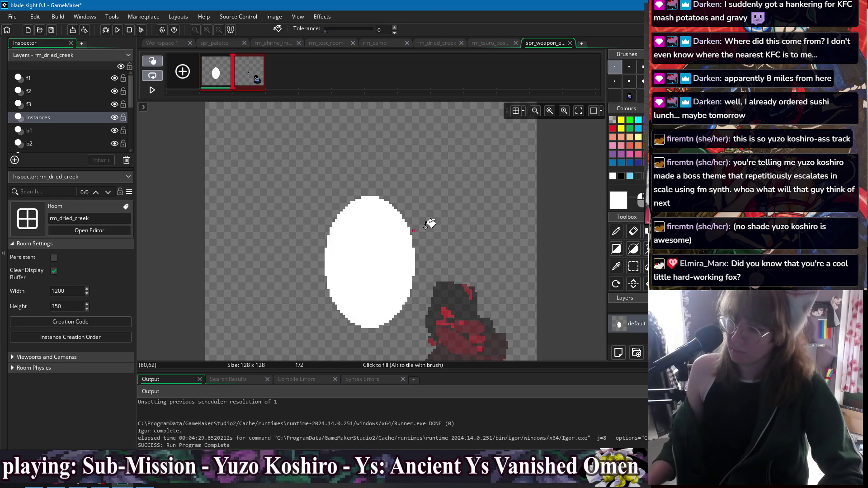
Undo a stray white stroke and pick cyan as the paint colour
{"action": "key", "text": "p"}
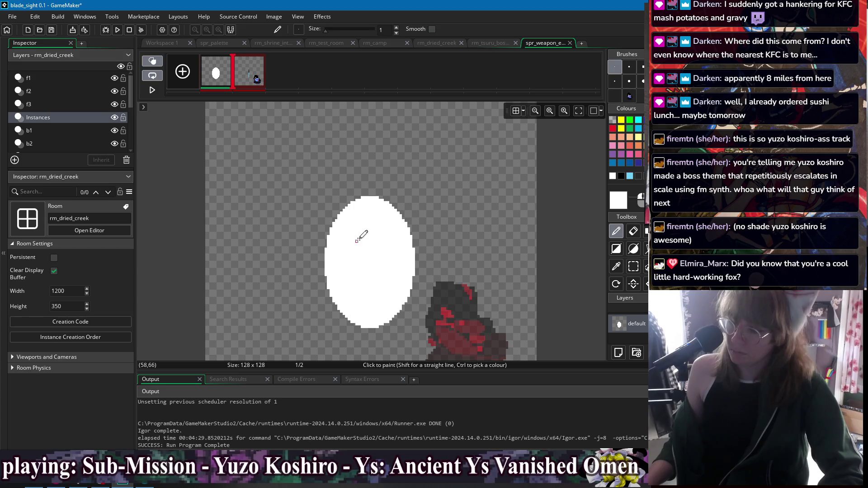
{"action": "mouse_move", "coordinate": [324, 259]}
{"action": "left_mouse_down"}
{"action": "mouse_move", "coordinate": [317, 225]}
{"action": "mouse_move", "coordinate": [335, 206]}
{"action": "left_mouse_up"}
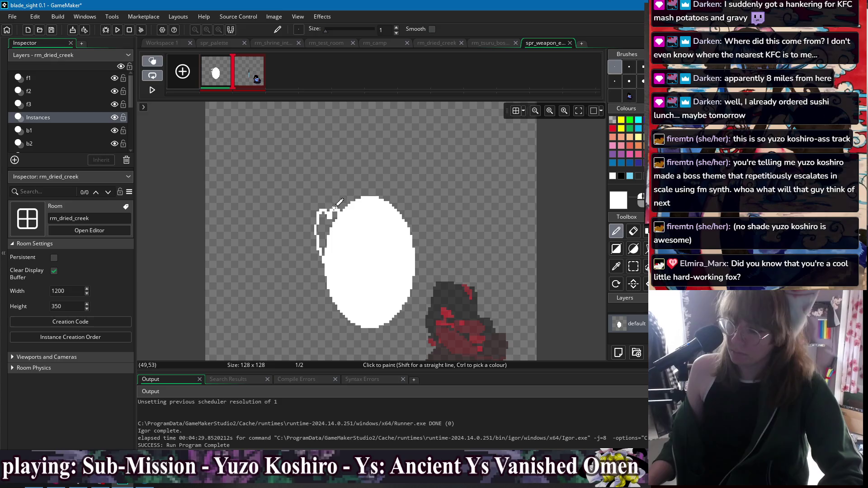
{"action": "key", "text": "ctrl+z"}
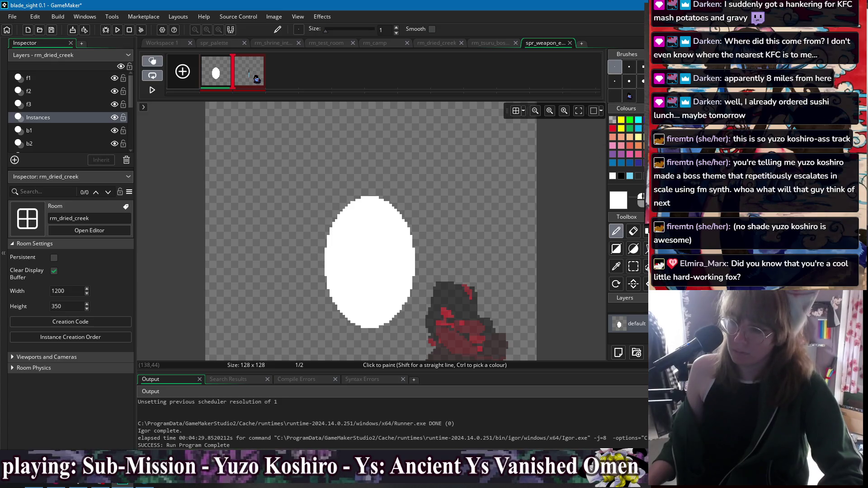
{"action": "left_click", "coordinate": [638, 121]}
Recolour the ellipse cyan with the Fill tool
{"action": "key", "text": "f"}
{"action": "left_click", "coordinate": [333, 240]}
{"action": "key", "text": "ctrl+z"}
{"action": "left_click", "coordinate": [360, 242]}
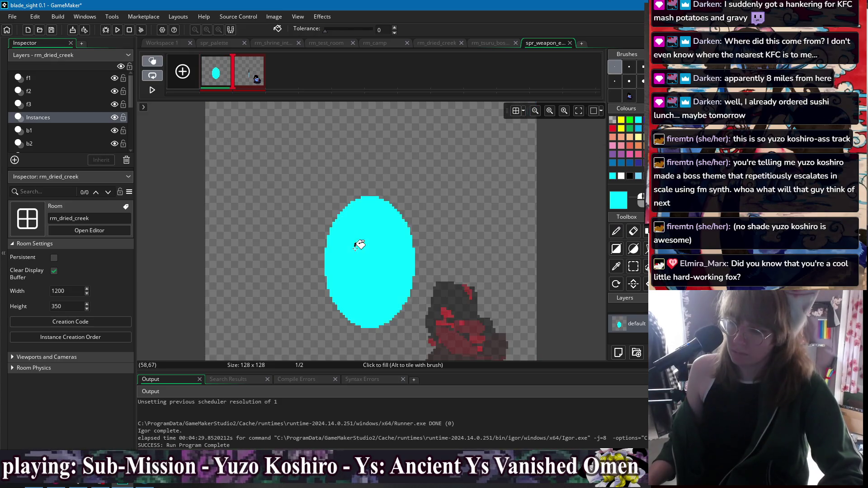
{"action": "key", "text": "p"}
Draw cyan flame wisps rising from the ellipse's top, left and right sides
{"action": "left_click_drag", "start_coordinate": [326, 256], "coordinate": [323, 234]}
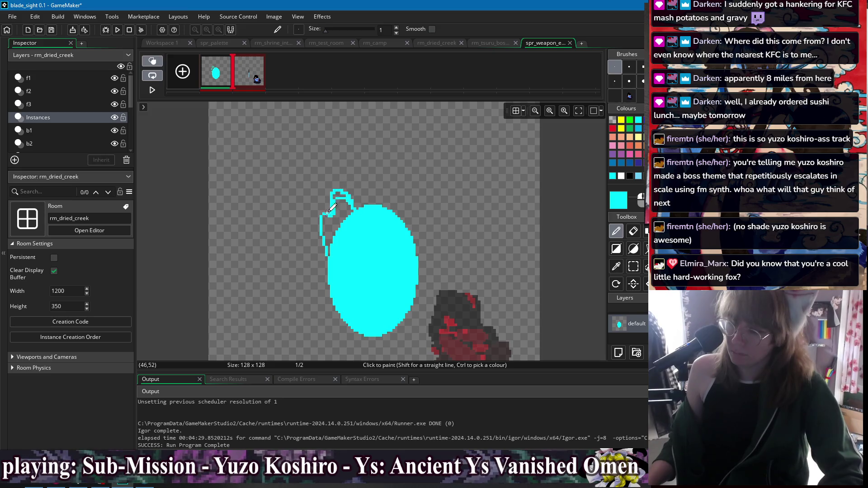
{"action": "left_click_drag", "start_coordinate": [319, 214], "coordinate": [326, 259]}
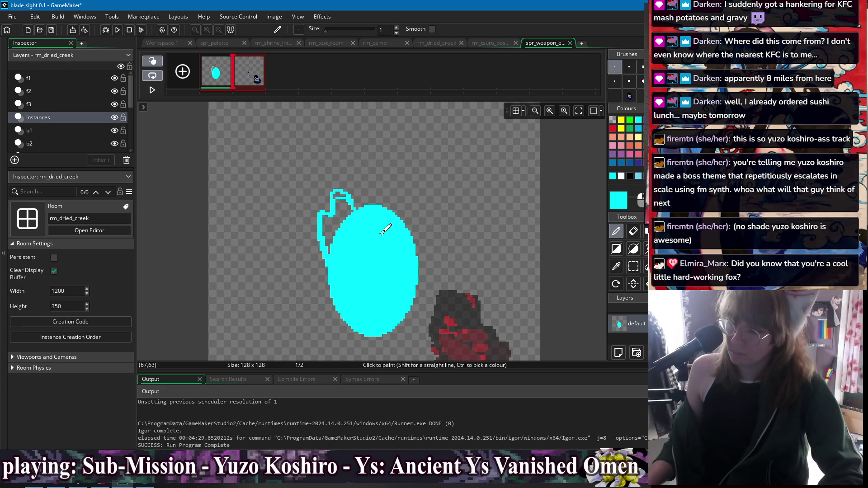
{"action": "mouse_move", "coordinate": [362, 206]}
{"action": "left_mouse_down"}
{"action": "mouse_move", "coordinate": [362, 187]}
{"action": "mouse_move", "coordinate": [389, 155]}
{"action": "mouse_move", "coordinate": [403, 167]}
{"action": "left_mouse_up"}
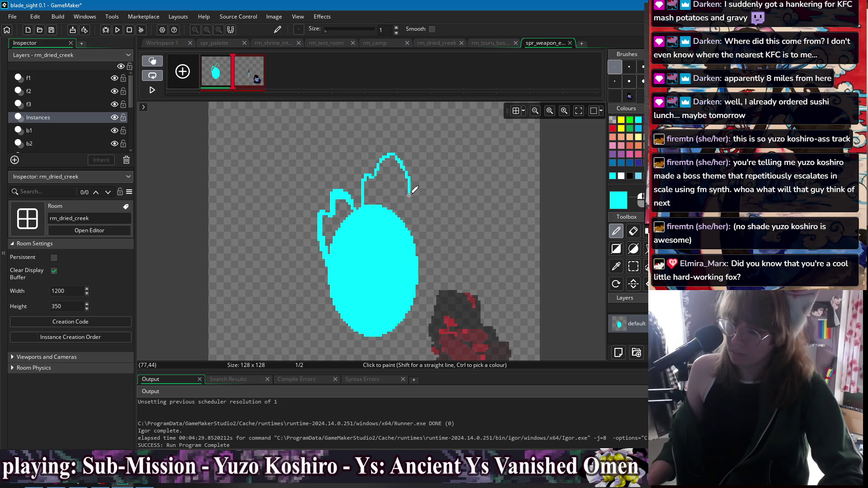
{"action": "left_click_drag", "start_coordinate": [409, 205], "coordinate": [417, 236]}
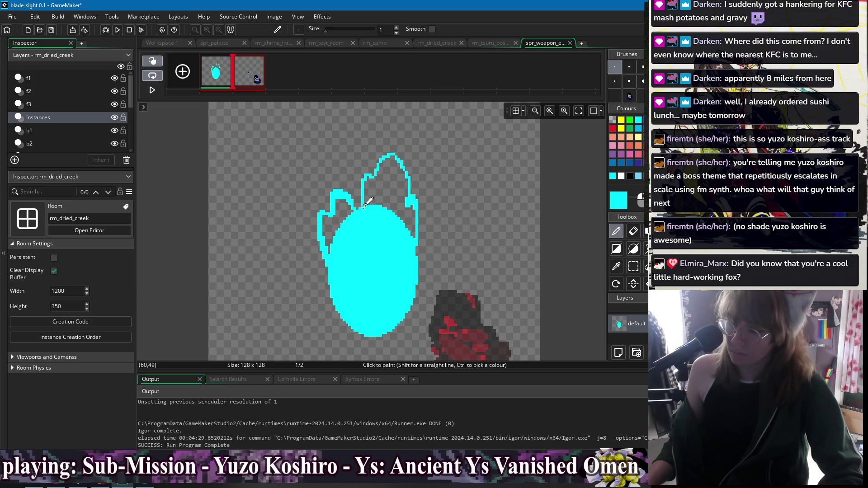
{"action": "left_click_drag", "start_coordinate": [363, 180], "coordinate": [385, 150]}
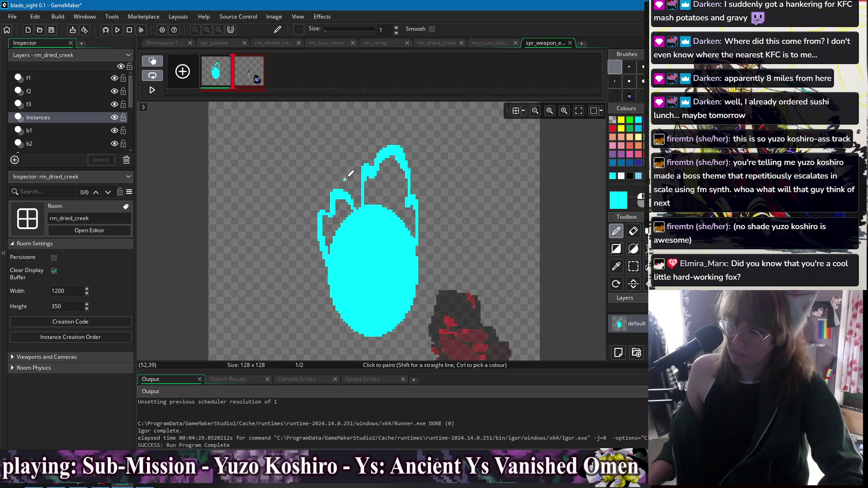
{"action": "left_click_drag", "start_coordinate": [349, 192], "coordinate": [342, 152]}
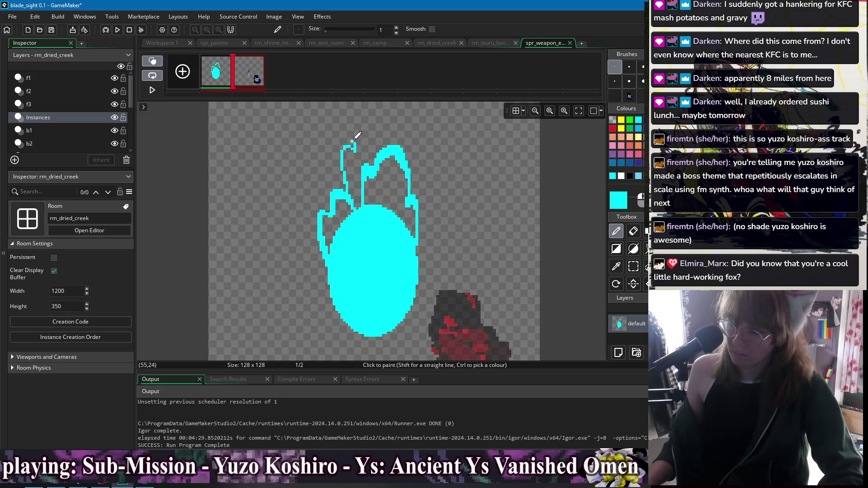
{"action": "left_click_drag", "start_coordinate": [343, 143], "coordinate": [348, 145]}
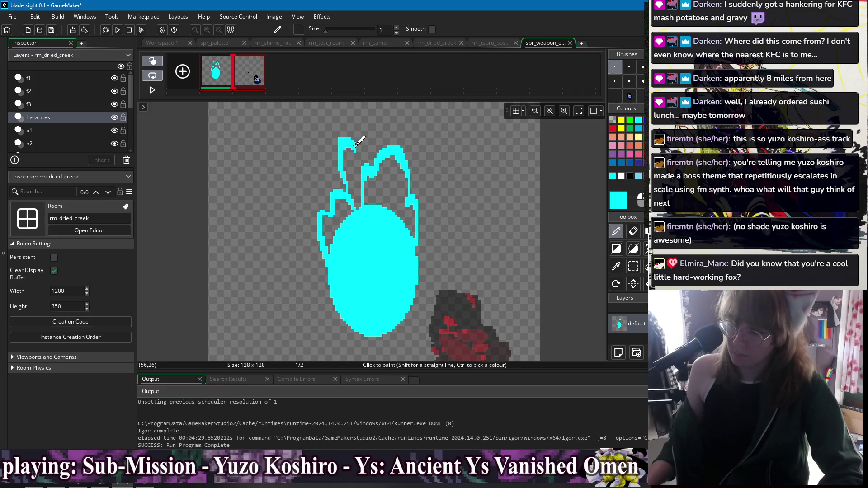
Add a small cyan ember above the flames and outline the left flame's outer edge
{"action": "key", "text": "e"}
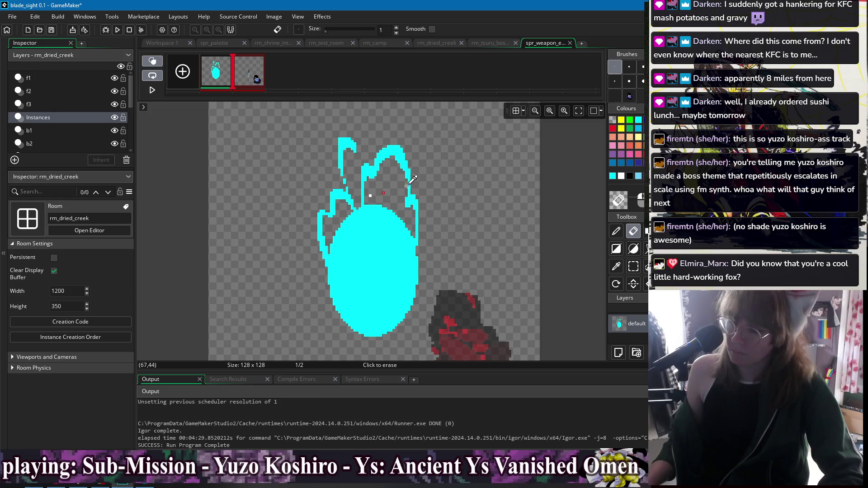
{"action": "scroll", "coordinate": [362, 186], "scroll_direction": "up", "scroll_amount": 1}
{"action": "key", "text": "d"}
{"action": "left_click", "coordinate": [322, 139]}
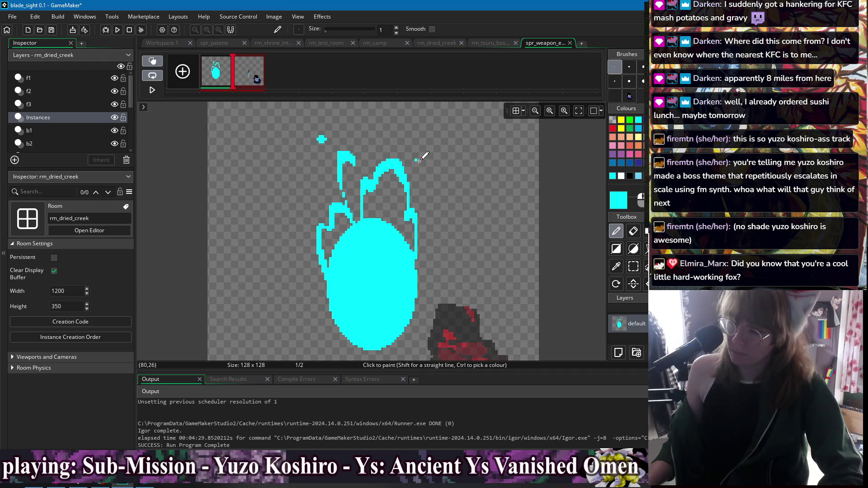
{"action": "scroll", "coordinate": [420, 158], "scroll_direction": "down", "scroll_amount": 2}
{"action": "left_click_drag", "start_coordinate": [325, 229], "coordinate": [333, 260]}
{"action": "key", "text": "ctrl+z"}
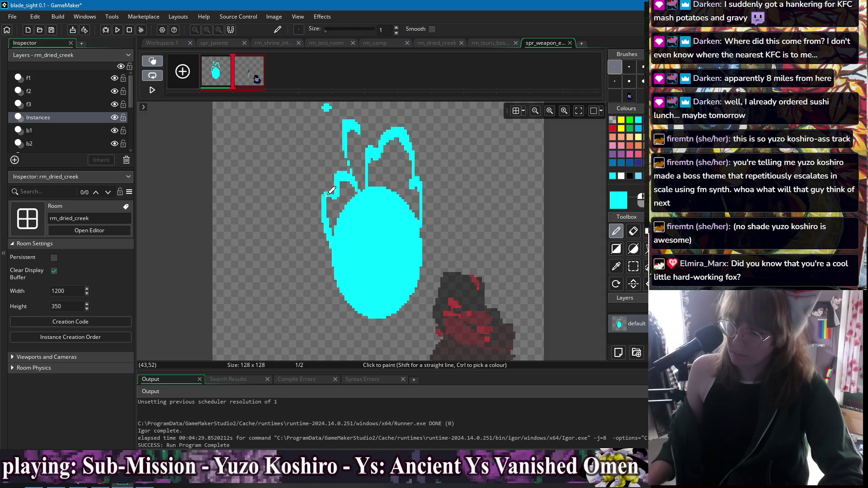
{"action": "left_click_drag", "start_coordinate": [320, 197], "coordinate": [323, 217]}
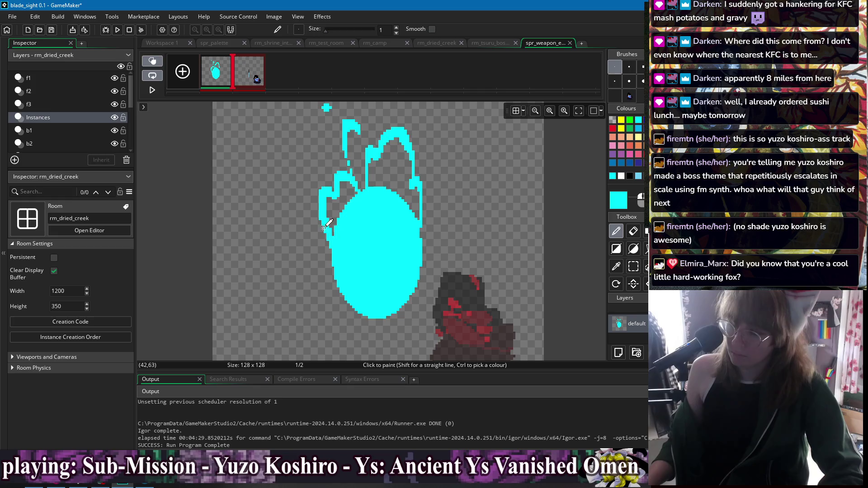
Add a new empty second frame after the cyan frame and open it
{"action": "key", "text": "e"}
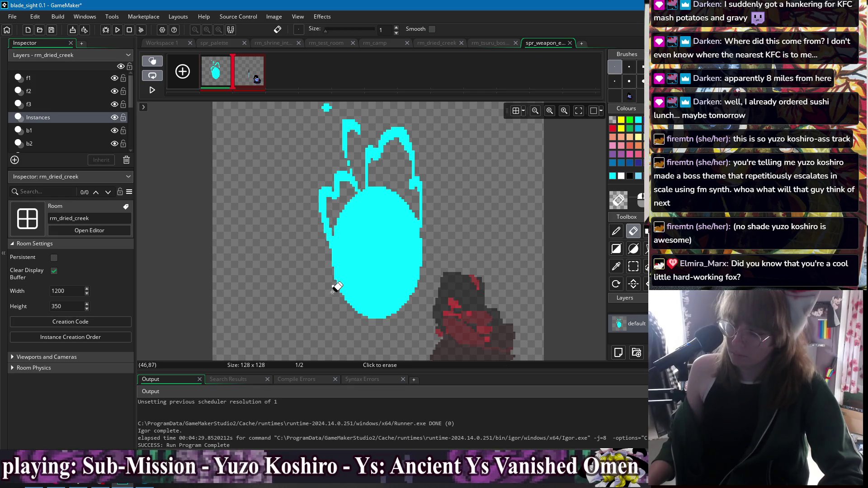
{"action": "left_click", "coordinate": [183, 71]}
{"action": "left_click", "coordinate": [283, 74]}
{"action": "left_click", "coordinate": [228, 86]}
{"action": "left_click_drag", "start_coordinate": [220, 74], "coordinate": [231, 77]}
{"action": "left_click", "coordinate": [247, 72]}
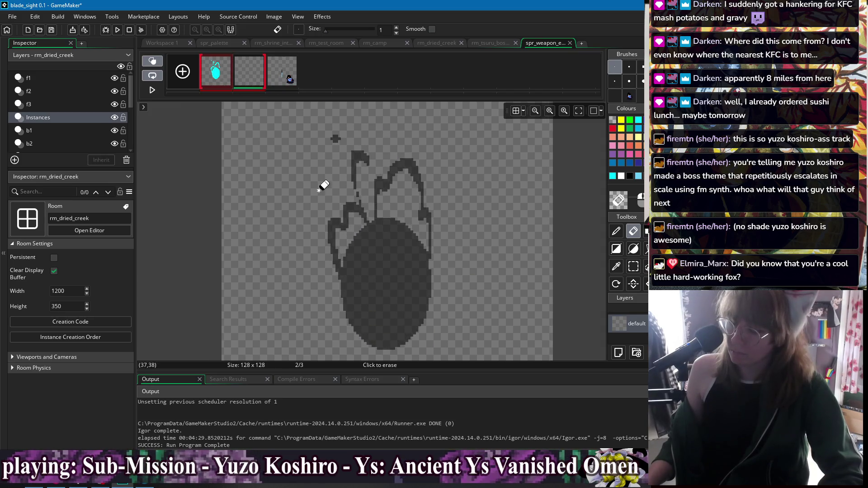
Outline and fill the left flame, top arc and small top tip in cyan
{"action": "key", "text": "d"}
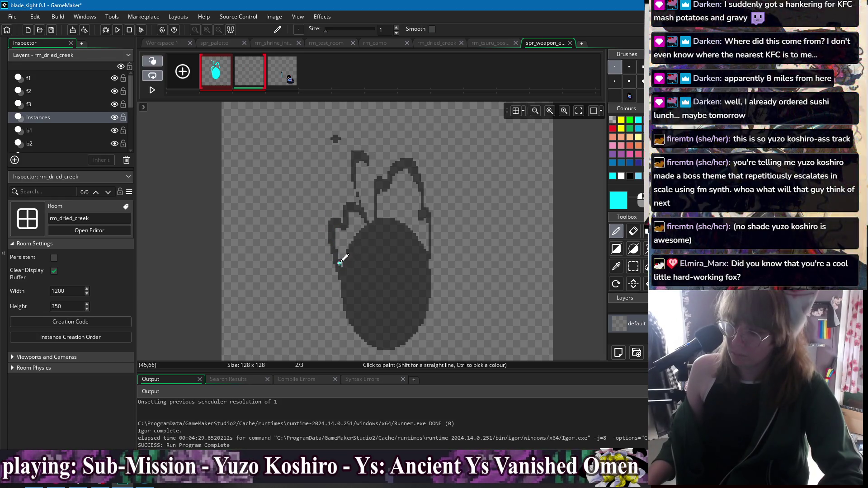
{"action": "left_click_drag", "start_coordinate": [340, 252], "coordinate": [333, 221]}
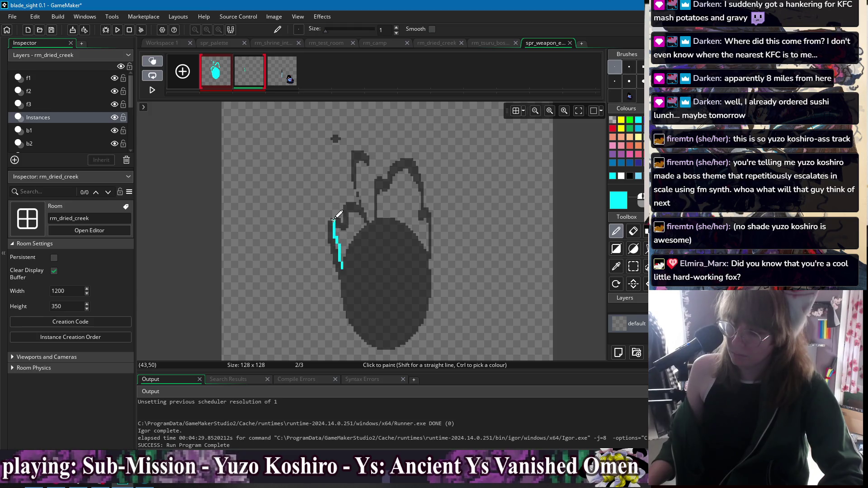
{"action": "left_click_drag", "start_coordinate": [351, 186], "coordinate": [371, 194]}
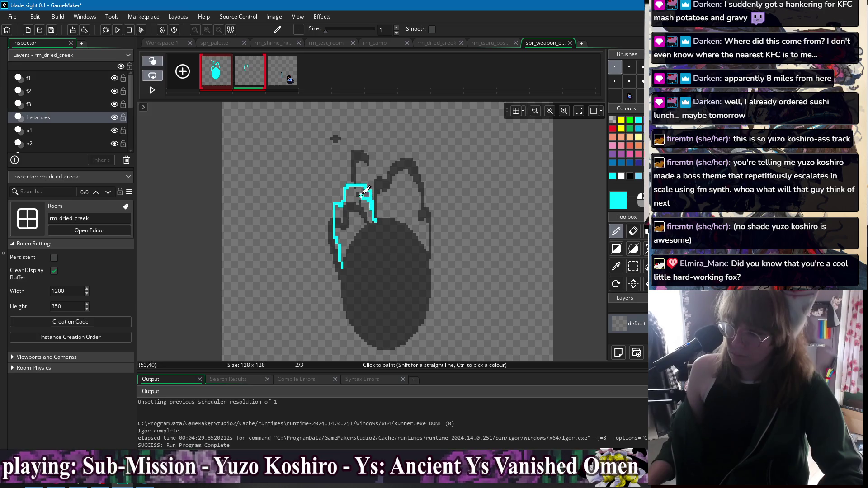
{"action": "key", "text": "f"}
{"action": "left_click", "coordinate": [339, 212]}
{"action": "left_click", "coordinate": [356, 190]}
{"action": "key", "text": "d"}
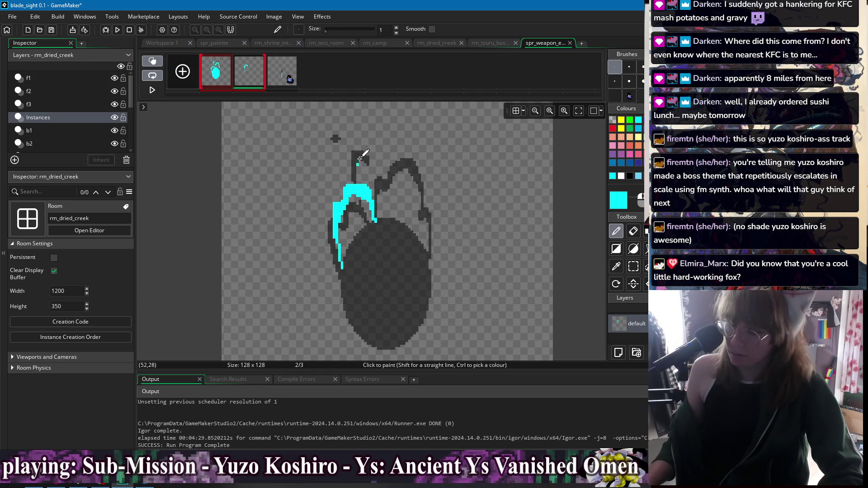
{"action": "left_click_drag", "start_coordinate": [347, 175], "coordinate": [351, 154]}
{"action": "key", "text": "ctrl+z"}
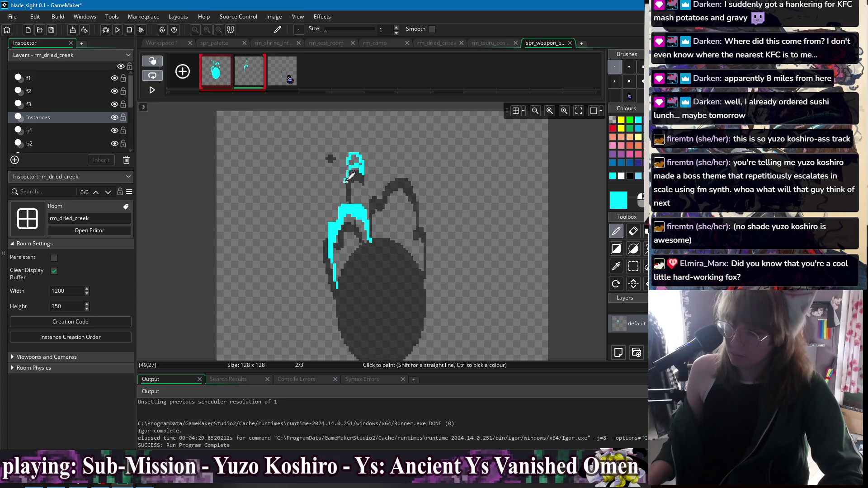
{"action": "left_click_drag", "start_coordinate": [349, 158], "coordinate": [352, 166]}
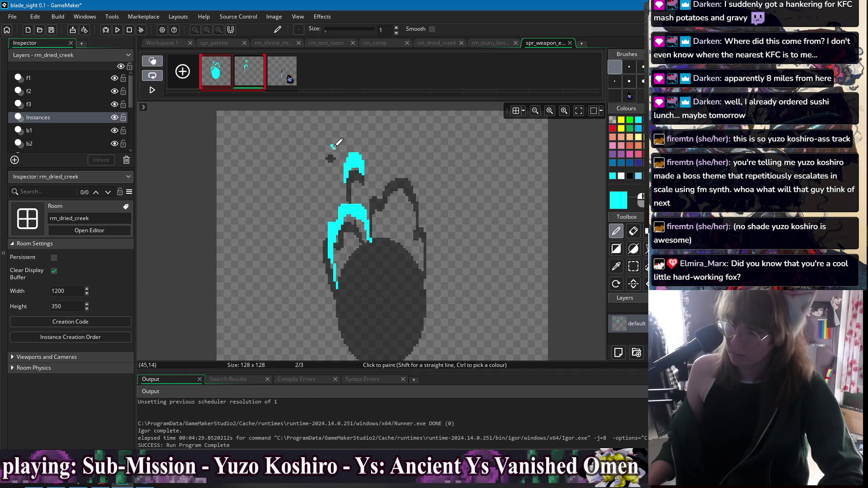
Outline and fill the middle and right flame tongues cyan, closing the gap between them
{"action": "scroll", "coordinate": [385, 165], "scroll_direction": "down", "scroll_amount": 2}
{"action": "scroll", "coordinate": [374, 149], "scroll_direction": "up", "scroll_amount": 2}
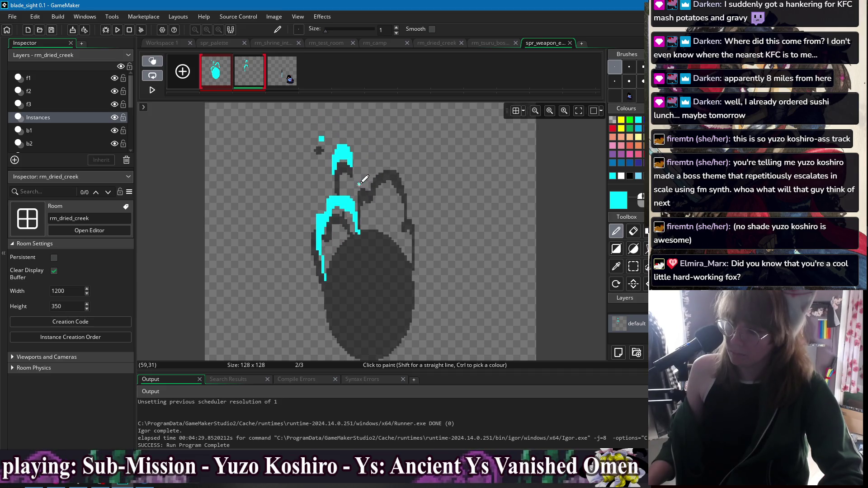
{"action": "mouse_move", "coordinate": [370, 174]}
{"action": "left_mouse_down"}
{"action": "mouse_move", "coordinate": [368, 156]}
{"action": "mouse_move", "coordinate": [382, 151]}
{"action": "mouse_move", "coordinate": [401, 193]}
{"action": "mouse_move", "coordinate": [376, 154]}
{"action": "mouse_move", "coordinate": [382, 156]}
{"action": "left_mouse_up"}
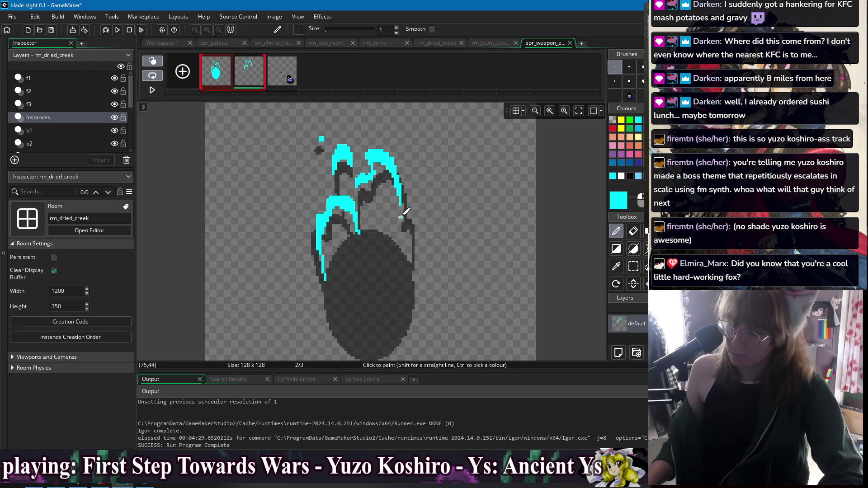
{"action": "mouse_move", "coordinate": [401, 228]}
{"action": "left_mouse_down"}
{"action": "mouse_move", "coordinate": [391, 212]}
{"action": "mouse_move", "coordinate": [407, 210]}
{"action": "mouse_move", "coordinate": [412, 264]}
{"action": "left_mouse_up"}
{"action": "key", "text": "f"}
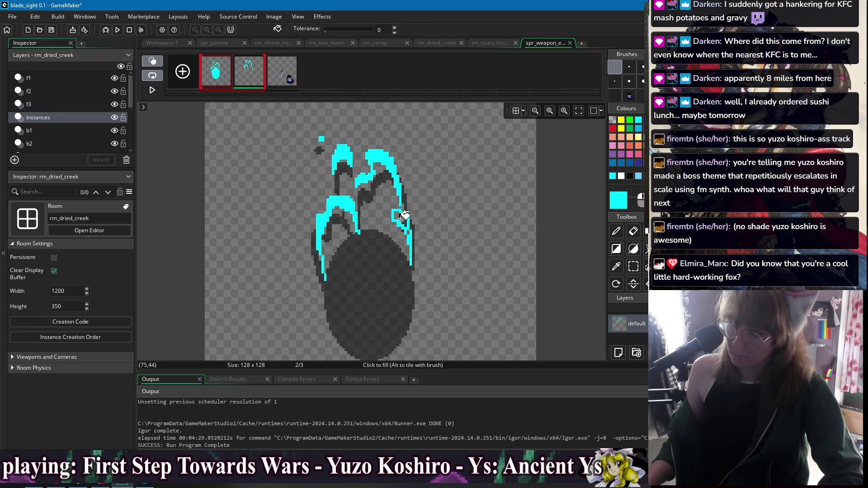
{"action": "left_click", "coordinate": [400, 218]}
{"action": "key", "text": "d"}
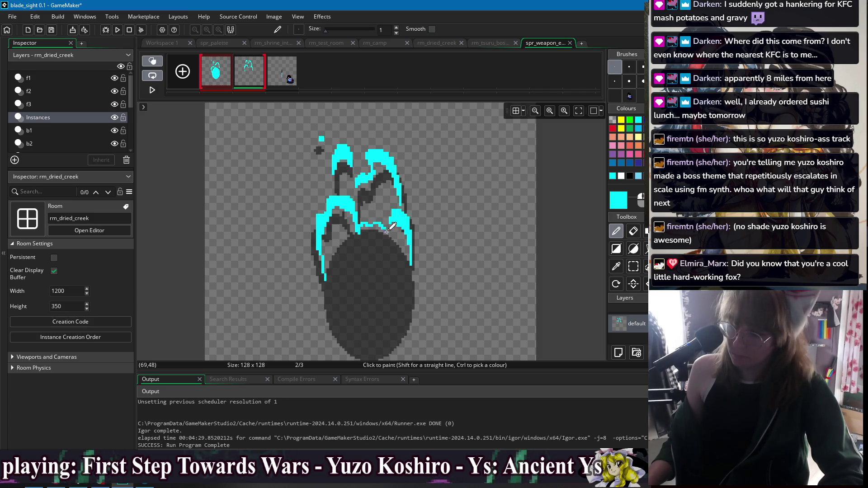
{"action": "left_click_drag", "start_coordinate": [394, 239], "coordinate": [364, 226]}
{"action": "key", "text": "f"}
{"action": "left_click", "coordinate": [366, 225]}
{"action": "key", "text": "d"}
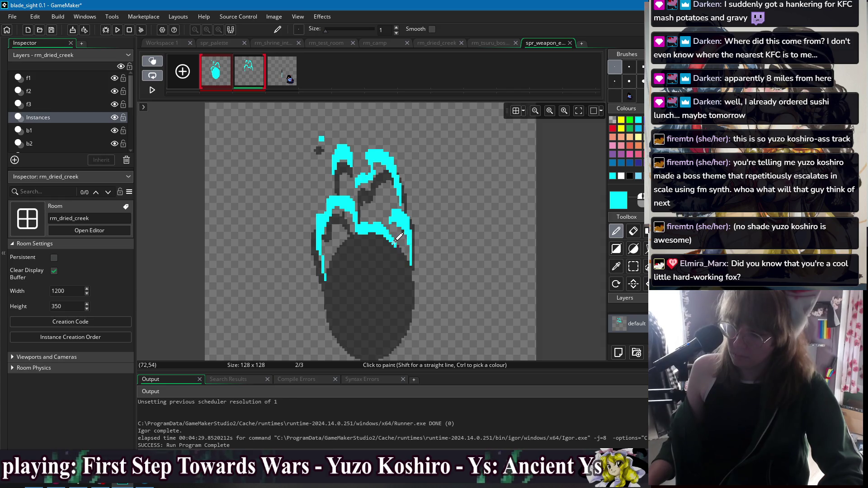
{"action": "left_click_drag", "start_coordinate": [398, 248], "coordinate": [405, 264]}
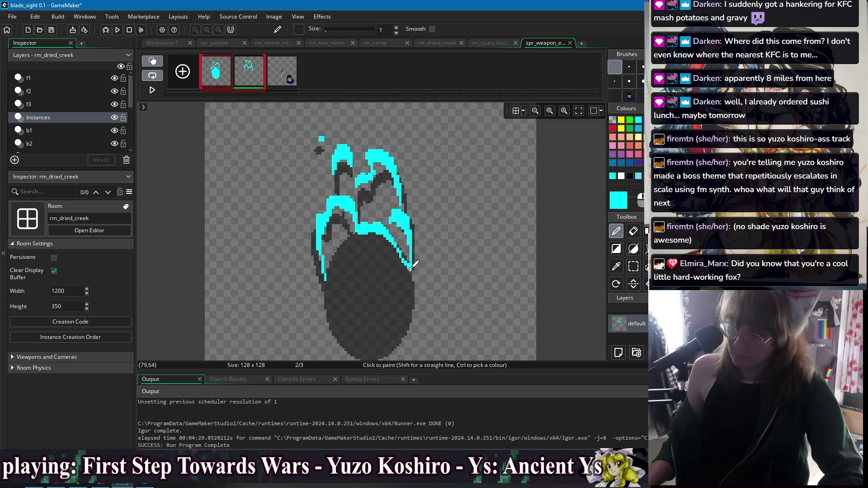
Flip between frames 1 and 2 to compare them, ending on frame 2
{"action": "left_click", "coordinate": [216, 75]}
{"action": "left_click", "coordinate": [249, 73]}
{"action": "left_click", "coordinate": [222, 80]}
{"action": "left_click", "coordinate": [249, 74]}
{"action": "left_click", "coordinate": [222, 82]}
{"action": "left_click", "coordinate": [251, 79]}
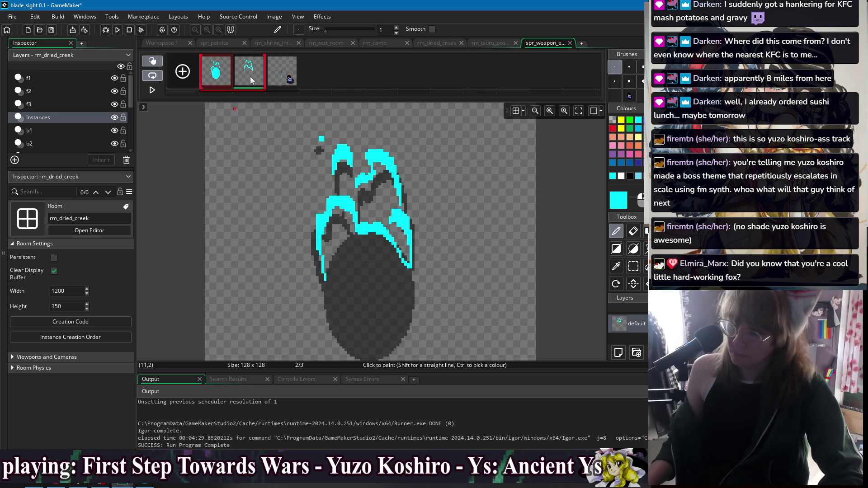
Add an empty third frame and include frame 1 in its onion skin
{"action": "left_click", "coordinate": [184, 72]}
{"action": "left_click", "coordinate": [303, 72]}
{"action": "left_click", "coordinate": [278, 77]}
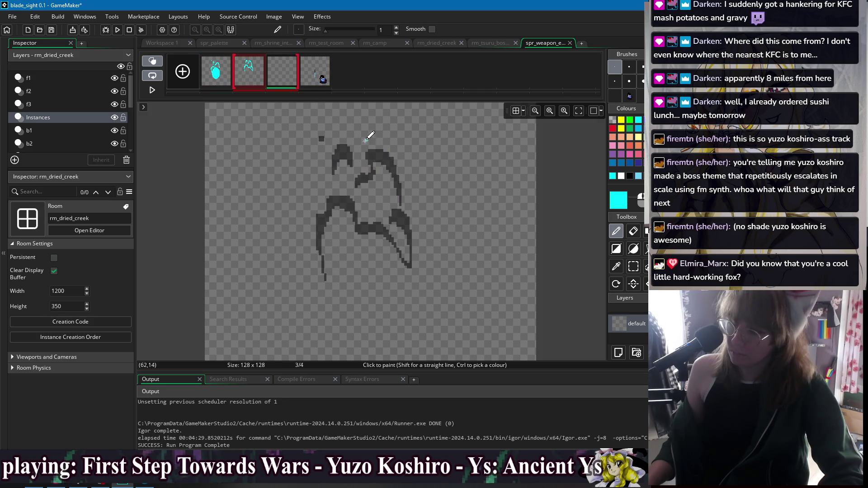
{"action": "left_click", "coordinate": [227, 79]}
{"action": "left_click", "coordinate": [256, 76]}
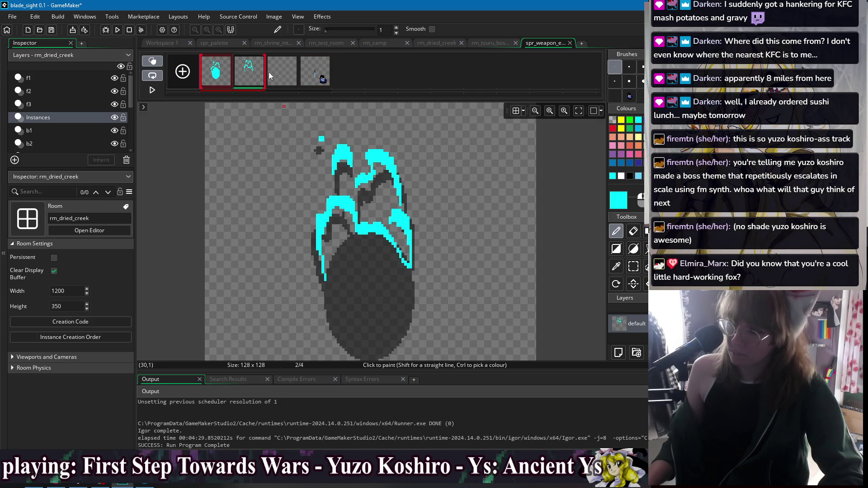
{"action": "left_click", "coordinate": [281, 73]}
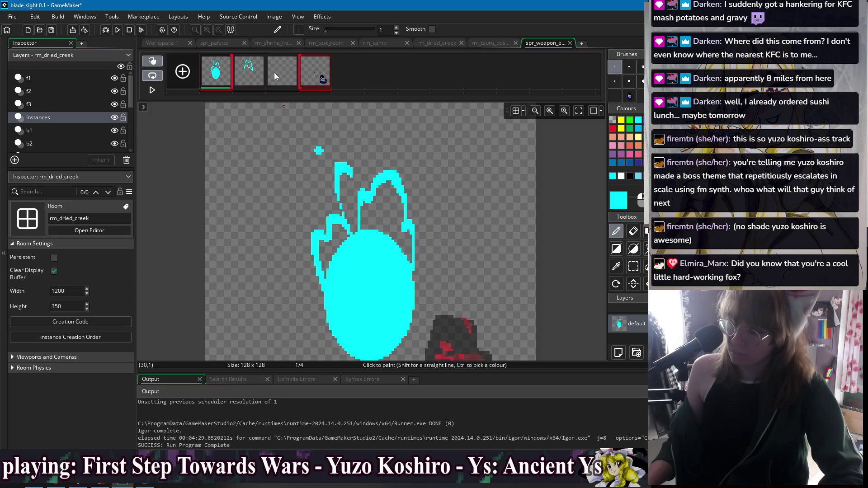
{"action": "left_click", "coordinate": [226, 79], "text": "shift"}
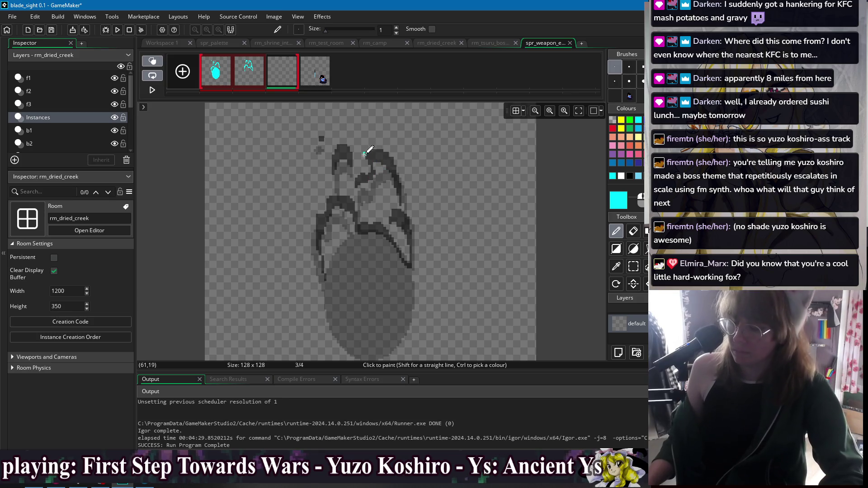
Draw the cyan flame arc along the top, undoing stray strokes
{"action": "left_click_drag", "start_coordinate": [362, 160], "coordinate": [360, 154]}
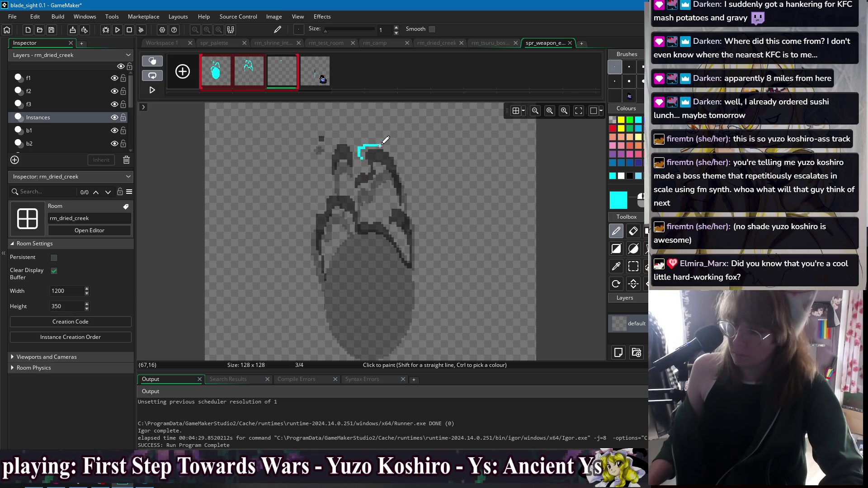
{"action": "key", "text": "ctrl+z"}
{"action": "left_click_drag", "start_coordinate": [365, 143], "coordinate": [398, 149]}
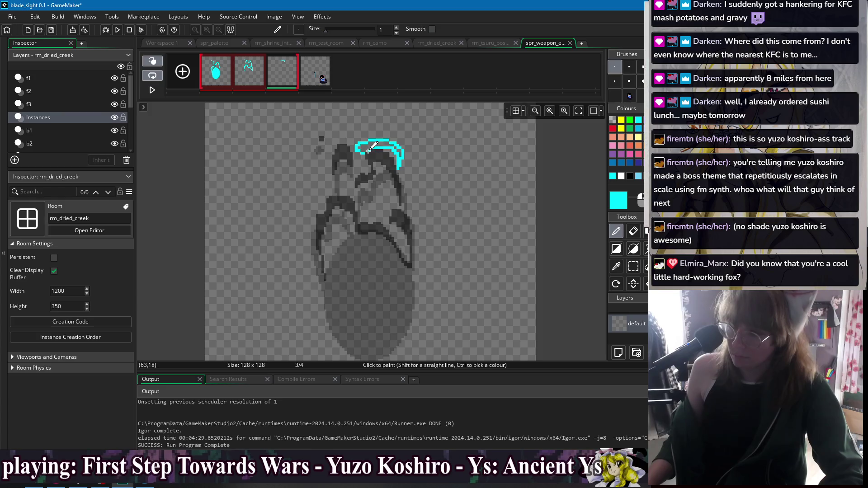
{"action": "left_click_drag", "start_coordinate": [366, 147], "coordinate": [395, 146]}
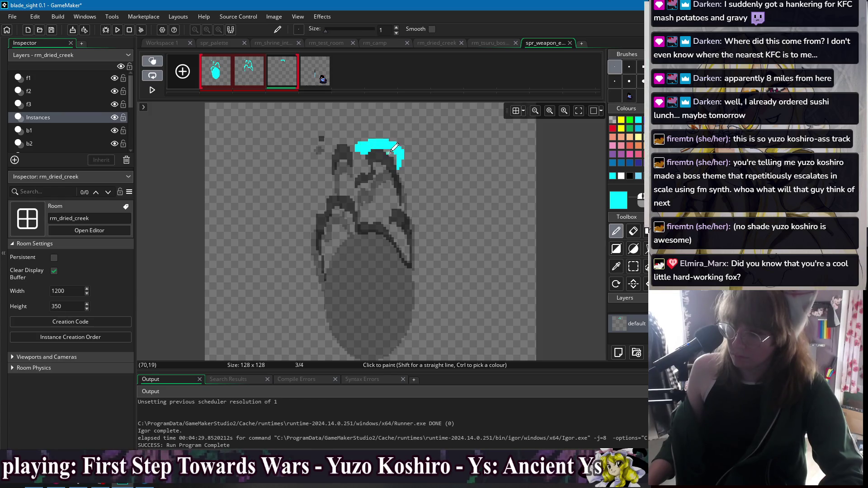
{"action": "key", "text": "e"}
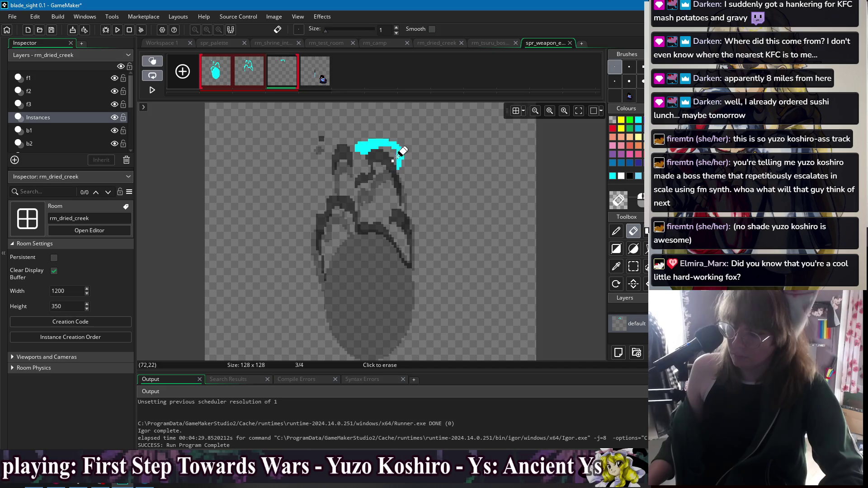
{"action": "key", "text": "p"}
{"action": "mouse_move", "coordinate": [360, 165]}
{"action": "left_mouse_down"}
{"action": "mouse_move", "coordinate": [375, 164]}
{"action": "mouse_move", "coordinate": [343, 146]}
{"action": "mouse_move", "coordinate": [358, 138]}
{"action": "mouse_move", "coordinate": [346, 134]}
{"action": "mouse_move", "coordinate": [355, 137]}
{"action": "left_mouse_up"}
{"action": "key", "text": "ctrl+z"}
{"action": "key", "text": "ctrl+z"}
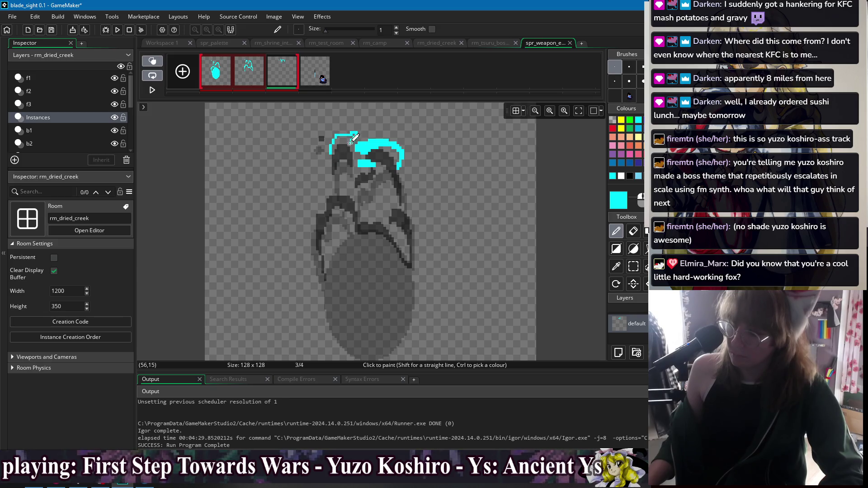
{"action": "key", "text": "ctrl+z"}
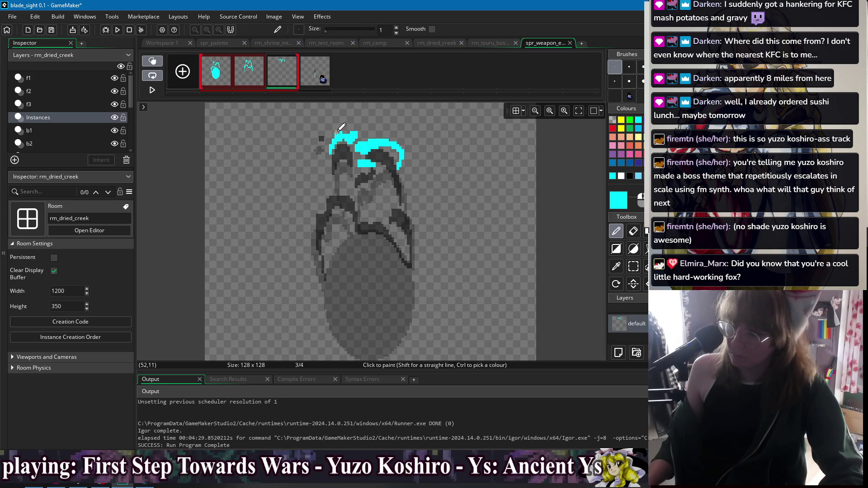
Adjust the arc's top-left with a selection, then draw a cyan stroke up the left edge
{"action": "key", "text": "s"}
{"action": "mouse_move", "coordinate": [321, 126]}
{"action": "left_mouse_down"}
{"action": "mouse_move", "coordinate": [345, 157]}
{"action": "mouse_move", "coordinate": [351, 142]}
{"action": "left_mouse_up"}
{"action": "left_click", "coordinate": [350, 140], "text": "shift"}
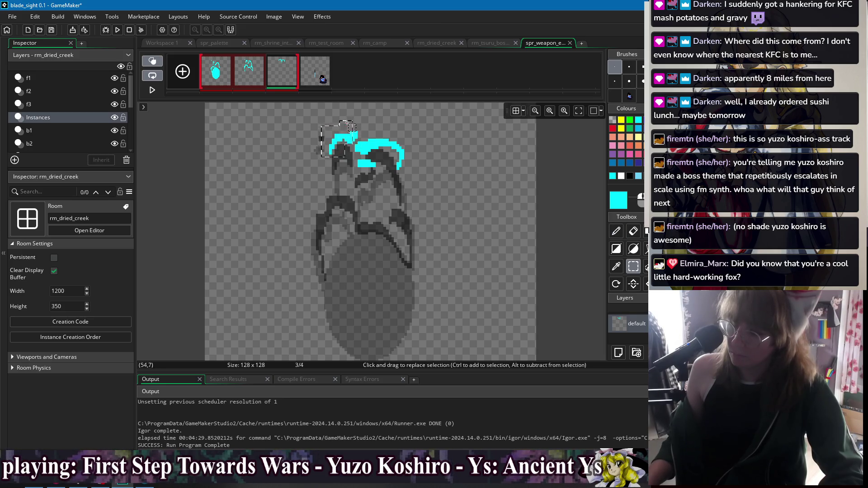
{"action": "key", "text": "Escape"}
{"action": "key", "text": "d"}
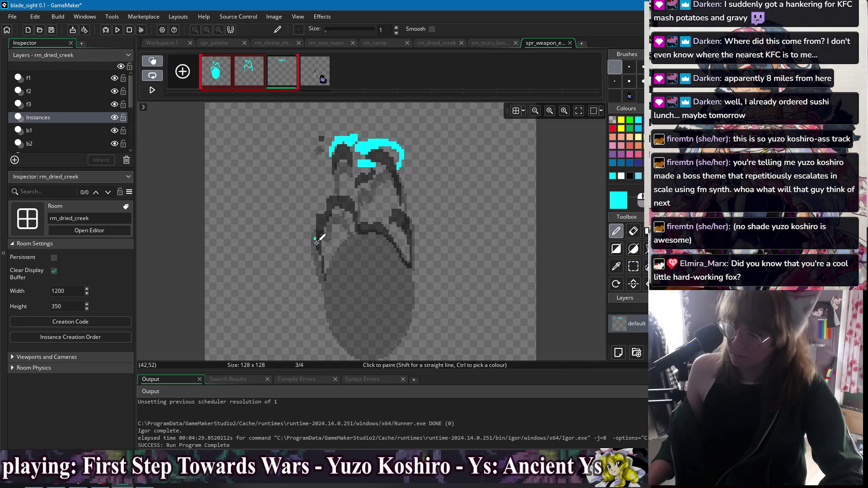
{"action": "mouse_move", "coordinate": [317, 240]}
{"action": "left_mouse_down"}
{"action": "mouse_move", "coordinate": [309, 203]}
{"action": "mouse_move", "coordinate": [338, 186]}
{"action": "mouse_move", "coordinate": [362, 192]}
{"action": "mouse_move", "coordinate": [364, 203]}
{"action": "mouse_move", "coordinate": [330, 198]}
{"action": "mouse_move", "coordinate": [314, 208]}
{"action": "mouse_move", "coordinate": [344, 190]}
{"action": "mouse_move", "coordinate": [357, 193]}
{"action": "left_mouse_up"}
Outline the left and right middle flame tongues in cyan on frame 3
{"action": "key", "text": "ctrl+z"}
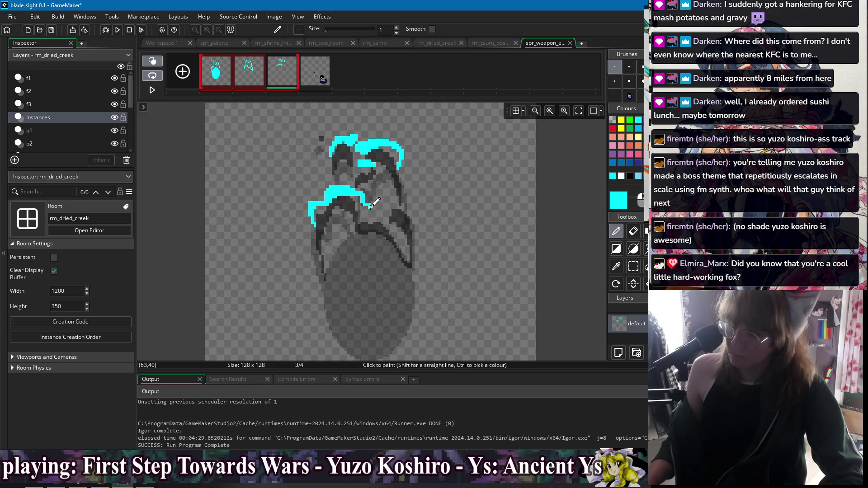
{"action": "left_click_drag", "start_coordinate": [360, 224], "coordinate": [384, 212]}
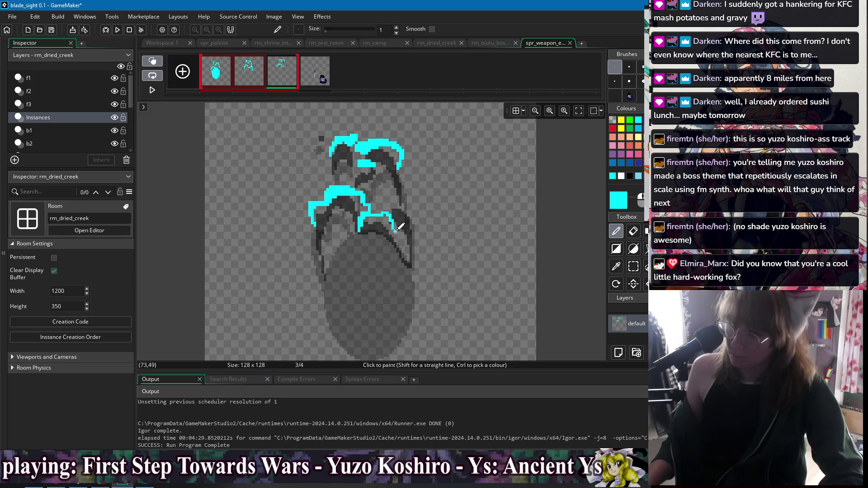
{"action": "mouse_move", "coordinate": [398, 245]}
{"action": "left_mouse_down"}
{"action": "mouse_move", "coordinate": [376, 226]}
{"action": "mouse_move", "coordinate": [400, 240]}
{"action": "mouse_move", "coordinate": [397, 208]}
{"action": "left_mouse_up"}
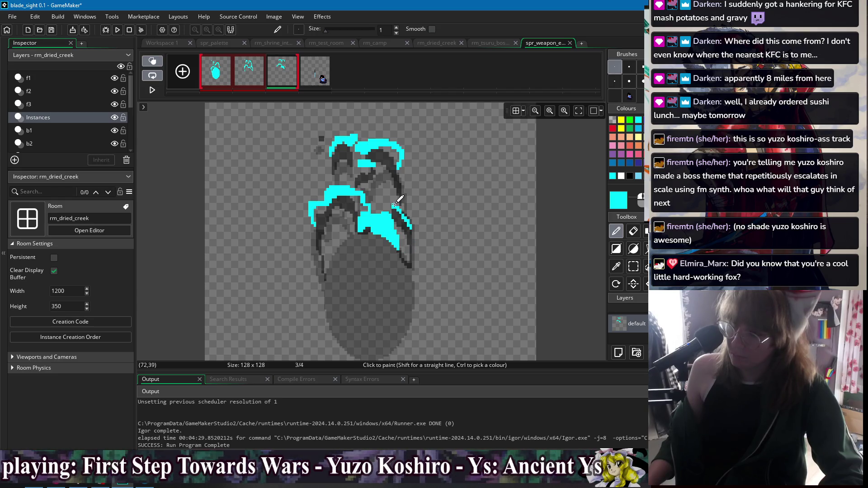
{"action": "mouse_move", "coordinate": [409, 217]}
{"action": "left_mouse_down"}
{"action": "mouse_move", "coordinate": [387, 195]}
{"action": "mouse_move", "coordinate": [404, 183]}
{"action": "mouse_move", "coordinate": [407, 209]}
{"action": "mouse_move", "coordinate": [403, 193]}
{"action": "left_mouse_up"}
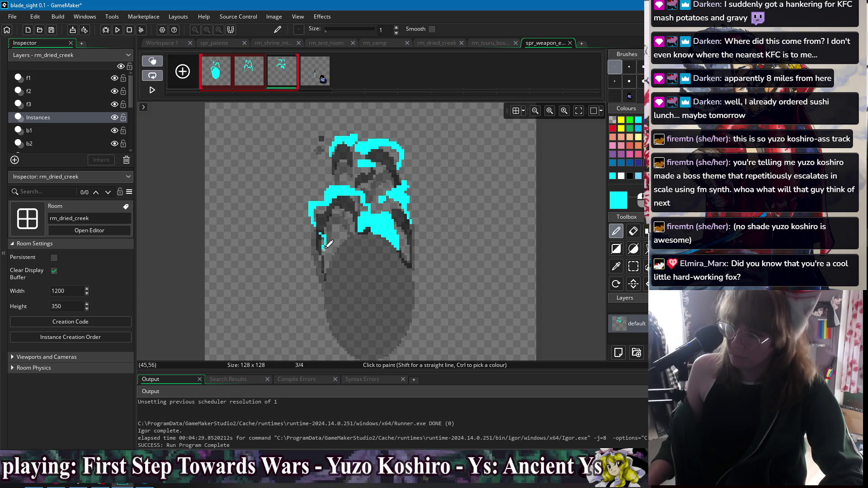
Redraw a shorter cyan stroke on the left edge, then add a fourth empty frame
{"action": "key", "text": "ctrl+z"}
{"action": "mouse_move", "coordinate": [315, 234]}
{"action": "left_mouse_down"}
{"action": "mouse_move", "coordinate": [315, 266]}
{"action": "mouse_move", "coordinate": [330, 267]}
{"action": "left_mouse_up"}
{"action": "key", "text": "ctrl+z"}
{"action": "mouse_move", "coordinate": [327, 277]}
{"action": "left_mouse_down"}
{"action": "mouse_move", "coordinate": [326, 256]}
{"action": "mouse_move", "coordinate": [324, 268]}
{"action": "mouse_move", "coordinate": [333, 269]}
{"action": "left_mouse_up"}
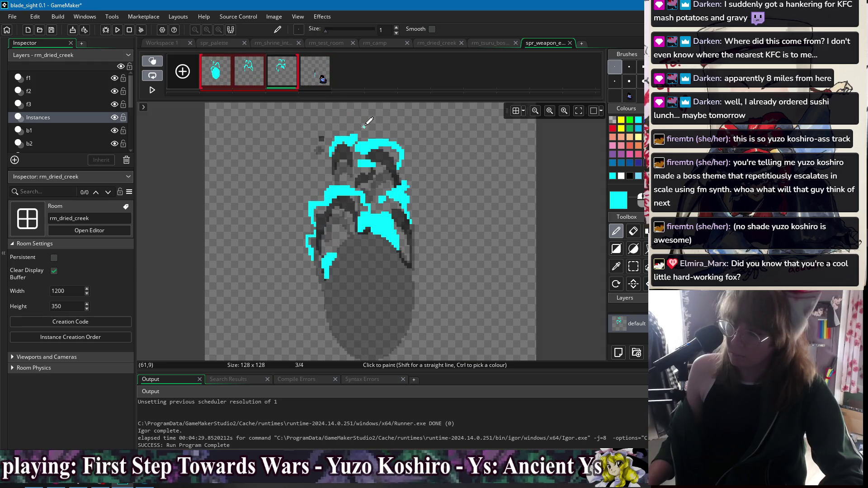
{"action": "left_click", "coordinate": [188, 79]}
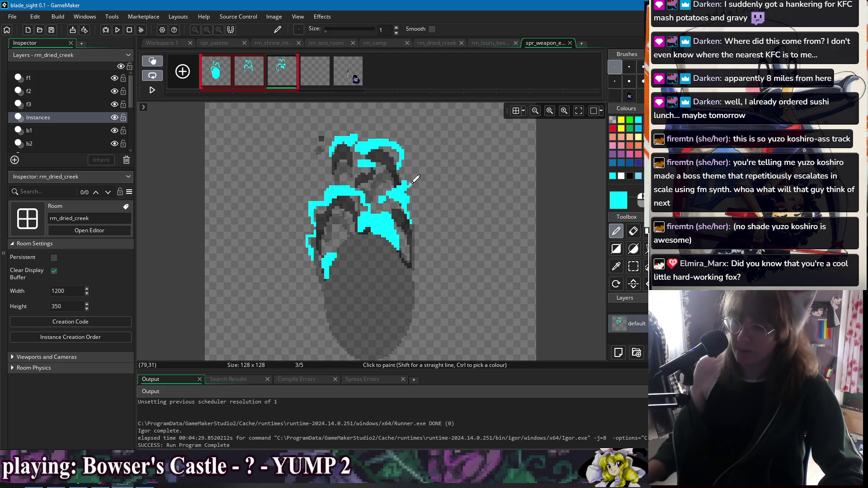
{"action": "left_click", "coordinate": [257, 84]}
On frame 4, outline a small cyan flame loop and fill it solid
{"action": "left_click", "coordinate": [318, 78]}
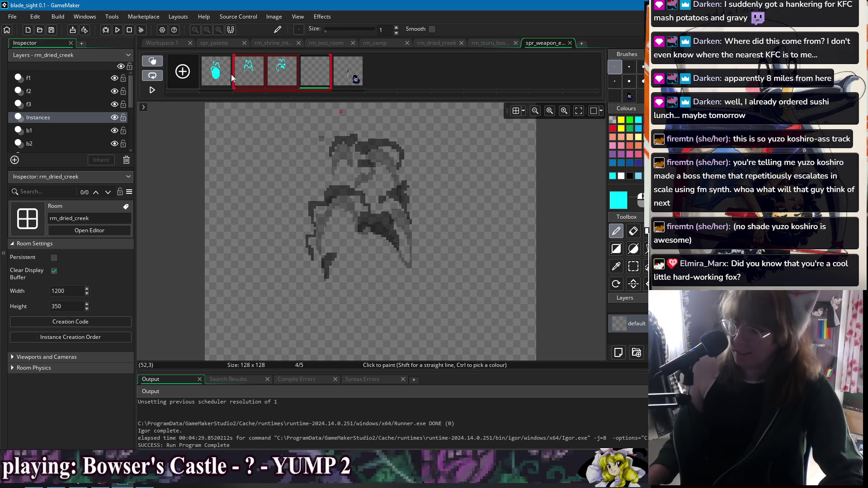
{"action": "left_click", "coordinate": [253, 80]}
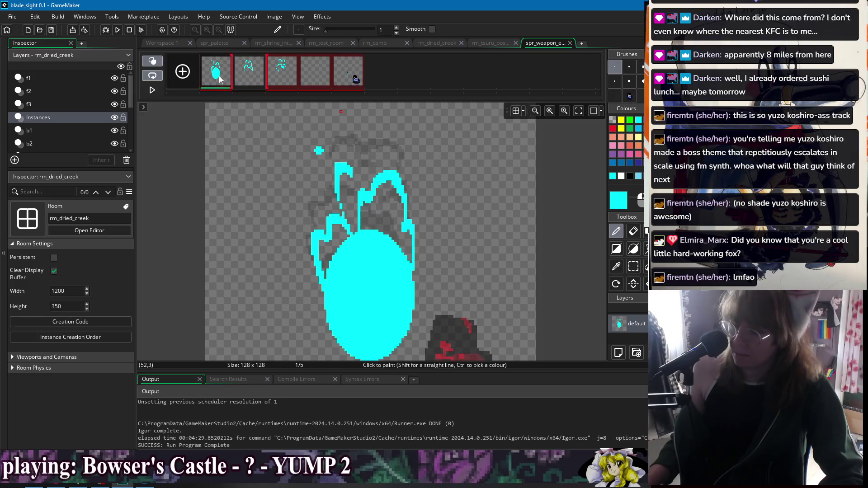
{"action": "left_click", "coordinate": [316, 78]}
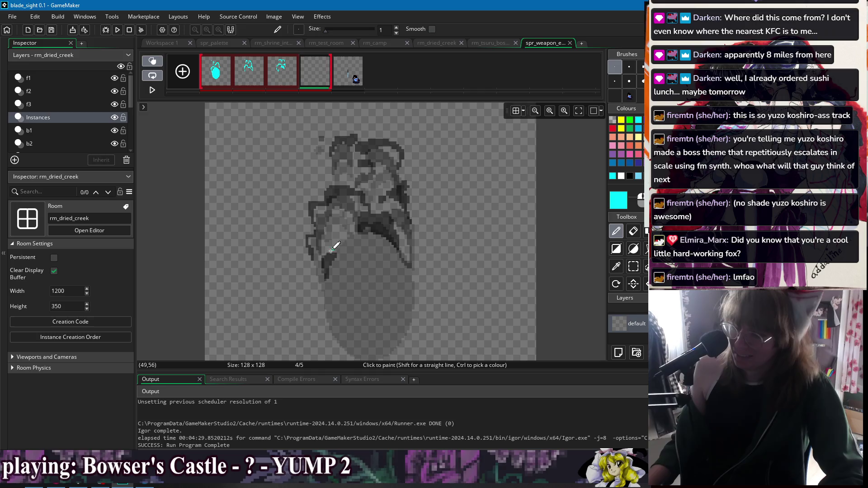
{"action": "mouse_move", "coordinate": [328, 264]}
{"action": "left_mouse_down"}
{"action": "mouse_move", "coordinate": [346, 226]}
{"action": "mouse_move", "coordinate": [353, 237]}
{"action": "mouse_move", "coordinate": [334, 258]}
{"action": "left_mouse_up"}
{"action": "key", "text": "f"}
{"action": "left_click", "coordinate": [342, 239]}
{"action": "key", "text": "d"}
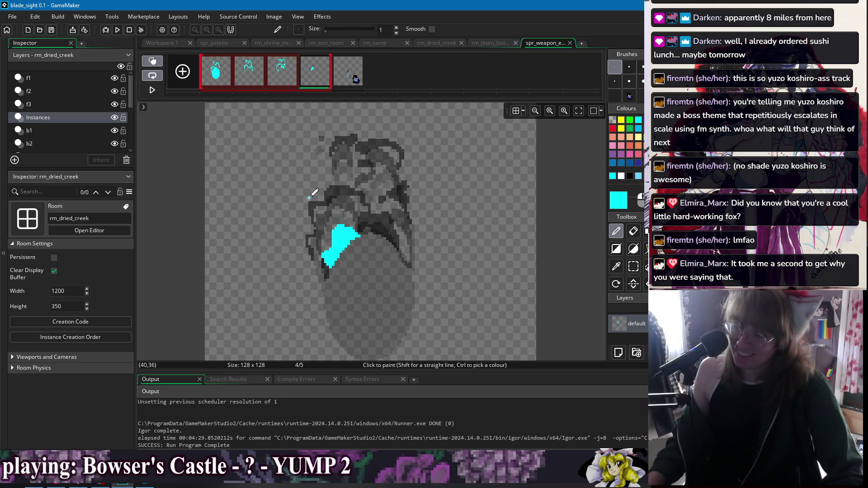
Paint cyan patches on the left and a wisp near the top of frame 4
{"action": "left_click_drag", "start_coordinate": [303, 233], "coordinate": [310, 249]}
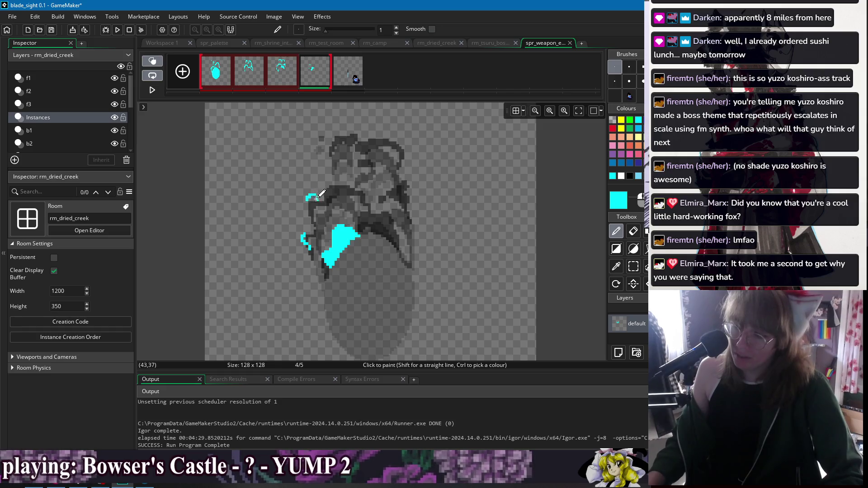
{"action": "mouse_move", "coordinate": [326, 198]}
{"action": "left_mouse_down"}
{"action": "mouse_move", "coordinate": [318, 189]}
{"action": "mouse_move", "coordinate": [354, 180]}
{"action": "mouse_move", "coordinate": [335, 183]}
{"action": "left_mouse_up"}
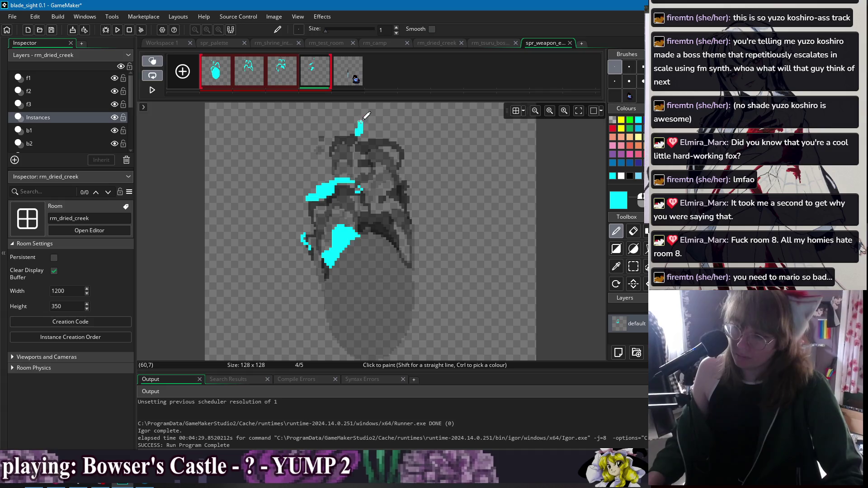
{"action": "mouse_move", "coordinate": [359, 141]}
{"action": "left_mouse_down"}
{"action": "mouse_move", "coordinate": [377, 148]}
{"action": "mouse_move", "coordinate": [364, 141]}
{"action": "left_mouse_up"}
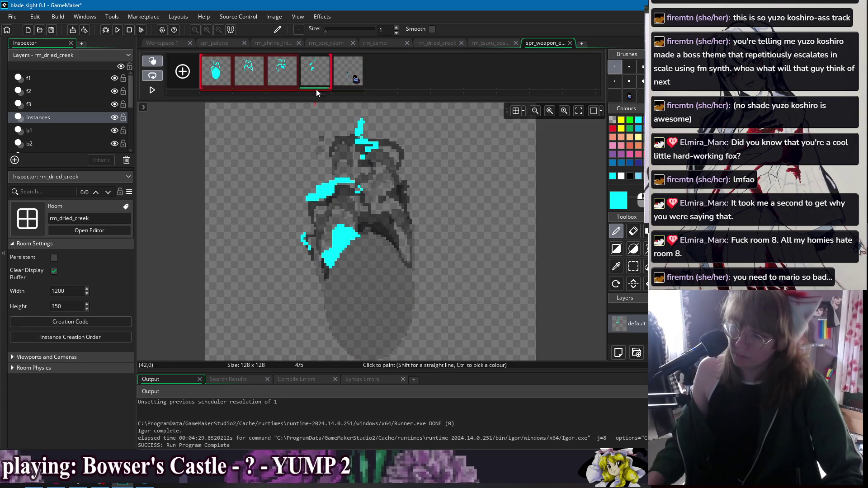
{"action": "mouse_move", "coordinate": [388, 172]}
{"action": "left_mouse_down"}
{"action": "mouse_move", "coordinate": [403, 176]}
{"action": "mouse_move", "coordinate": [364, 183]}
{"action": "mouse_move", "coordinate": [387, 163]}
{"action": "mouse_move", "coordinate": [399, 171]}
{"action": "left_mouse_up"}
{"action": "key", "text": "ctrl+z"}
{"action": "key", "text": "ctrl+z"}
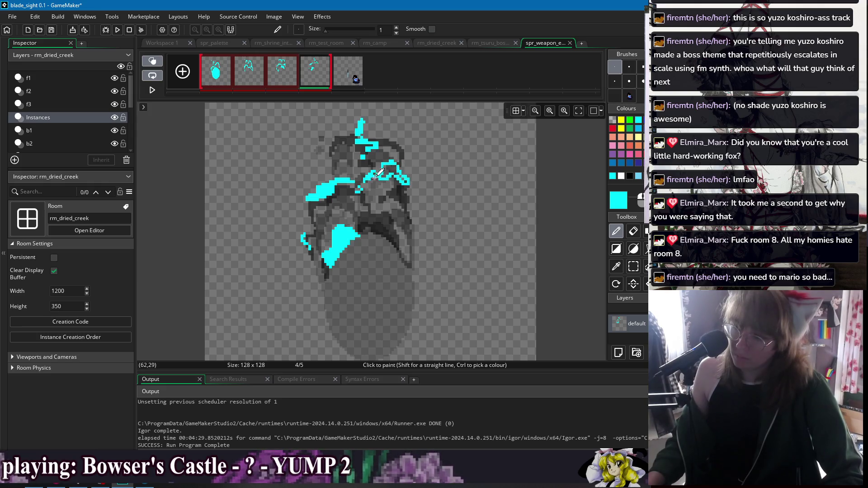
Undo the thin cyan stroke and erase stray cyan pixels at the right edge
{"action": "key", "text": "f"}
{"action": "key", "text": "d"}
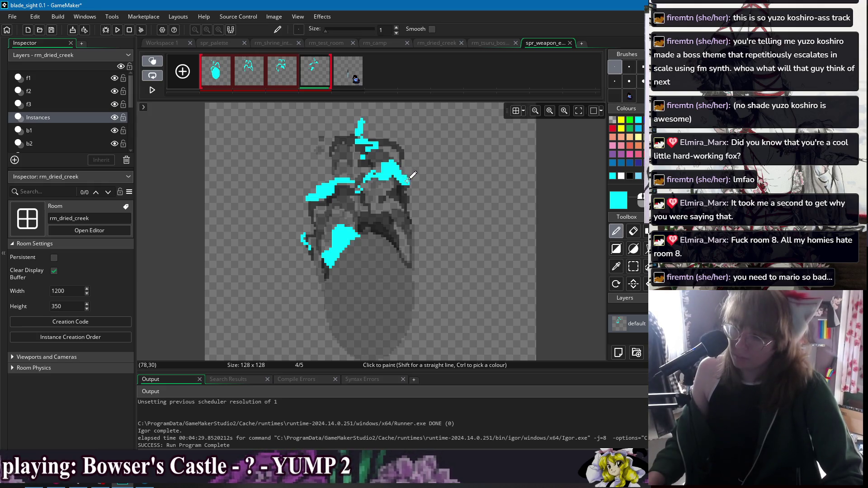
{"action": "key", "text": "ctrl+z"}
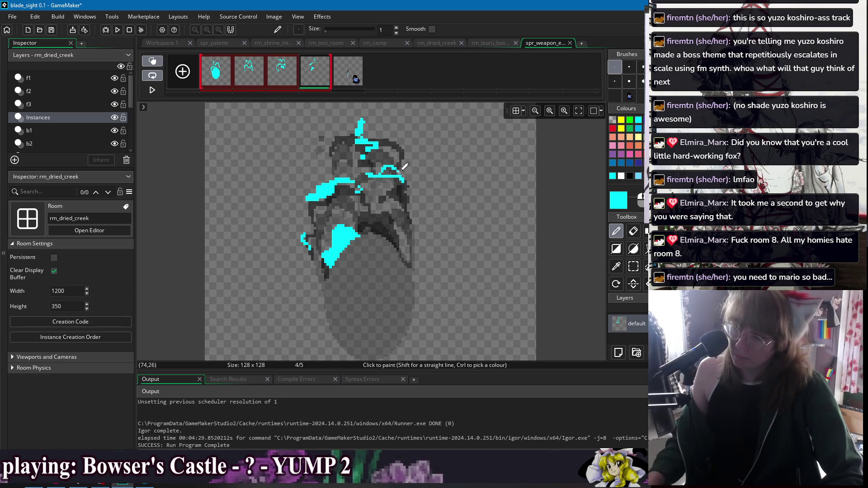
{"action": "key", "text": "e"}
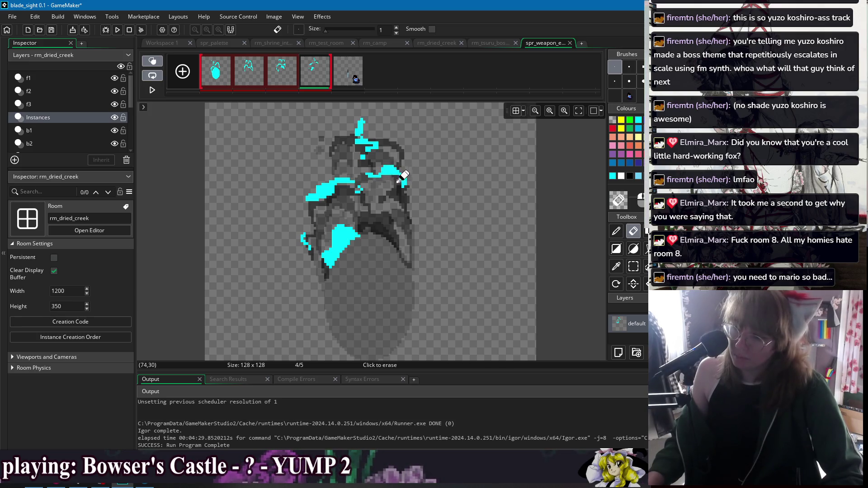
{"action": "left_click", "coordinate": [407, 184]}
{"action": "key", "text": "p"}
{"action": "left_click", "coordinate": [297, 75]}
{"action": "left_click", "coordinate": [308, 75]}
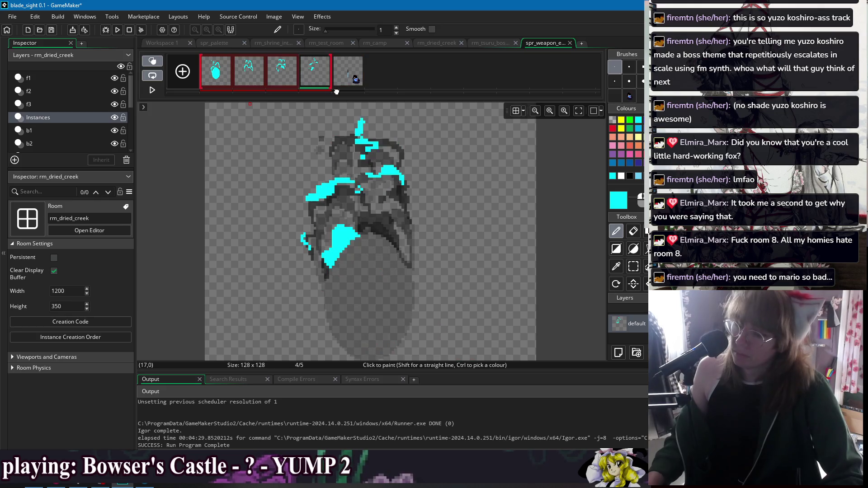
Draw a curved cyan flame outline on the right side and fill its regions solid
{"action": "mouse_move", "coordinate": [377, 203]}
{"action": "left_mouse_down"}
{"action": "mouse_move", "coordinate": [399, 207]}
{"action": "mouse_move", "coordinate": [410, 246]}
{"action": "left_mouse_up"}
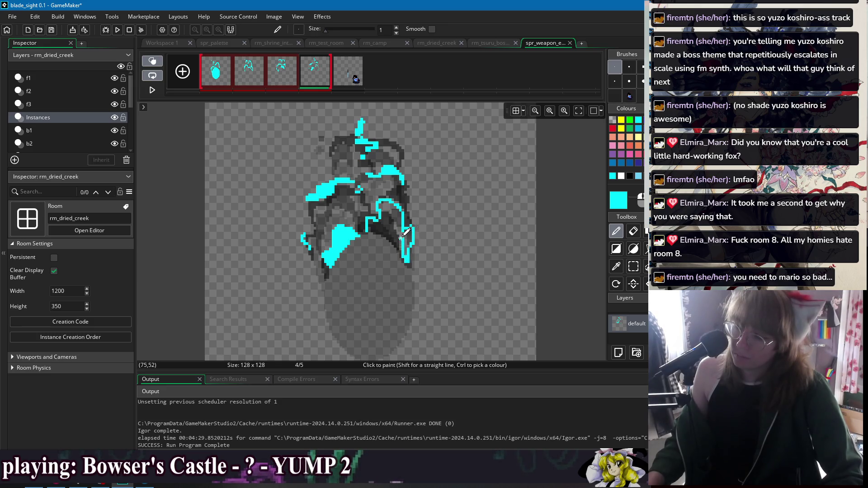
{"action": "left_click_drag", "start_coordinate": [406, 254], "coordinate": [409, 228]}
{"action": "key", "text": "f"}
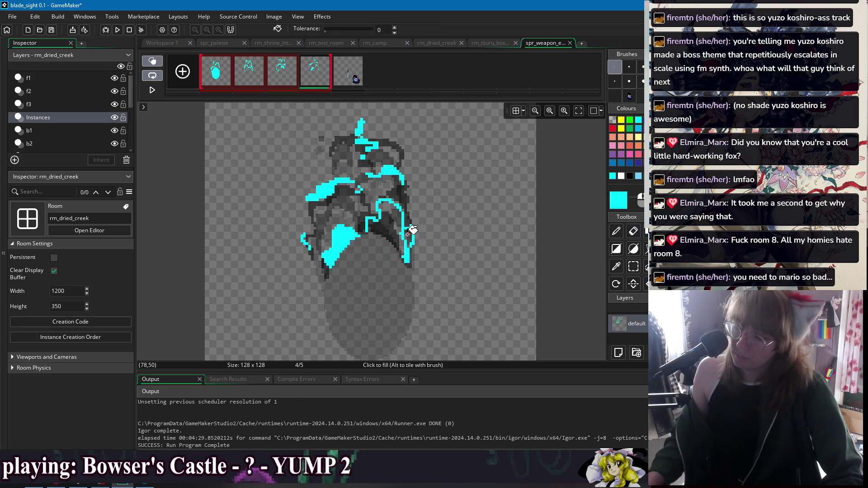
{"action": "left_click", "coordinate": [409, 234]}
{"action": "key", "text": "p"}
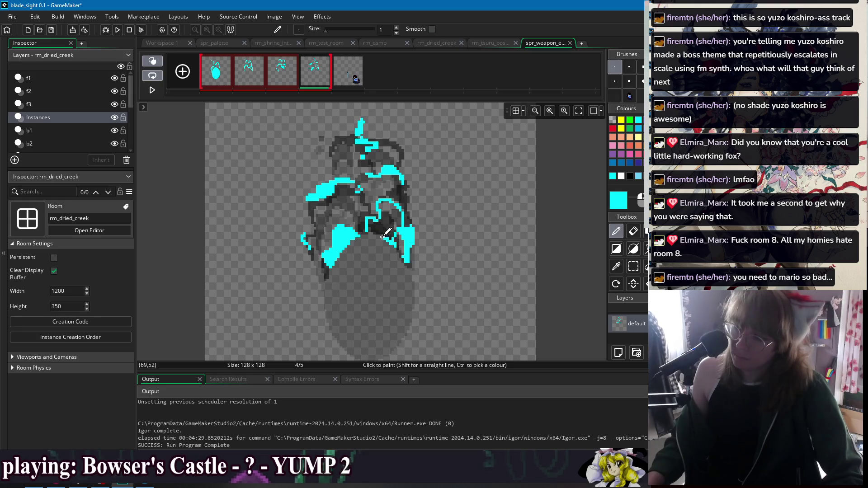
{"action": "key", "text": "f"}
{"action": "left_click", "coordinate": [388, 227]}
{"action": "key", "text": "p"}
Flip through frames 1–4 to check the flame motion, ending on frame 4
{"action": "left_click", "coordinate": [219, 79]}
{"action": "left_click", "coordinate": [249, 77]}
{"action": "left_click", "coordinate": [279, 76]}
{"action": "left_click", "coordinate": [314, 75]}
{"action": "left_click", "coordinate": [221, 81]}
{"action": "left_click", "coordinate": [240, 80]}
{"action": "left_click", "coordinate": [282, 77]}
{"action": "left_click", "coordinate": [313, 76]}
{"action": "left_click", "coordinate": [218, 76]}
{"action": "left_click", "coordinate": [249, 76]}
{"action": "left_click", "coordinate": [280, 76]}
{"action": "left_click", "coordinate": [314, 76]}
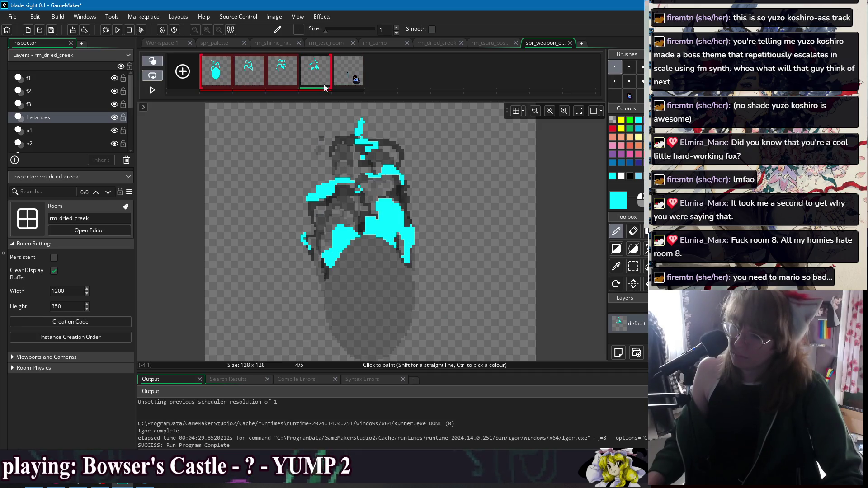
Compare frames 3 and 4 by switching back and forth between them
{"action": "left_click", "coordinate": [281, 81]}
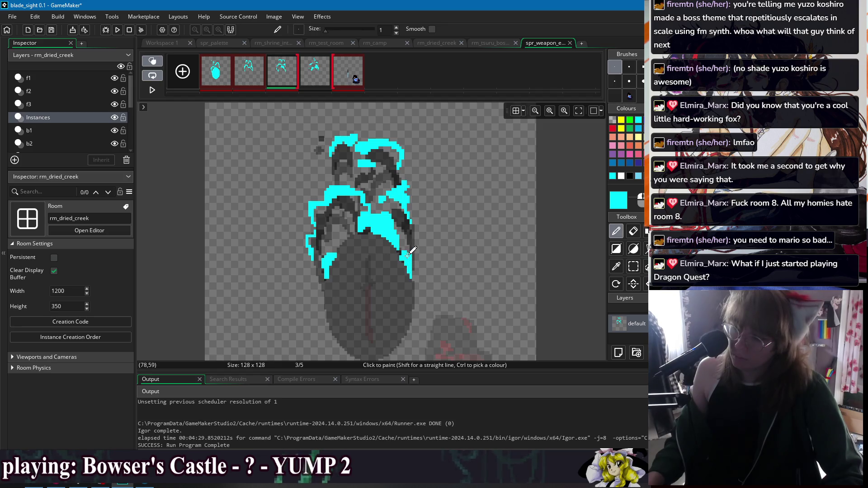
{"action": "left_click", "coordinate": [315, 75], "text": "shift"}
{"action": "left_click", "coordinate": [284, 78]}
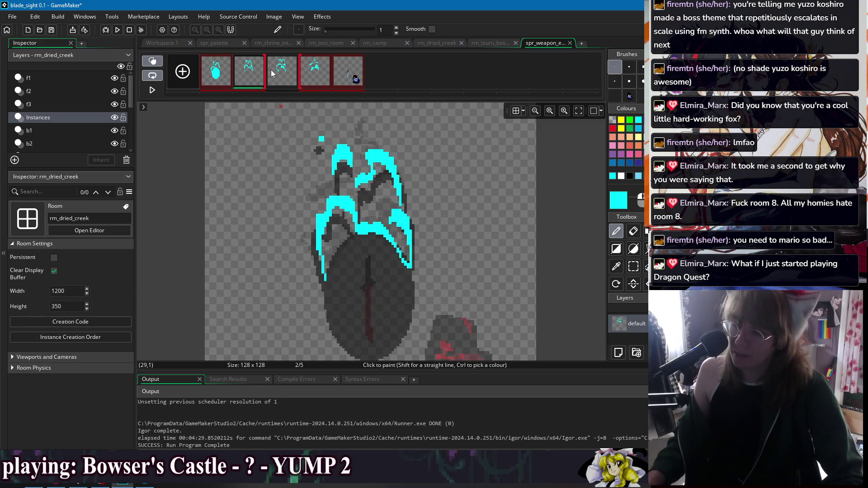
{"action": "left_click", "coordinate": [319, 77], "text": "shift"}
{"action": "left_click", "coordinate": [280, 81]}
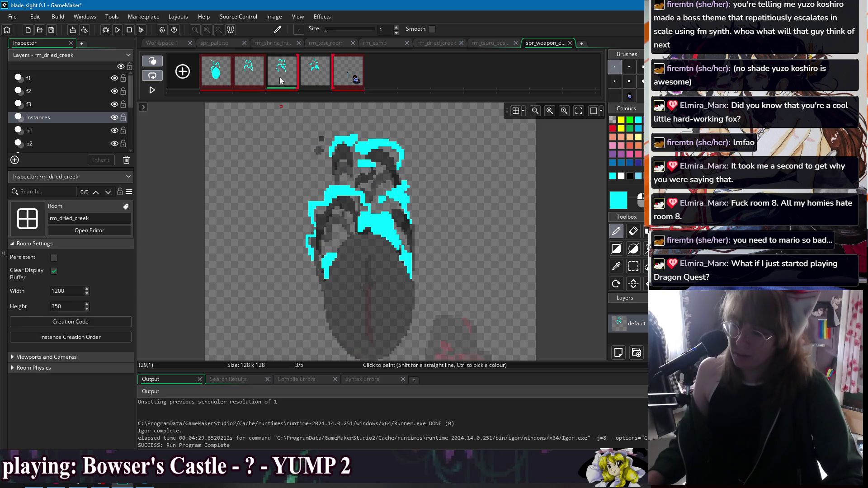
{"action": "left_click", "coordinate": [319, 79], "text": "shift"}
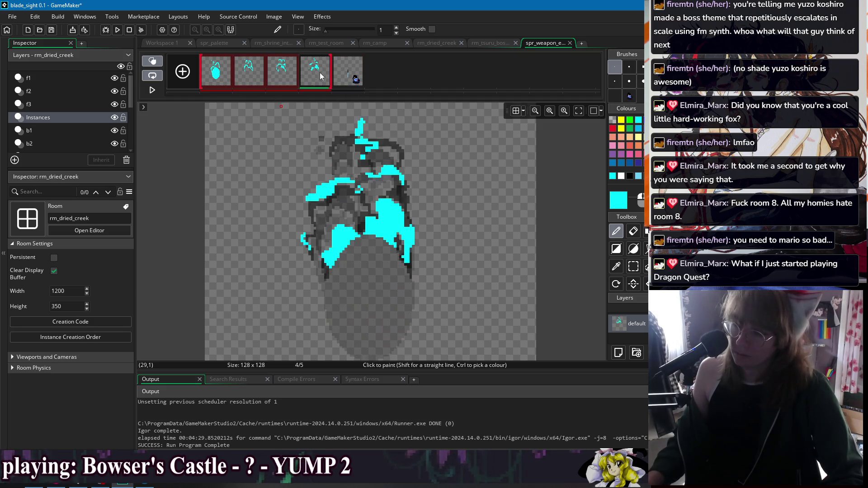
Add a new empty frame and move the cyan blob frame from slot 1 to slot 5
{"action": "left_click", "coordinate": [183, 71]}
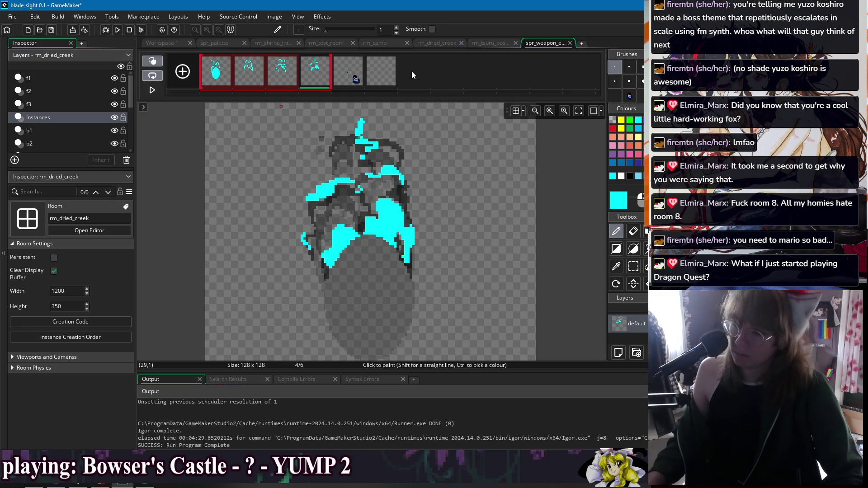
{"action": "left_click", "coordinate": [239, 77]}
{"action": "left_click", "coordinate": [273, 81]}
{"action": "left_click", "coordinate": [343, 74], "text": "shift"}
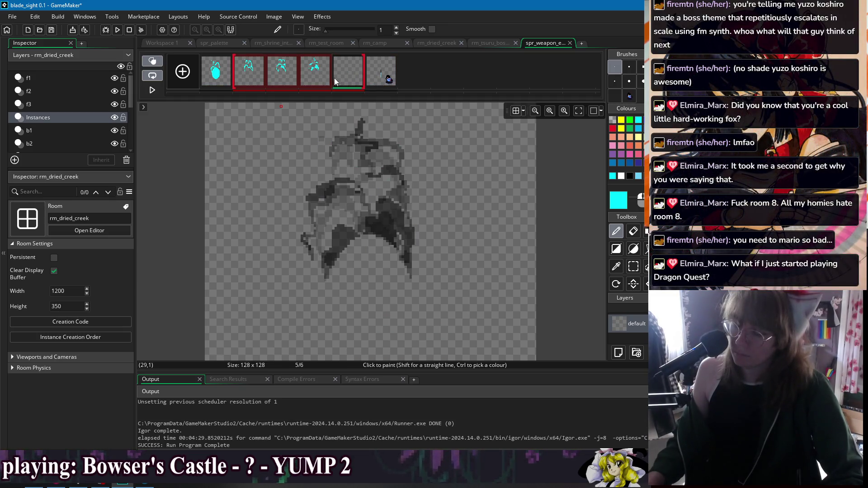
{"action": "left_click_drag", "start_coordinate": [218, 82], "coordinate": [335, 76]}
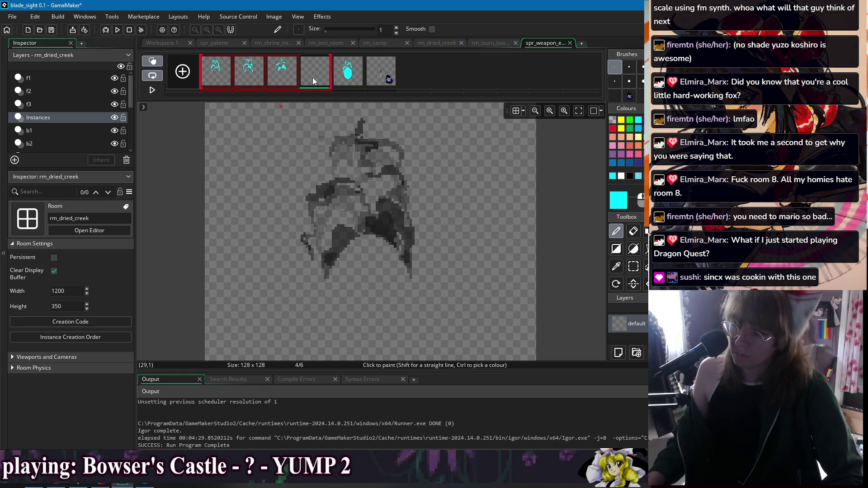
Narrow the onion-skin range around frame 4 and compare frames 3, 4 and 5
{"action": "left_click", "coordinate": [213, 72], "text": "ctrl"}
{"action": "left_click", "coordinate": [249, 72], "text": "ctrl"}
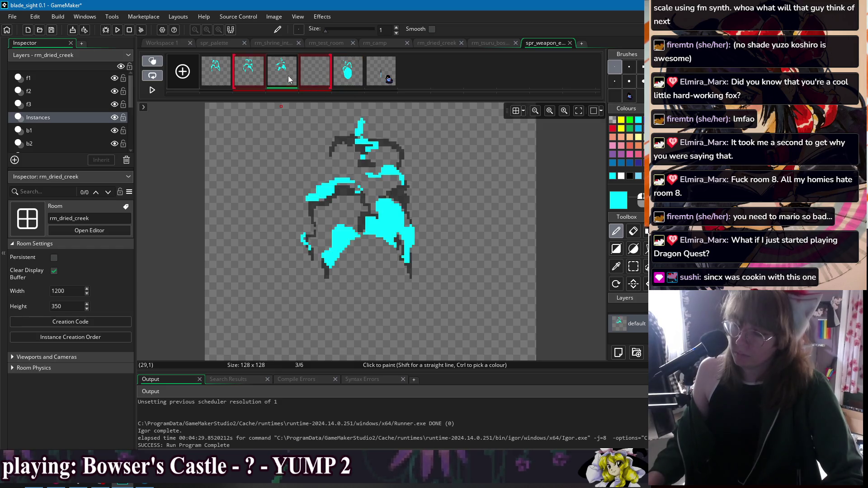
{"action": "left_click", "coordinate": [342, 77], "text": "shift"}
{"action": "left_click", "coordinate": [295, 73]}
{"action": "left_click", "coordinate": [333, 76], "text": "shift"}
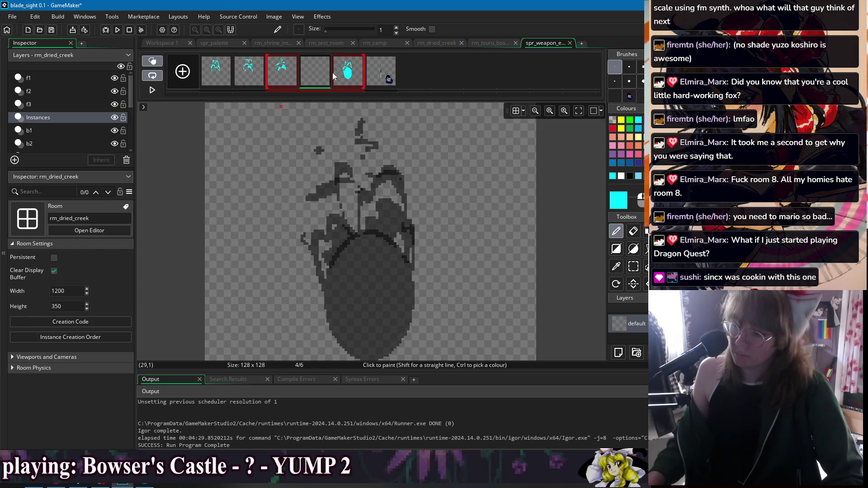
{"action": "left_click", "coordinate": [288, 77]}
{"action": "left_click", "coordinate": [315, 75]}
{"action": "left_click", "coordinate": [292, 74]}
{"action": "left_click", "coordinate": [322, 72]}
{"action": "left_click", "coordinate": [356, 76]}
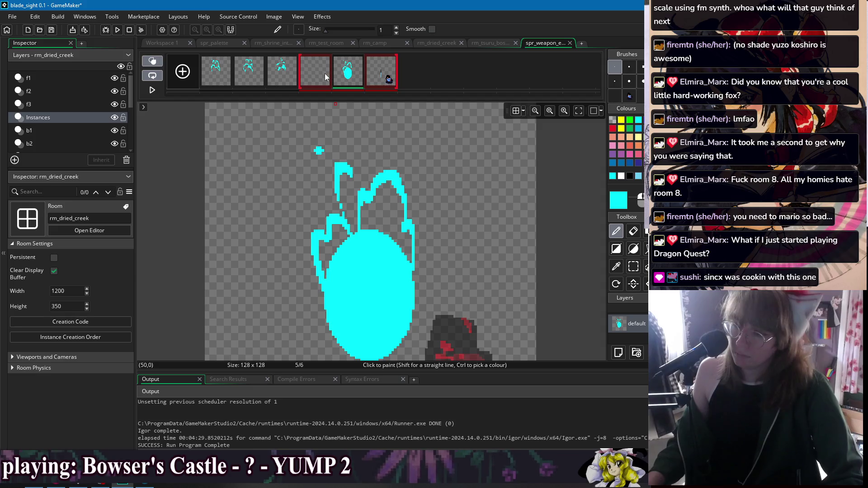
Move the blob frame to slot 3, then outline and fill a small cyan flame on frame 5
{"action": "left_click", "coordinate": [327, 76]}
{"action": "left_click_drag", "start_coordinate": [346, 76], "coordinate": [285, 76]}
{"action": "mouse_move", "coordinate": [364, 232]}
{"action": "left_mouse_down"}
{"action": "mouse_move", "coordinate": [407, 255]}
{"action": "mouse_move", "coordinate": [387, 212]}
{"action": "mouse_move", "coordinate": [369, 234]}
{"action": "left_mouse_up"}
{"action": "key", "text": "f"}
{"action": "left_click", "coordinate": [376, 221]}
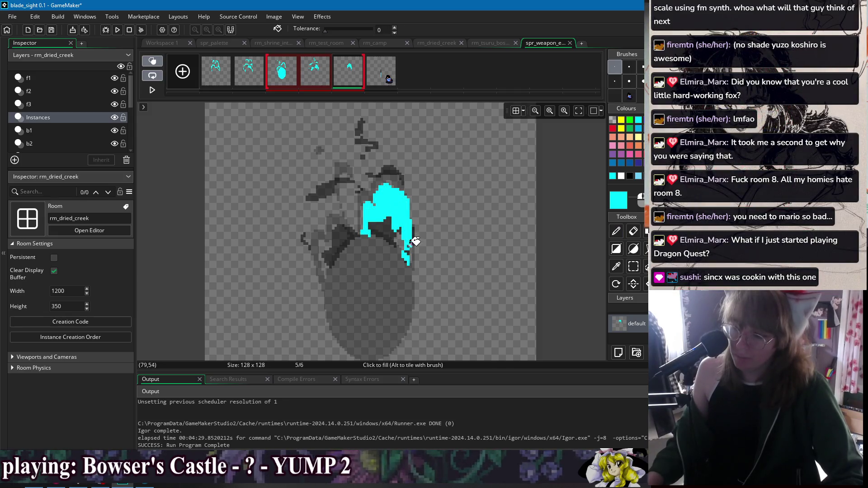
{"action": "key", "text": "e"}
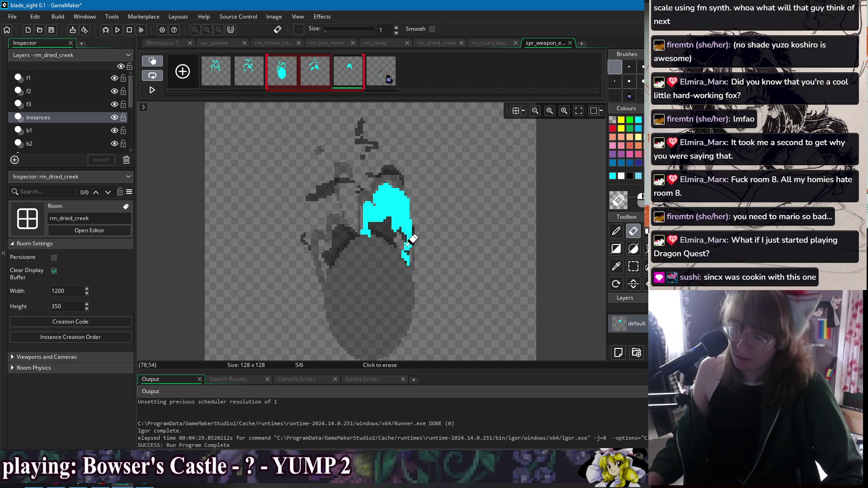
{"action": "key", "text": "p"}
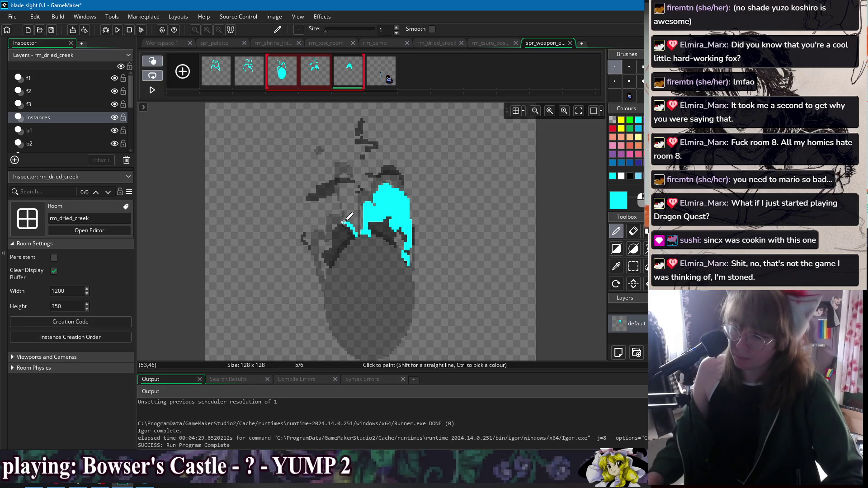
Draw and fill a cyan flame curve toward the left, then undo those strokes
{"action": "mouse_move", "coordinate": [349, 223]}
{"action": "left_mouse_down"}
{"action": "mouse_move", "coordinate": [331, 223]}
{"action": "mouse_move", "coordinate": [321, 240]}
{"action": "mouse_move", "coordinate": [324, 263]}
{"action": "mouse_move", "coordinate": [334, 245]}
{"action": "mouse_move", "coordinate": [334, 260]}
{"action": "left_mouse_up"}
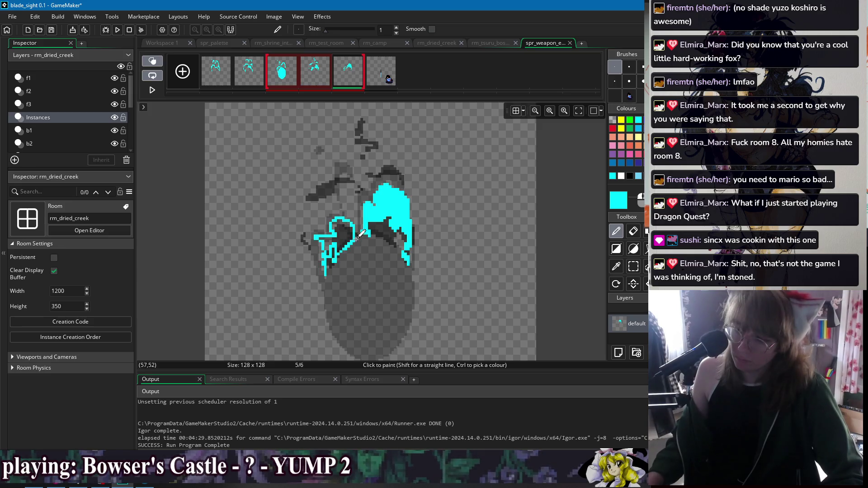
{"action": "key", "text": "f"}
{"action": "left_click", "coordinate": [341, 233]}
{"action": "key", "text": "d"}
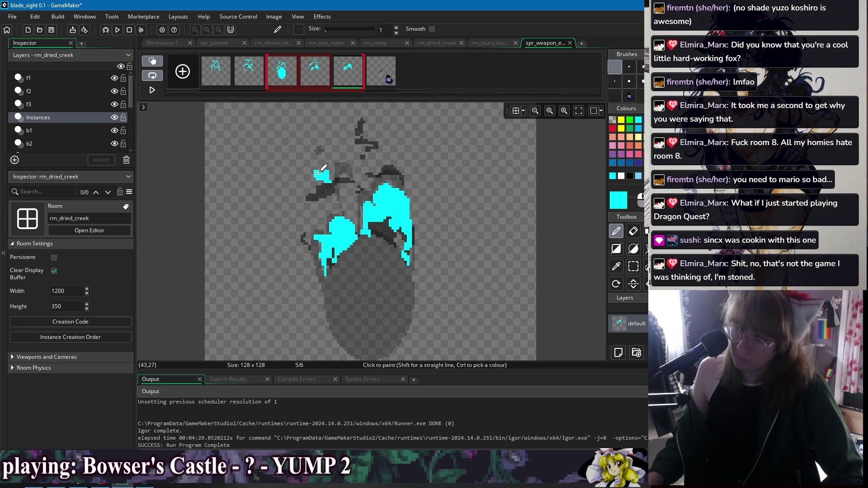
{"action": "key", "text": "ctrl+z"}
{"action": "key", "text": "ctrl+z"}
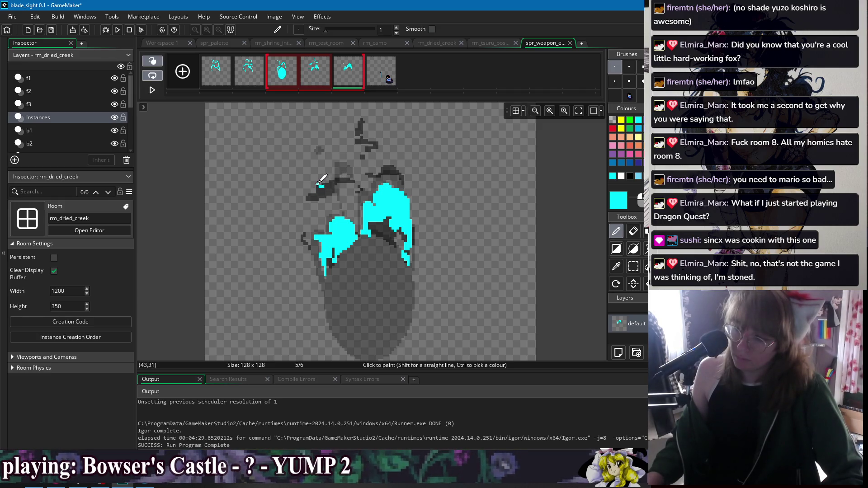
Add curling cyan wisps near the top of frame 5 and move the oval frame to slot 1
{"action": "left_click_drag", "start_coordinate": [307, 182], "coordinate": [332, 186]}
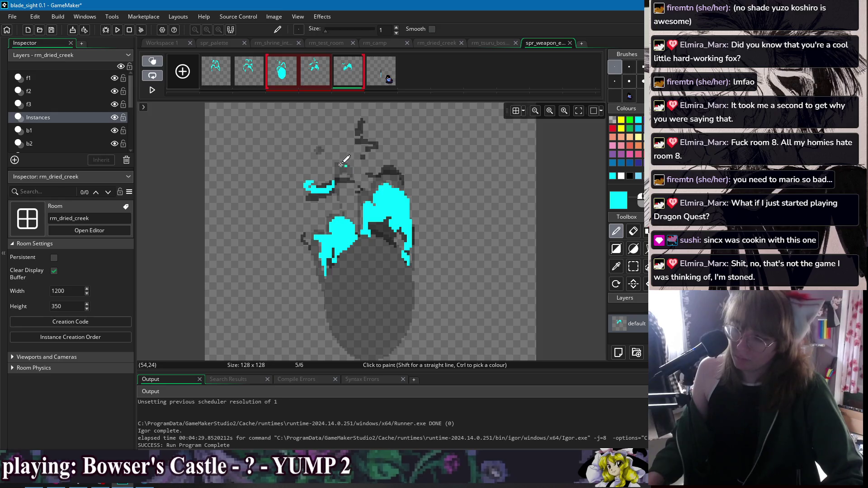
{"action": "mouse_move", "coordinate": [337, 178]}
{"action": "left_mouse_down"}
{"action": "mouse_move", "coordinate": [340, 170]}
{"action": "mouse_move", "coordinate": [354, 179]}
{"action": "left_mouse_up"}
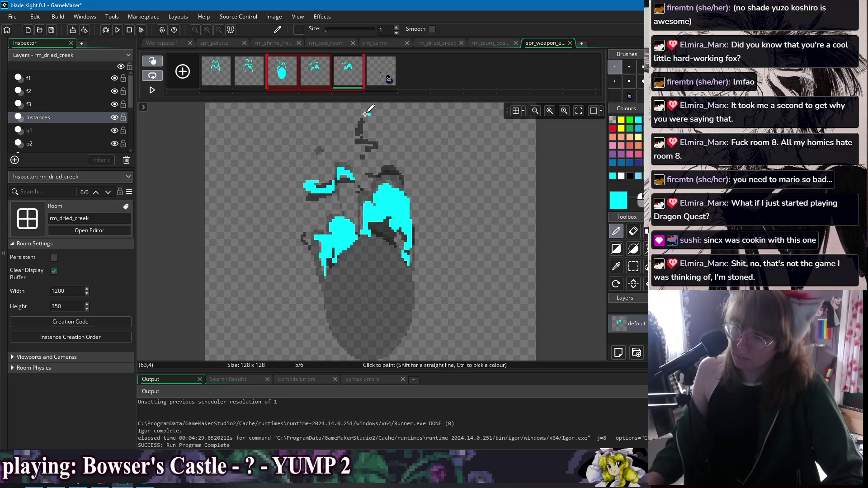
{"action": "left_click_drag", "start_coordinate": [363, 122], "coordinate": [359, 135]}
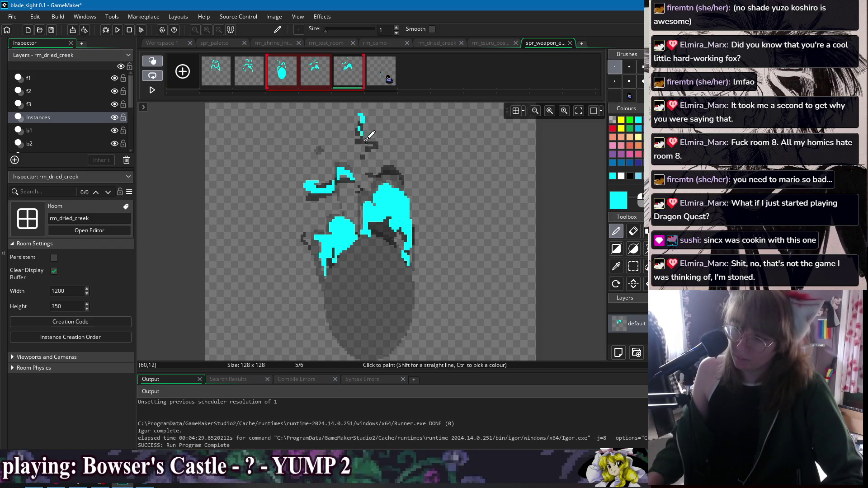
{"action": "left_click_drag", "start_coordinate": [286, 80], "coordinate": [218, 83]}
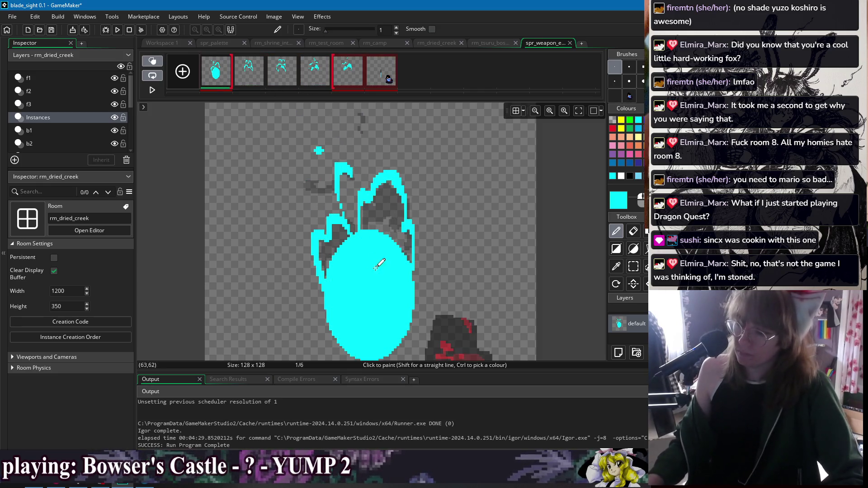
With the Ellipse tool, draw a cyan ellipse ring on frame 2
{"action": "key", "text": "w"}
{"action": "scroll", "coordinate": [557, 201], "scroll_direction": "down", "scroll_amount": 1}
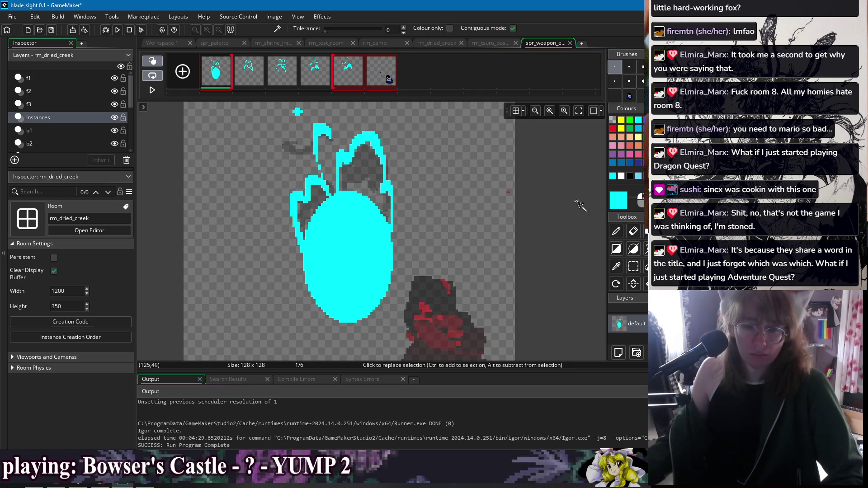
{"action": "key", "text": "o"}
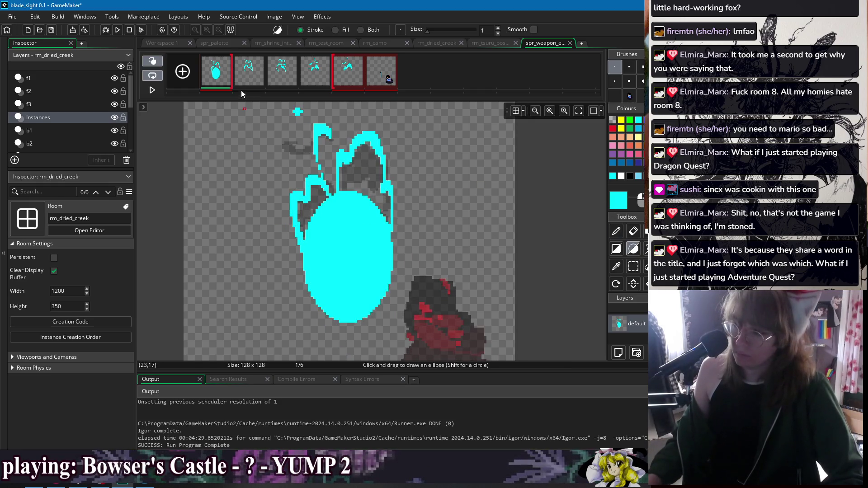
{"action": "left_click", "coordinate": [248, 71]}
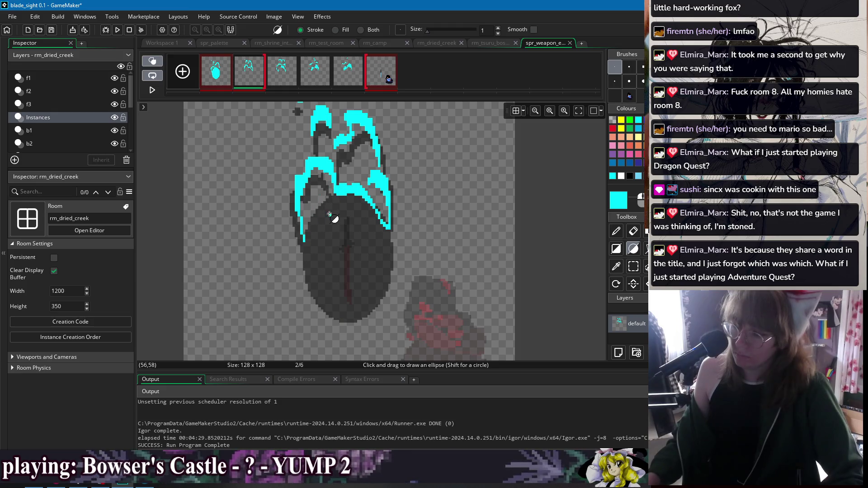
{"action": "mouse_move", "coordinate": [349, 257]}
{"action": "left_mouse_down"}
{"action": "mouse_move", "coordinate": [402, 319]}
{"action": "mouse_move", "coordinate": [394, 323]}
{"action": "left_mouse_up"}
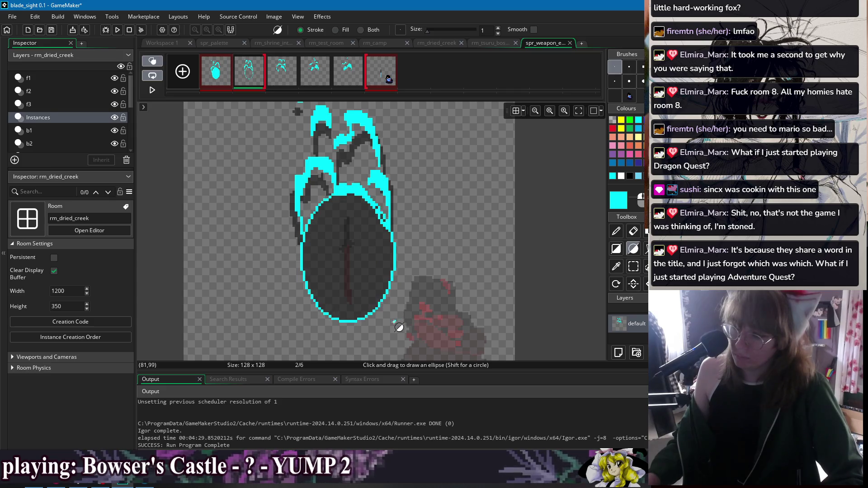
Trace a cyan ellipse ring over frame 3's onion-skin oval
{"action": "left_click", "coordinate": [221, 79]}
{"action": "left_click", "coordinate": [246, 79]}
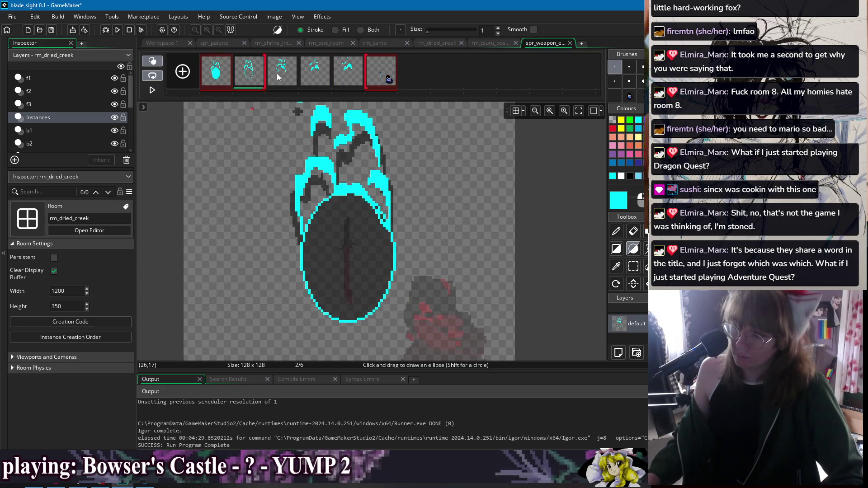
{"action": "left_click", "coordinate": [280, 77]}
{"action": "mouse_move", "coordinate": [347, 256]}
{"action": "left_mouse_down"}
{"action": "mouse_move", "coordinate": [359, 295]}
{"action": "mouse_move", "coordinate": [393, 314]}
{"action": "left_mouse_up"}
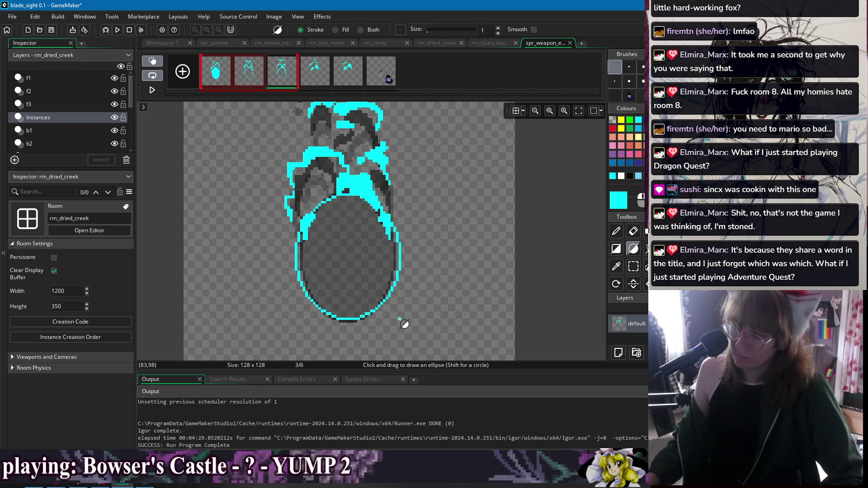
Draw frame 4's cyan ring, redrawing it until it matches the onion-skin oval
{"action": "left_click", "coordinate": [321, 80]}
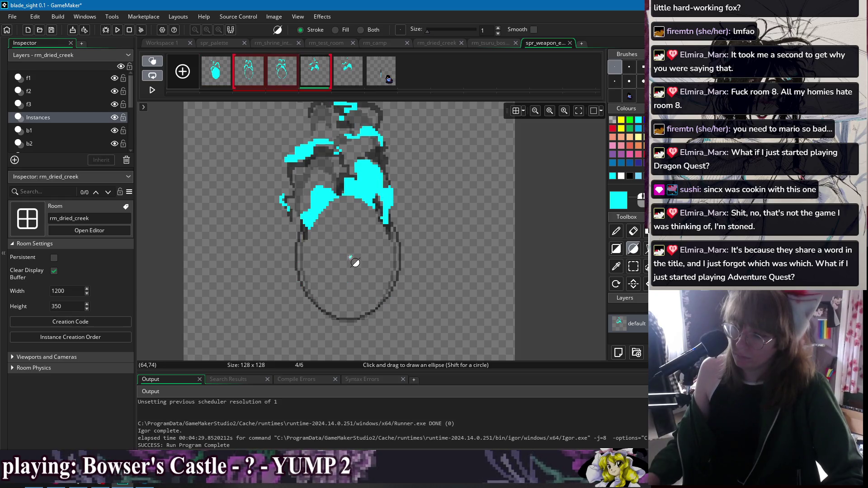
{"action": "left_click_drag", "start_coordinate": [358, 272], "coordinate": [416, 308]}
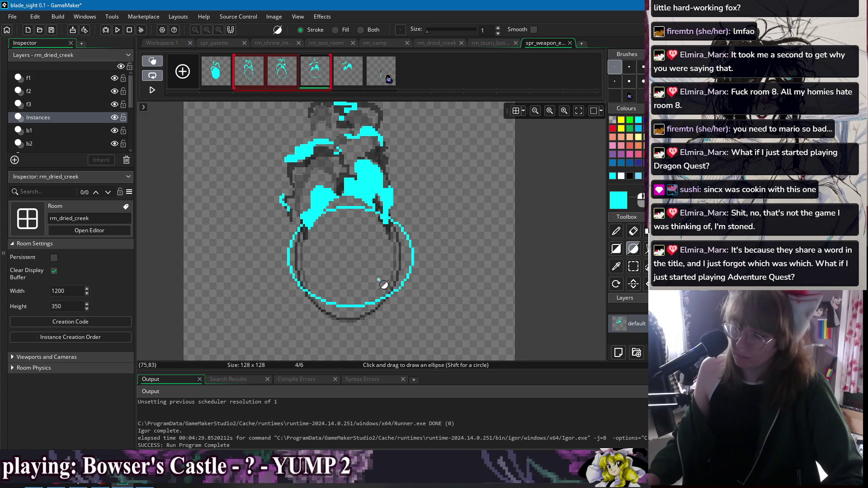
{"action": "key", "text": "ctrl+z"}
{"action": "mouse_move", "coordinate": [351, 257]}
{"action": "left_mouse_down"}
{"action": "mouse_move", "coordinate": [423, 314]}
{"action": "mouse_move", "coordinate": [411, 304]}
{"action": "mouse_move", "coordinate": [404, 317]}
{"action": "left_mouse_up"}
{"action": "key", "text": "ctrl+z"}
{"action": "left_click_drag", "start_coordinate": [348, 257], "coordinate": [401, 313]}
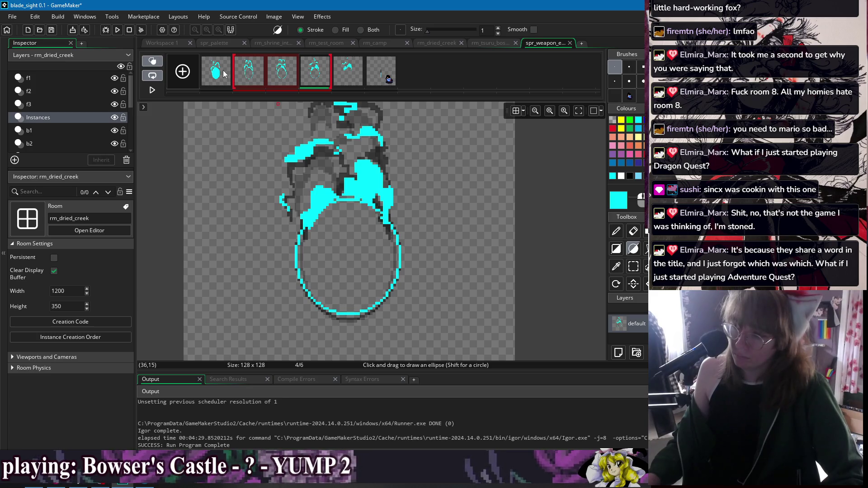
Trace a cyan ellipse ring on frame 5, using frame 1's oval as reference
{"action": "left_click", "coordinate": [342, 78]}
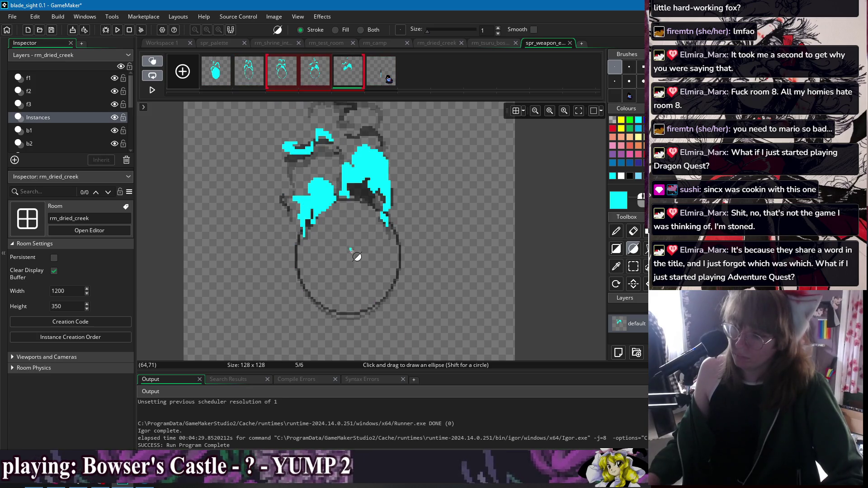
{"action": "left_click", "coordinate": [227, 81]}
{"action": "left_click", "coordinate": [251, 80]}
{"action": "left_click", "coordinate": [282, 76]}
{"action": "left_click", "coordinate": [348, 77]}
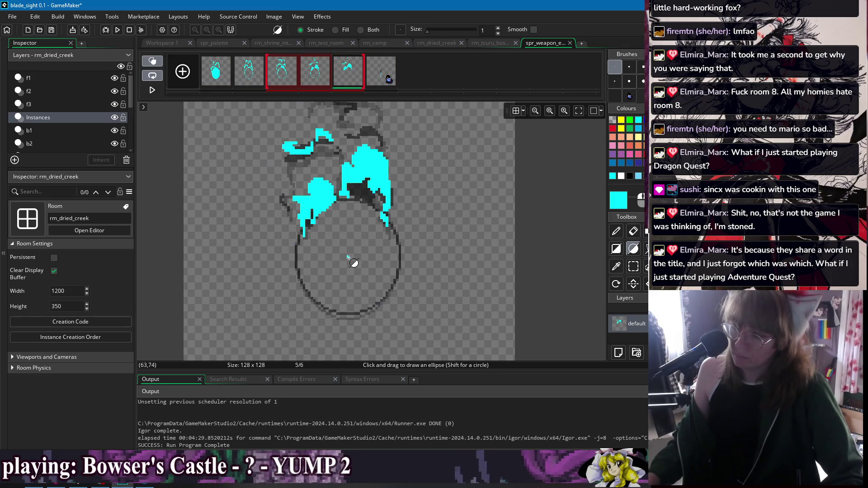
{"action": "left_click_drag", "start_coordinate": [348, 257], "coordinate": [393, 321]}
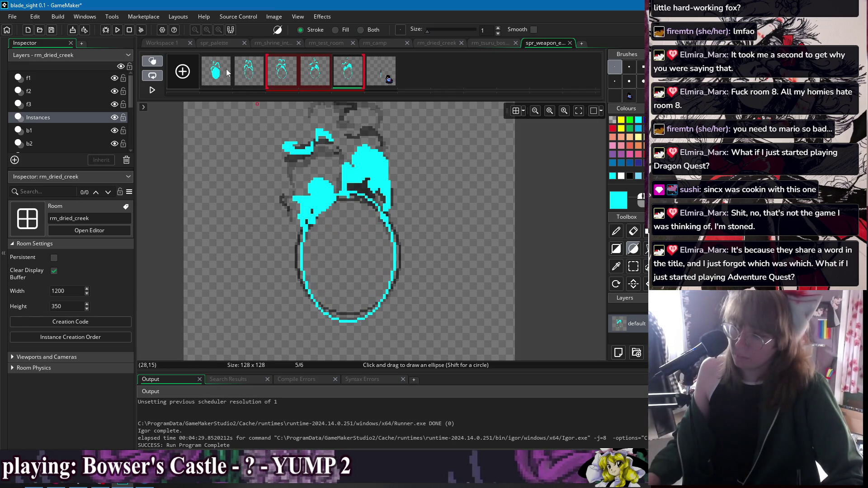
Flip through frames 1–5 to compare the ellipse rings
{"action": "left_click", "coordinate": [229, 75]}
{"action": "left_click", "coordinate": [248, 75]}
{"action": "left_click", "coordinate": [274, 76]}
{"action": "left_click", "coordinate": [308, 76]}
{"action": "left_click", "coordinate": [249, 76]}
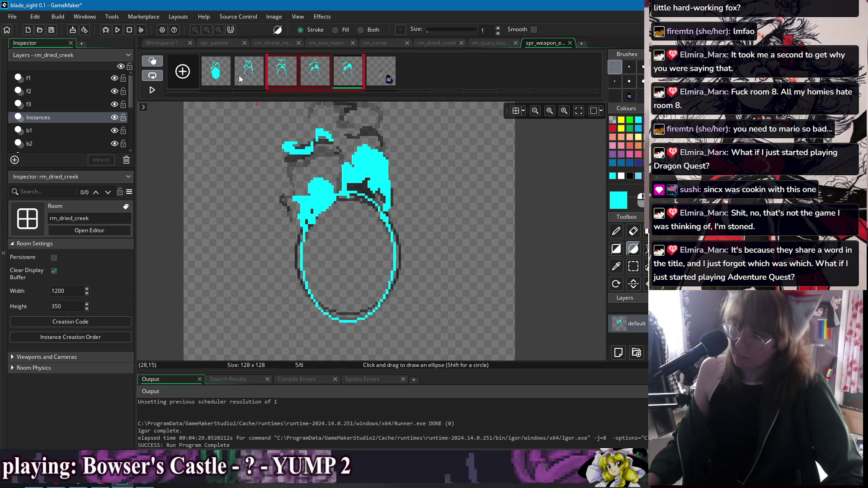
{"action": "left_click", "coordinate": [216, 76]}
{"action": "left_click", "coordinate": [282, 76]}
{"action": "left_click", "coordinate": [315, 76]}
{"action": "left_click", "coordinate": [348, 76]}
{"action": "left_click", "coordinate": [281, 76]}
{"action": "left_click", "coordinate": [216, 76]}
{"action": "left_click", "coordinate": [282, 76]}
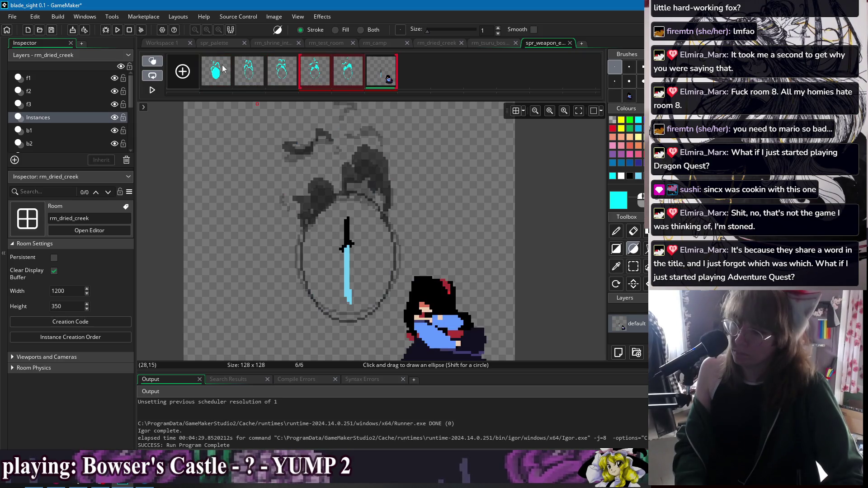
Flood-fill the inside of frame 2's ring solid cyan
{"action": "left_click", "coordinate": [216, 72]}
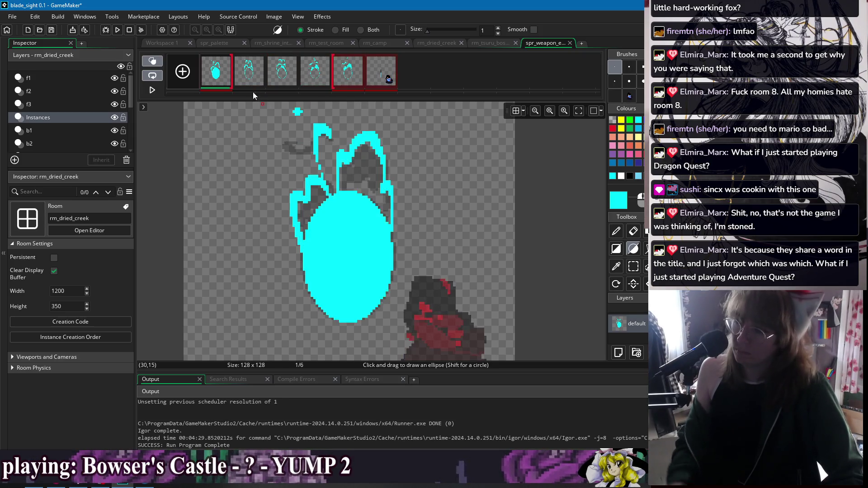
{"action": "left_click", "coordinate": [249, 73]}
{"action": "key", "text": "f"}
{"action": "left_click", "coordinate": [346, 253]}
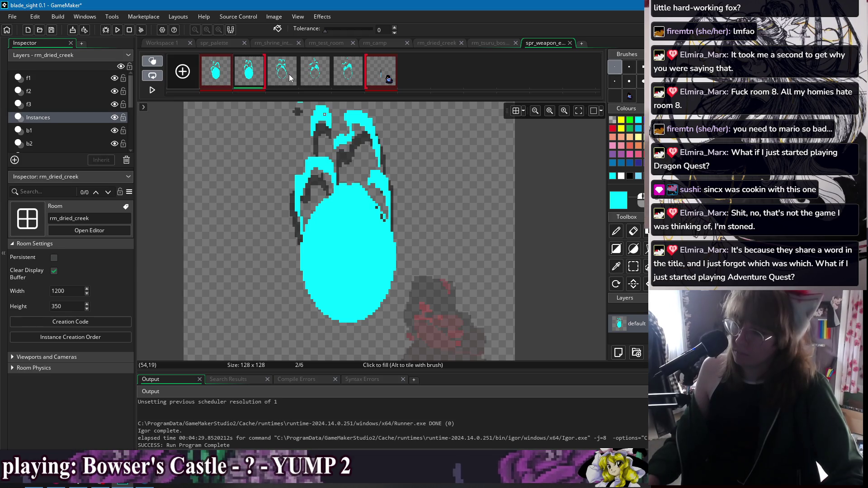
Undo the cyan fill so frame 2's ring is an outline again
{"action": "key", "text": "ctrl+z"}
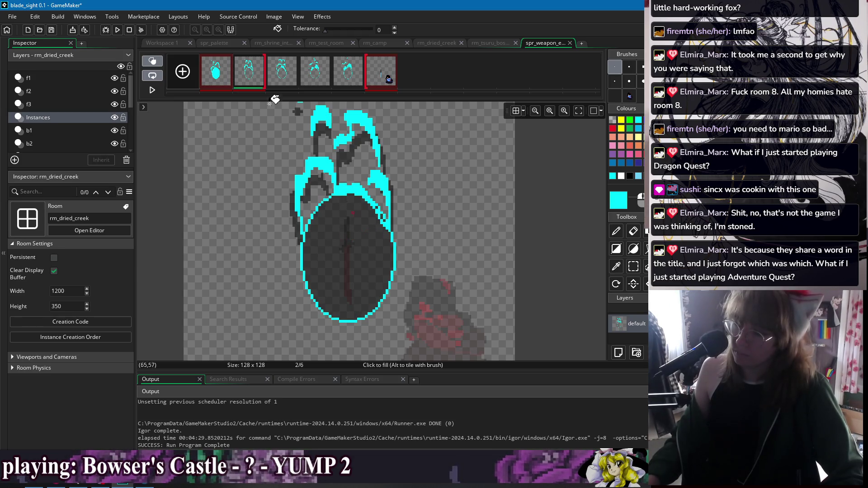
{"action": "left_click", "coordinate": [311, 145]}
{"action": "key", "text": "ctrl+z"}
On frame 1, erase the solid oval's interior with an enlarged Eraser, leaving a ring
{"action": "key", "text": "w"}
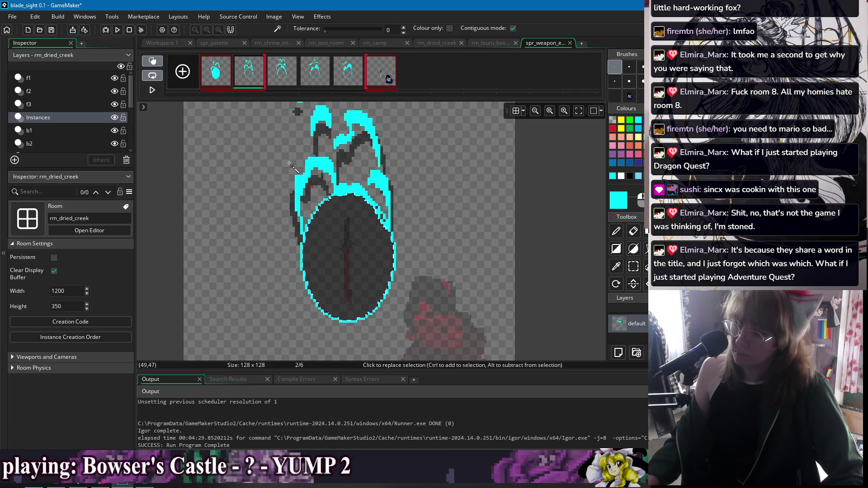
{"action": "key", "text": "Left"}
{"action": "key", "text": "e"}
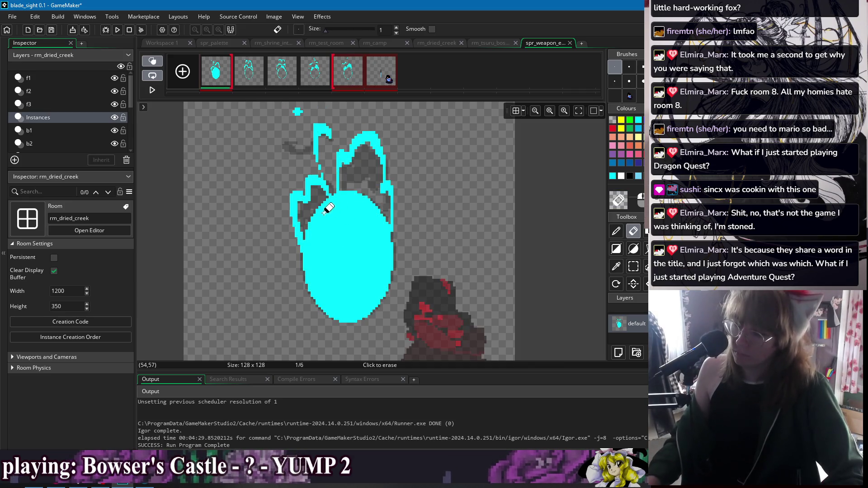
{"action": "left_click", "coordinate": [629, 81]}
{"action": "mouse_move", "coordinate": [316, 260]}
{"action": "left_mouse_down"}
{"action": "mouse_move", "coordinate": [334, 199]}
{"action": "mouse_move", "coordinate": [316, 223]}
{"action": "mouse_move", "coordinate": [334, 202]}
{"action": "mouse_move", "coordinate": [359, 201]}
{"action": "mouse_move", "coordinate": [386, 240]}
{"action": "mouse_move", "coordinate": [372, 295]}
{"action": "mouse_move", "coordinate": [336, 310]}
{"action": "mouse_move", "coordinate": [319, 289]}
{"action": "mouse_move", "coordinate": [313, 271]}
{"action": "mouse_move", "coordinate": [322, 235]}
{"action": "mouse_move", "coordinate": [353, 234]}
{"action": "mouse_move", "coordinate": [335, 235]}
{"action": "mouse_move", "coordinate": [332, 252]}
{"action": "mouse_move", "coordinate": [331, 281]}
{"action": "mouse_move", "coordinate": [344, 294]}
{"action": "mouse_move", "coordinate": [366, 268]}
{"action": "mouse_move", "coordinate": [360, 286]}
{"action": "mouse_move", "coordinate": [364, 254]}
{"action": "mouse_move", "coordinate": [349, 207]}
{"action": "mouse_move", "coordinate": [351, 291]}
{"action": "mouse_move", "coordinate": [335, 236]}
{"action": "left_mouse_up"}
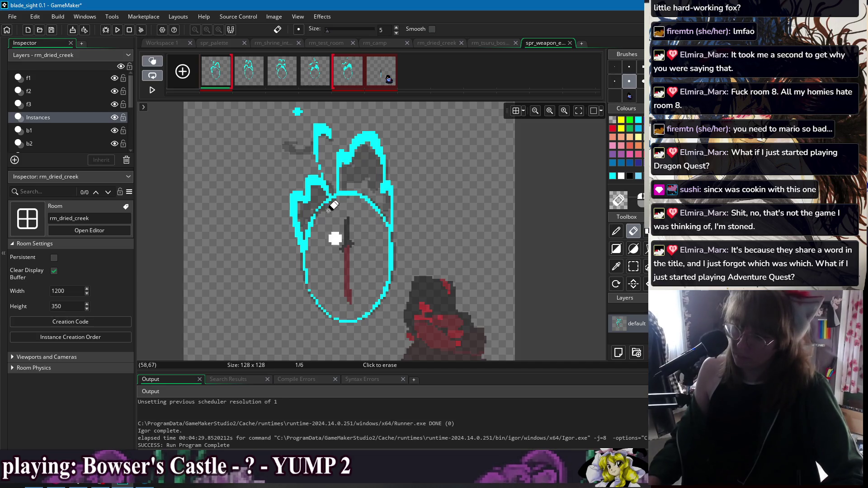
Erase stray pixels around the cyan rings on frames 2 to 5 with a 1-pixel eraser, then return to frame 1 with the cyan Pencil
{"action": "left_click", "coordinate": [256, 77]}
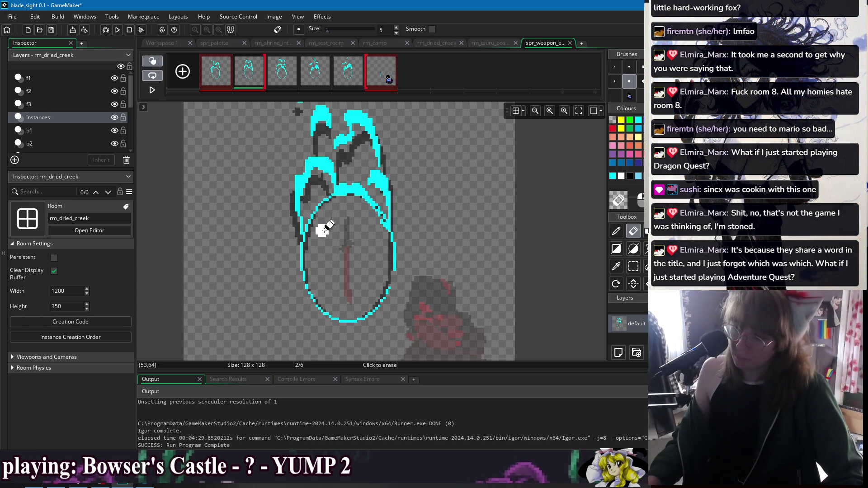
{"action": "key", "text": "Right"}
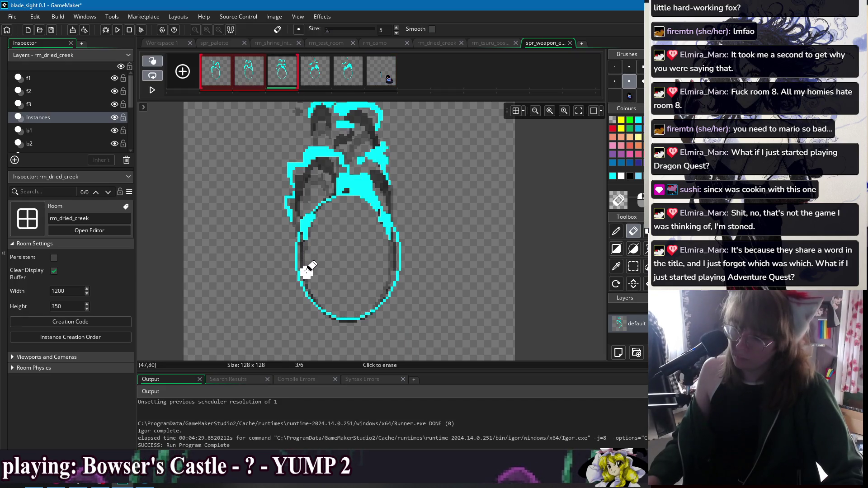
{"action": "key", "text": "d"}
{"action": "key", "text": "e"}
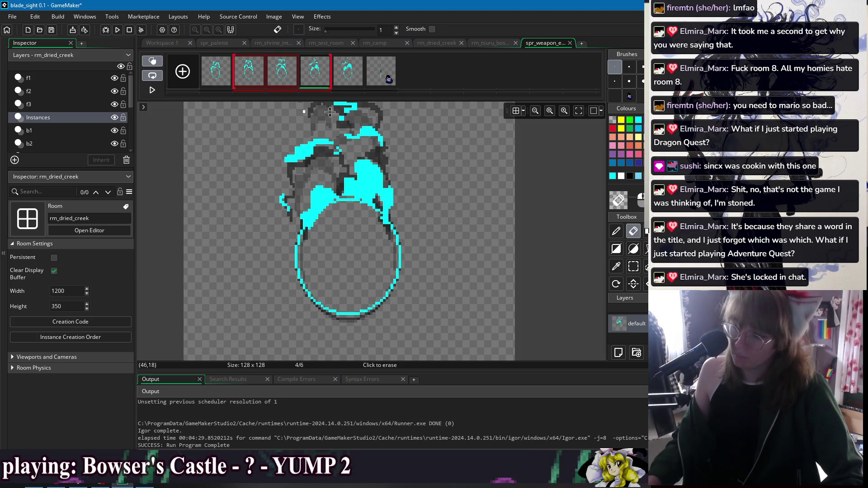
{"action": "left_click", "coordinate": [315, 71]}
{"action": "key", "text": "d"}
{"action": "key", "text": "e"}
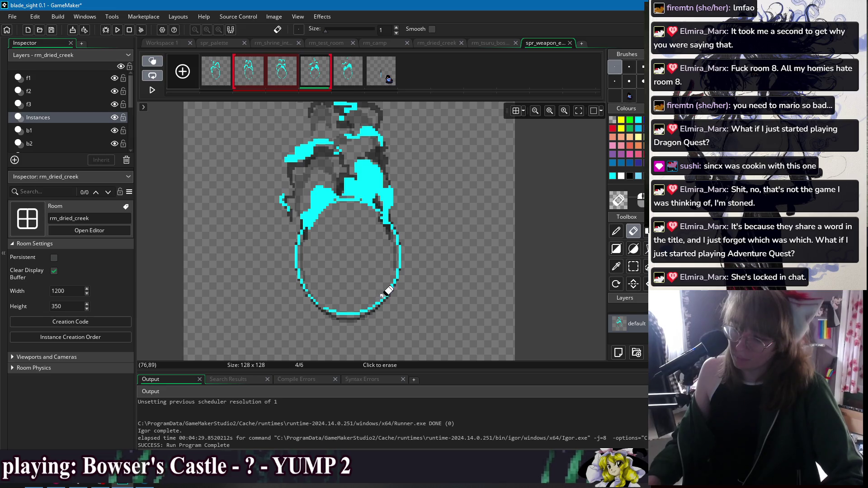
{"action": "key", "text": "Right"}
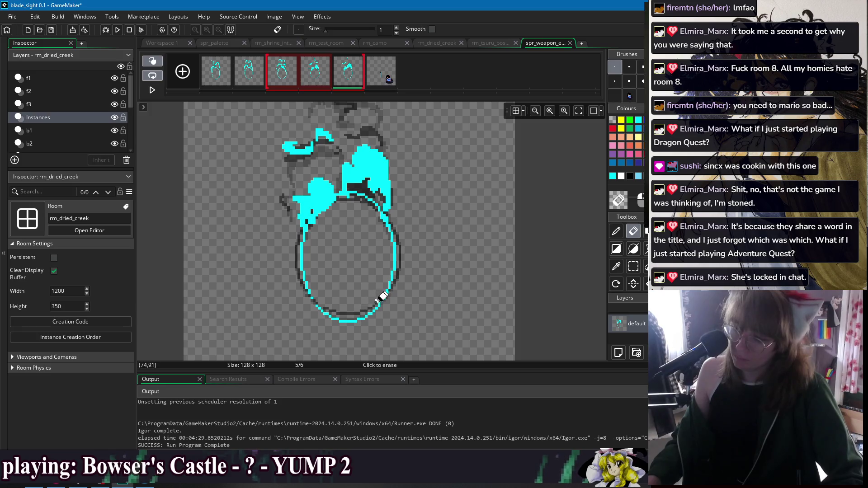
{"action": "left_click", "coordinate": [224, 80]}
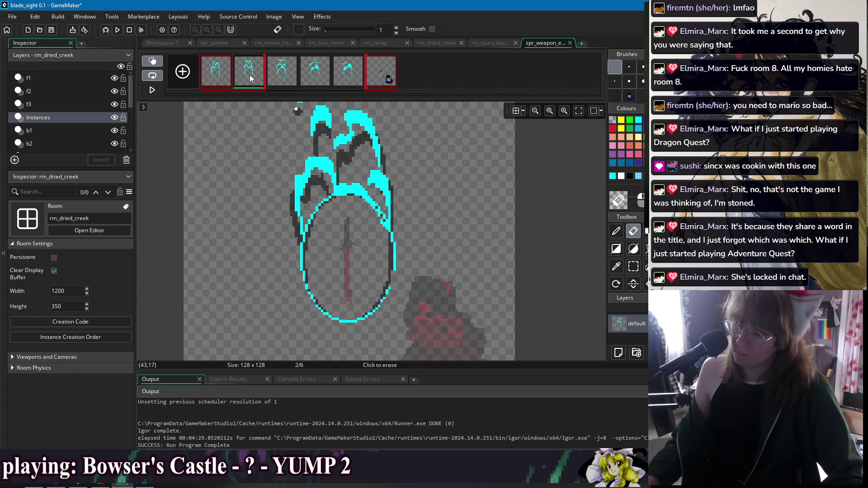
{"action": "key", "text": "p"}
{"action": "scroll", "coordinate": [332, 293], "scroll_direction": "up", "scroll_amount": 2}
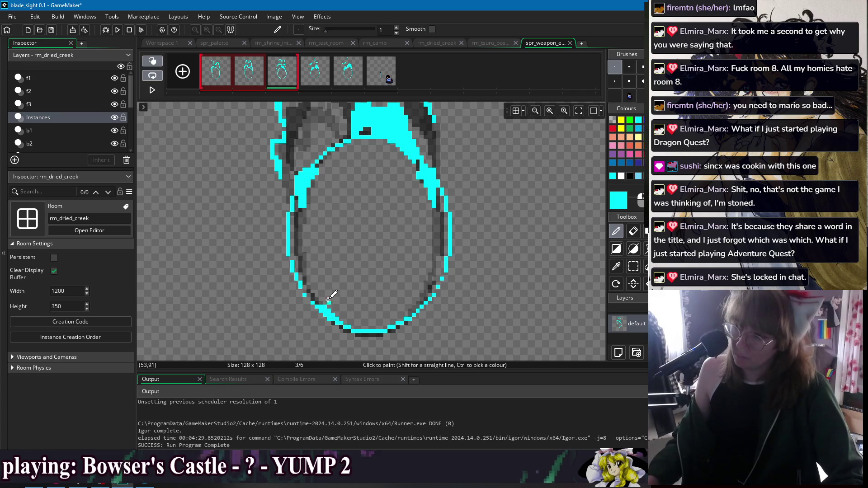
Undo an accidental flood fill and patch frame 4's ring with cyan pixels
{"action": "left_click", "coordinate": [322, 71]}
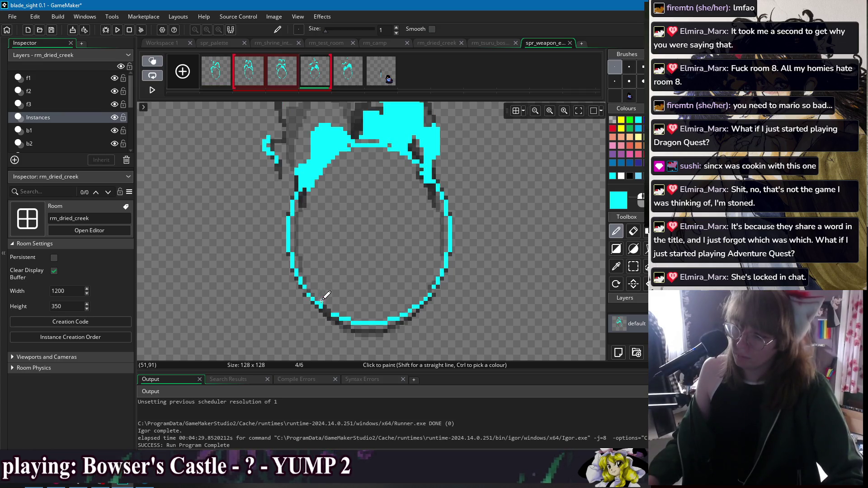
{"action": "key", "text": "f"}
{"action": "left_click", "coordinate": [310, 269]}
{"action": "key", "text": "ctrl+z"}
{"action": "key", "text": "p"}
{"action": "left_click_drag", "start_coordinate": [301, 271], "coordinate": [310, 291]}
{"action": "key", "text": "f"}
{"action": "left_click", "coordinate": [309, 289]}
{"action": "left_click", "coordinate": [300, 269]}
{"action": "key", "text": "p"}
Paint cyan over the broken left ring edge on frames 5 and 1
{"action": "left_click", "coordinate": [355, 72]}
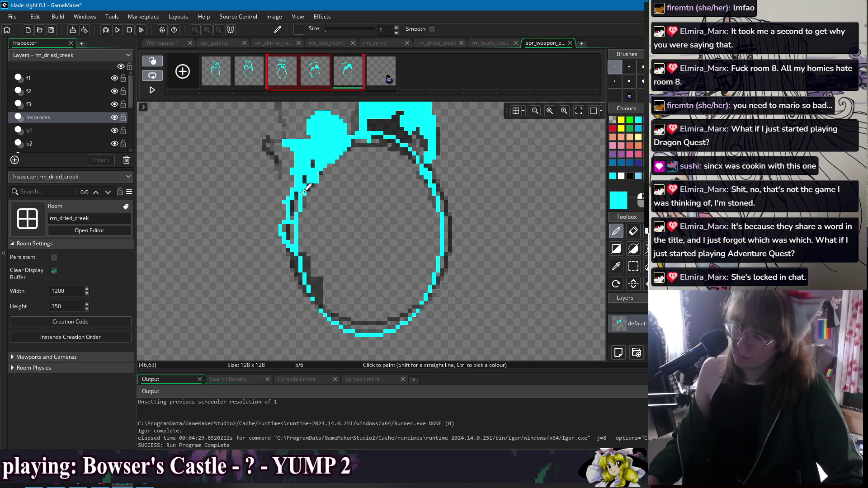
{"action": "left_click_drag", "start_coordinate": [294, 240], "coordinate": [305, 209]}
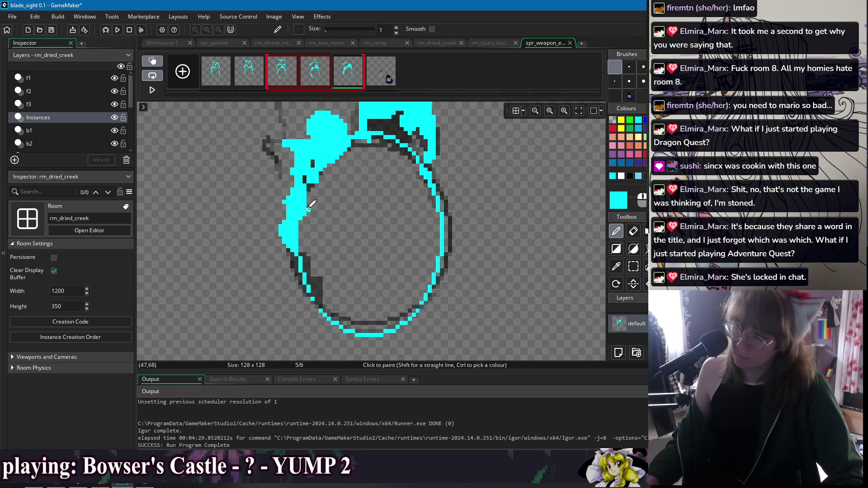
{"action": "left_click", "coordinate": [219, 76]}
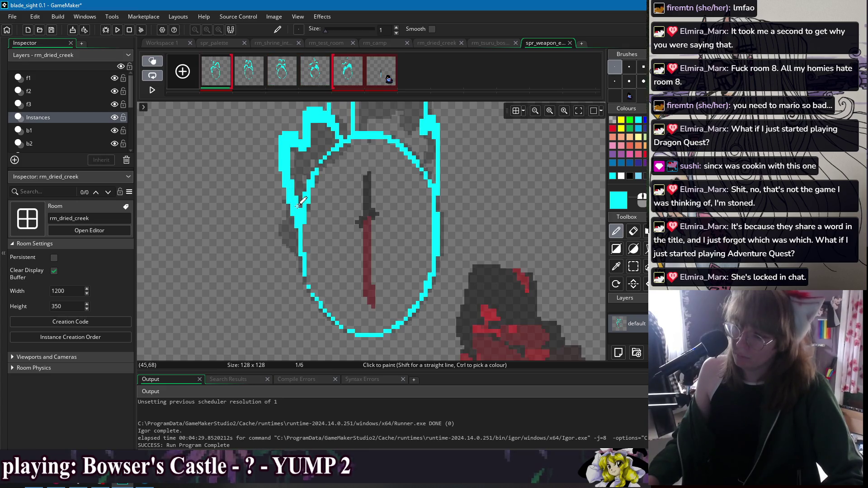
{"action": "left_click_drag", "start_coordinate": [300, 188], "coordinate": [307, 190]}
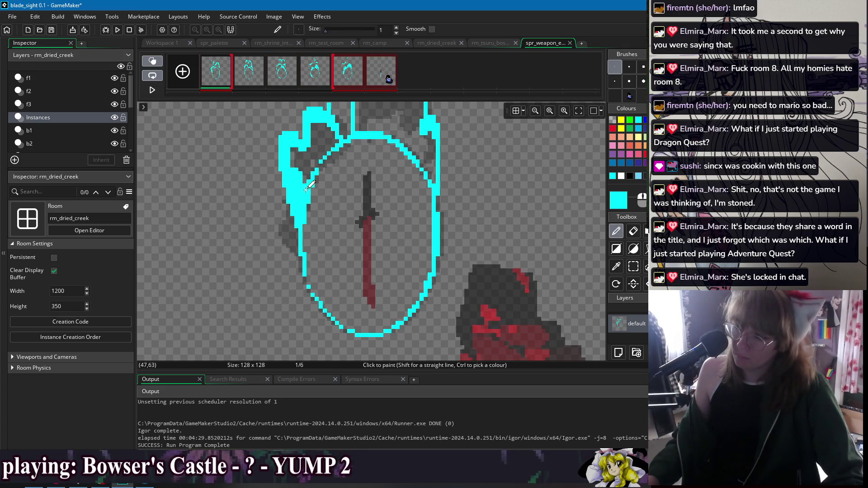
{"action": "left_click", "coordinate": [285, 70]}
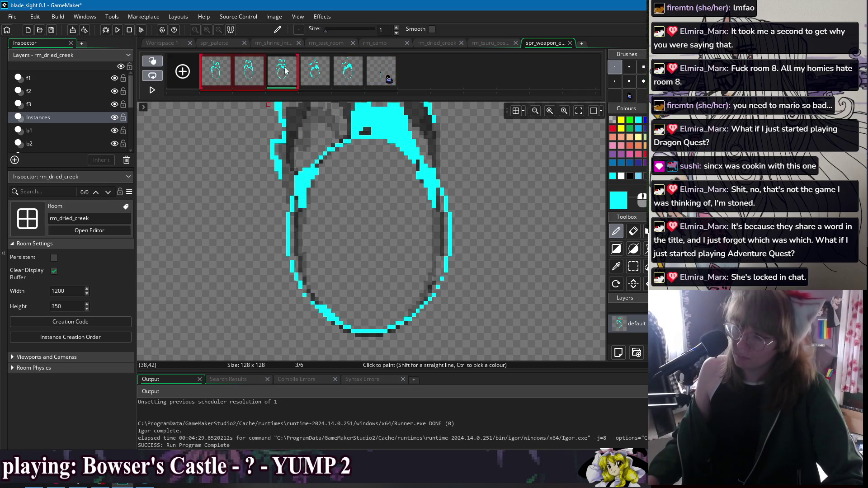
{"action": "left_click", "coordinate": [226, 82]}
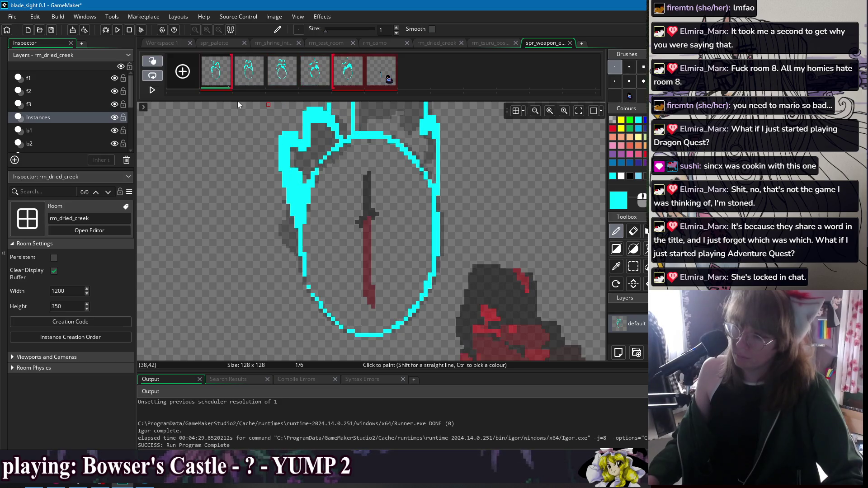
{"action": "scroll", "coordinate": [348, 167], "scroll_direction": "up", "scroll_amount": 3}
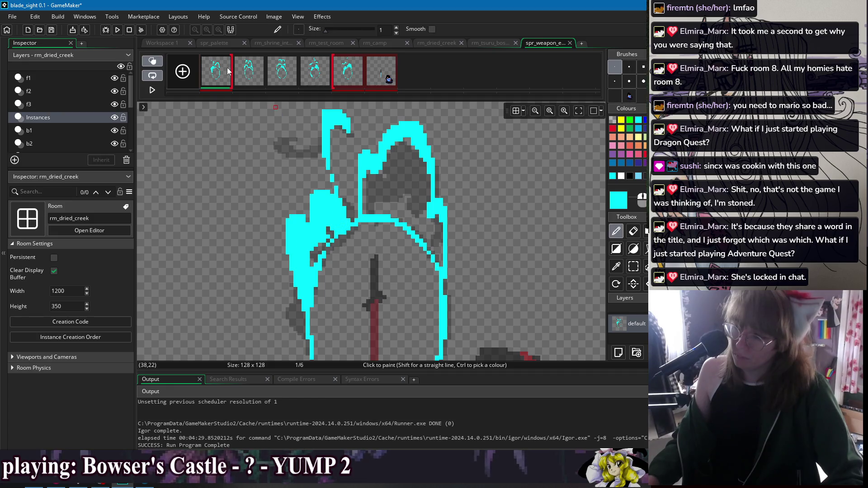
Compare neighbouring frames and add a short cyan stroke on frame 5's lower-left ring
{"action": "left_click", "coordinate": [282, 75], "text": "shift"}
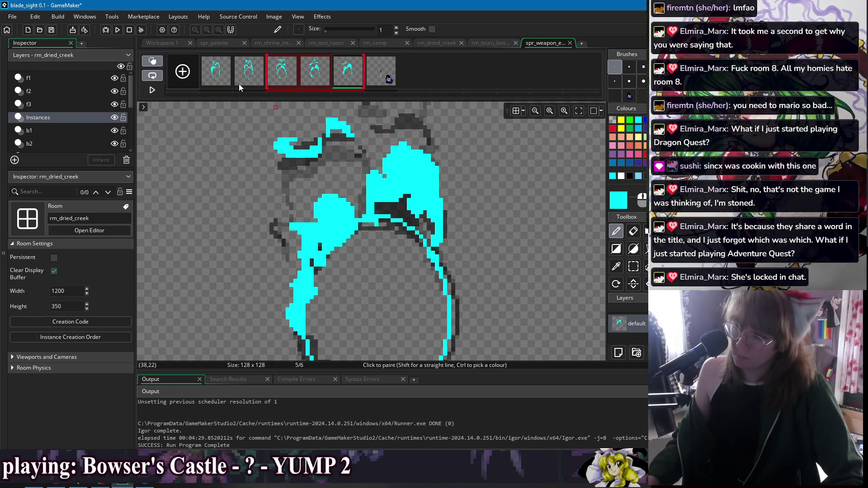
{"action": "left_click", "coordinate": [352, 79], "text": "shift"}
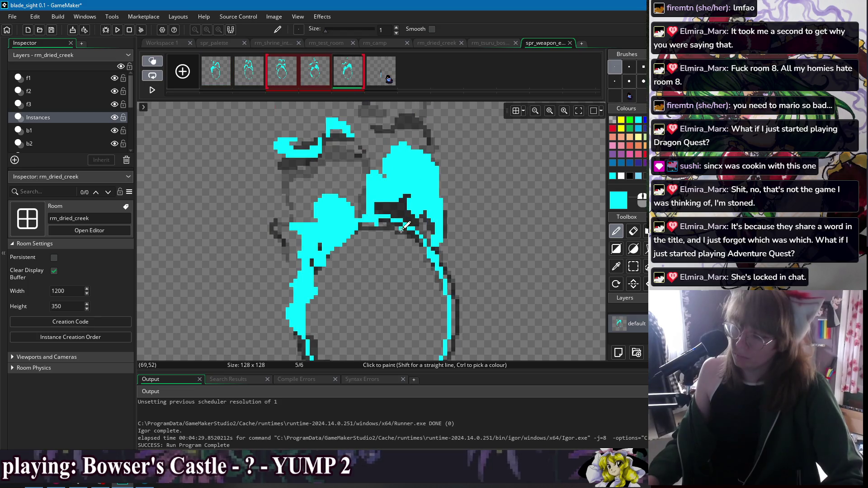
{"action": "left_click", "coordinate": [249, 74]}
{"action": "left_click", "coordinate": [304, 78], "text": "shift"}
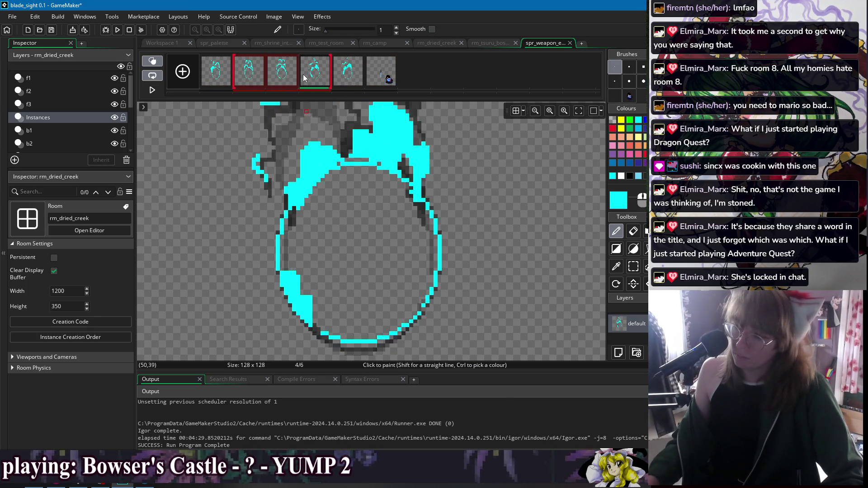
{"action": "key", "text": "Right"}
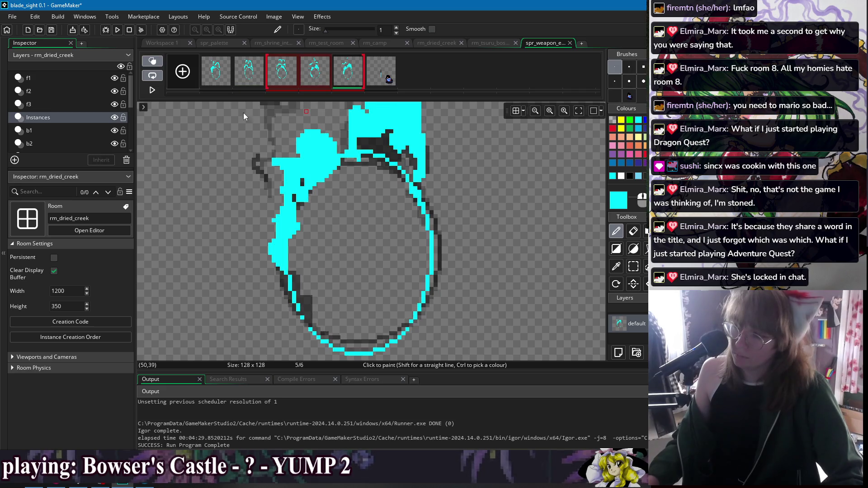
{"action": "left_click_drag", "start_coordinate": [285, 275], "coordinate": [301, 285]}
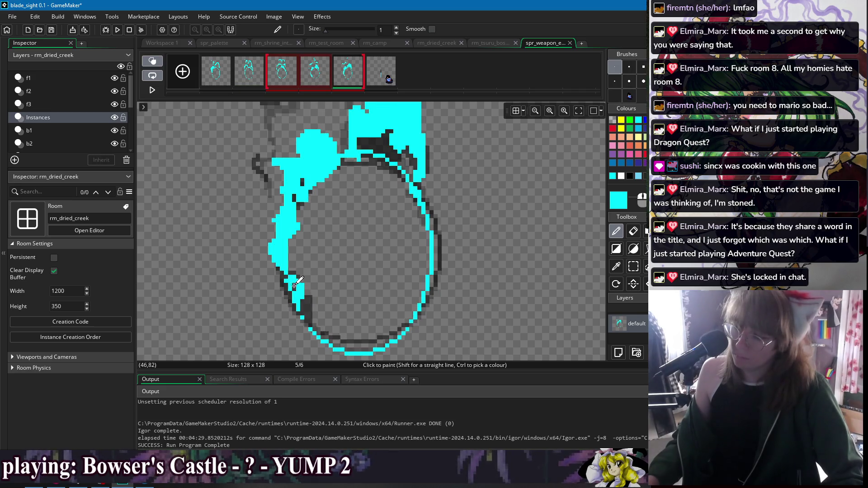
{"action": "left_click", "coordinate": [325, 79], "text": "shift"}
{"action": "key", "text": "Left"}
{"action": "key", "text": "Right"}
{"action": "key", "text": "Right"}
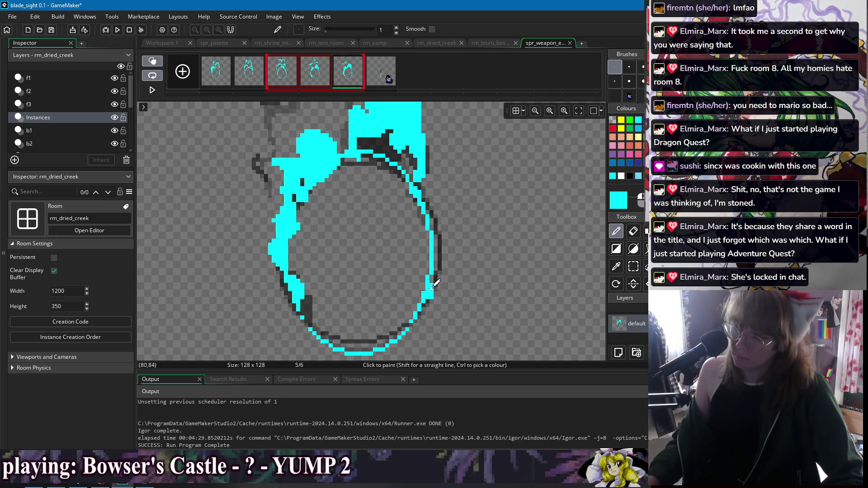
{"action": "key", "text": "e"}
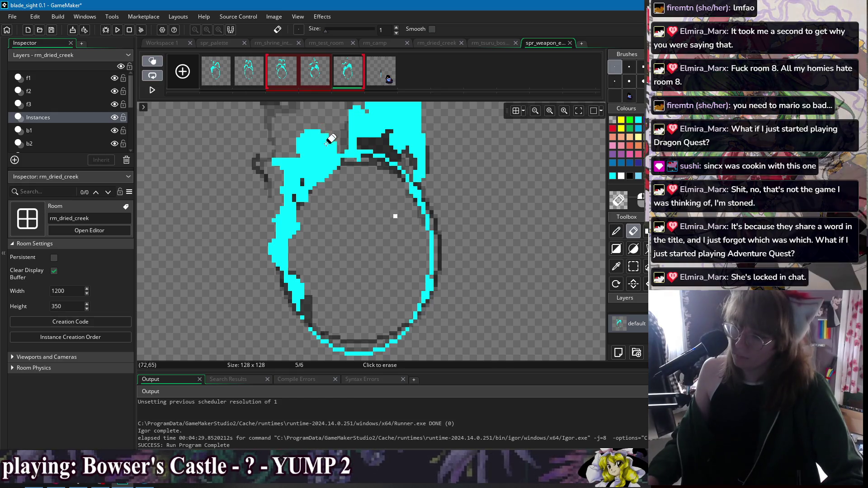
Extend frame 2's cyan ring outline on the right side
{"action": "key", "text": "d"}
{"action": "left_click", "coordinate": [257, 81]}
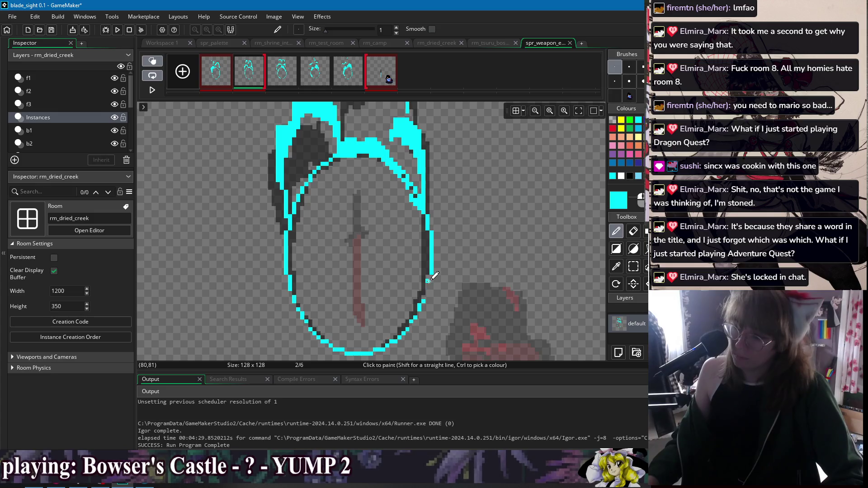
{"action": "mouse_move", "coordinate": [435, 271]}
{"action": "left_mouse_down"}
{"action": "mouse_move", "coordinate": [447, 263]}
{"action": "mouse_move", "coordinate": [442, 249]}
{"action": "mouse_move", "coordinate": [446, 260]}
{"action": "left_mouse_up"}
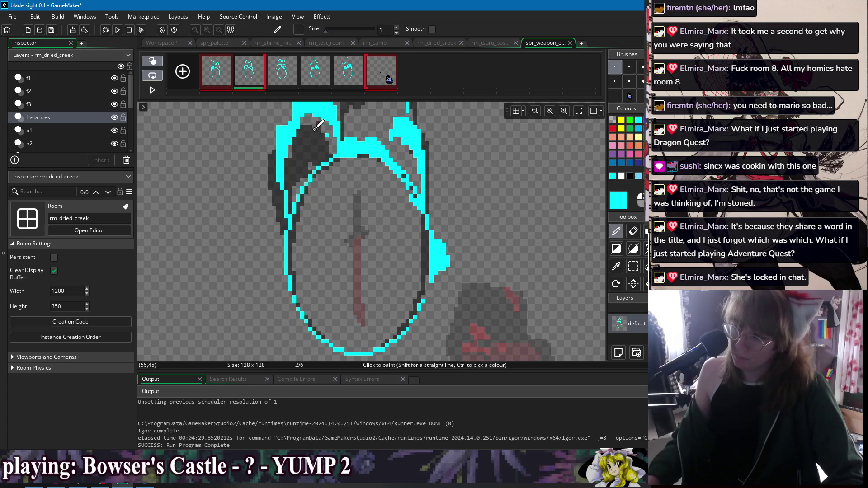
{"action": "left_click", "coordinate": [222, 76]}
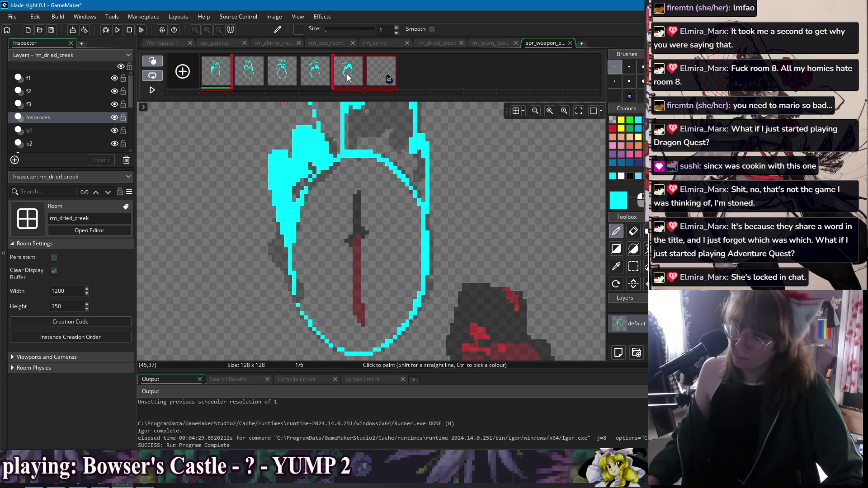
Fill the gaps in frame 4's upper-right ring outline with cyan
{"action": "left_click", "coordinate": [349, 76]}
{"action": "left_click", "coordinate": [228, 80]}
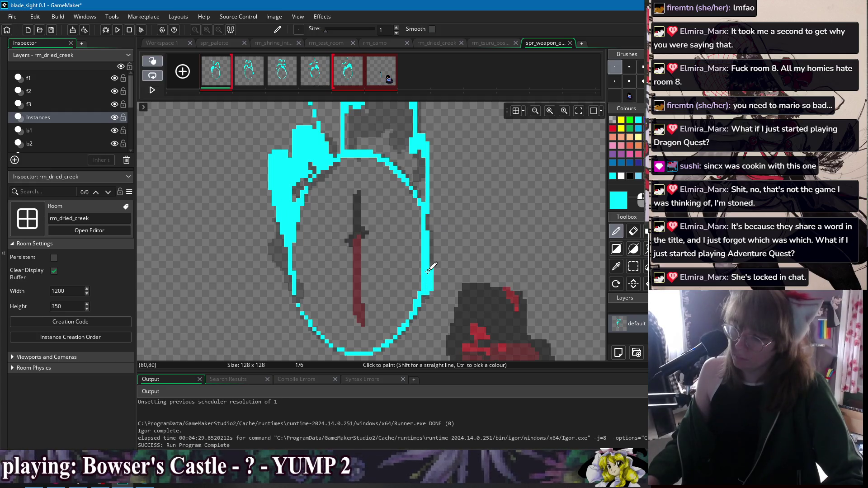
{"action": "left_click", "coordinate": [246, 70]}
{"action": "left_click", "coordinate": [286, 73]}
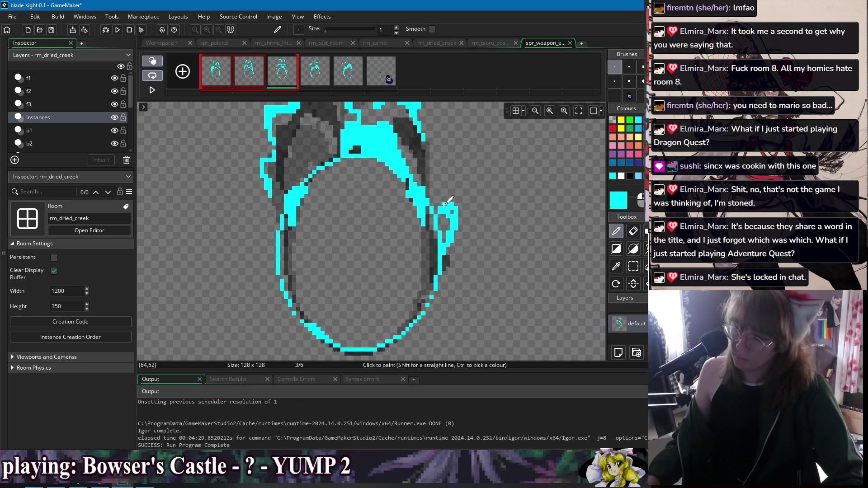
{"action": "left_click", "coordinate": [316, 76]}
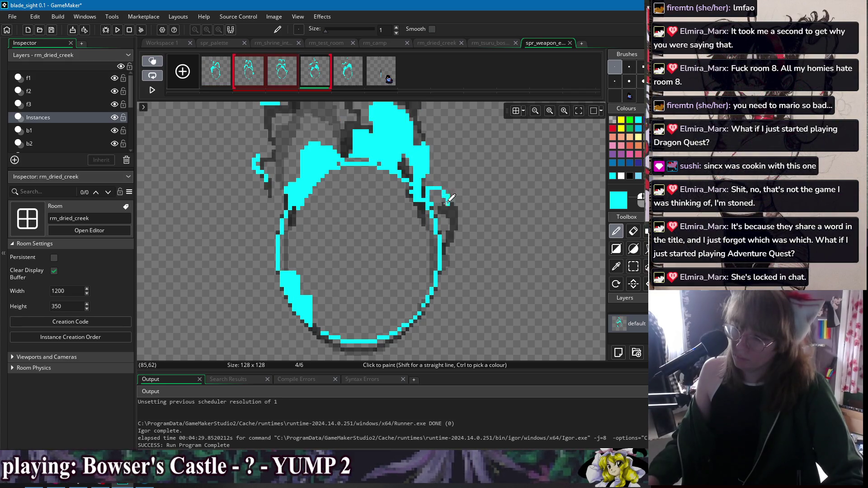
{"action": "left_click_drag", "start_coordinate": [426, 198], "coordinate": [443, 198]}
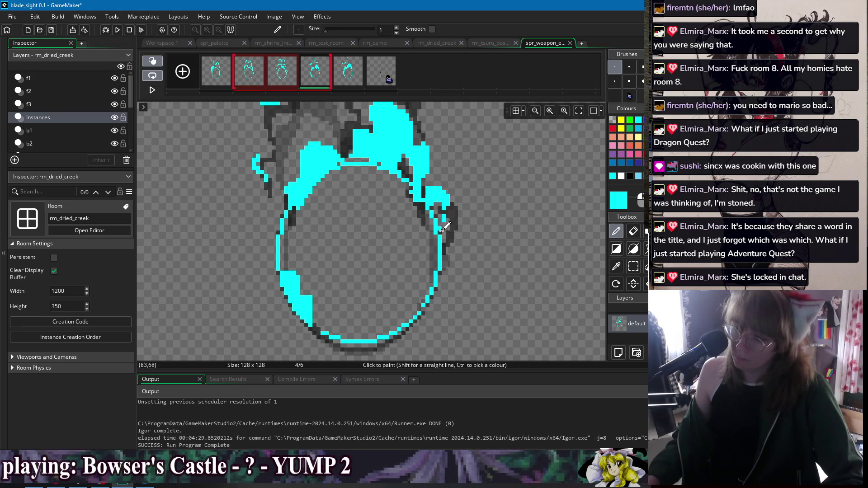
Fill the gaps in frame 1's right-side ring outline with cyan
{"action": "left_click", "coordinate": [347, 75]}
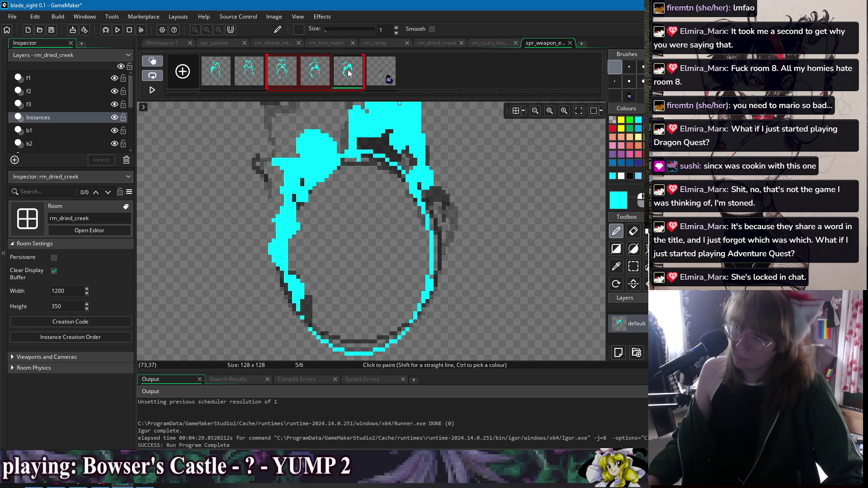
{"action": "left_click", "coordinate": [212, 75]}
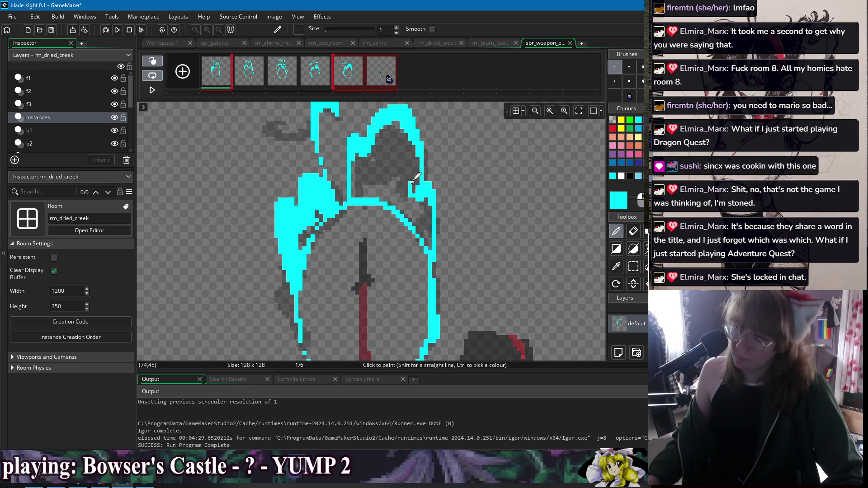
{"action": "mouse_move", "coordinate": [430, 159]}
{"action": "left_mouse_down"}
{"action": "mouse_move", "coordinate": [437, 180]}
{"action": "mouse_move", "coordinate": [418, 181]}
{"action": "left_mouse_up"}
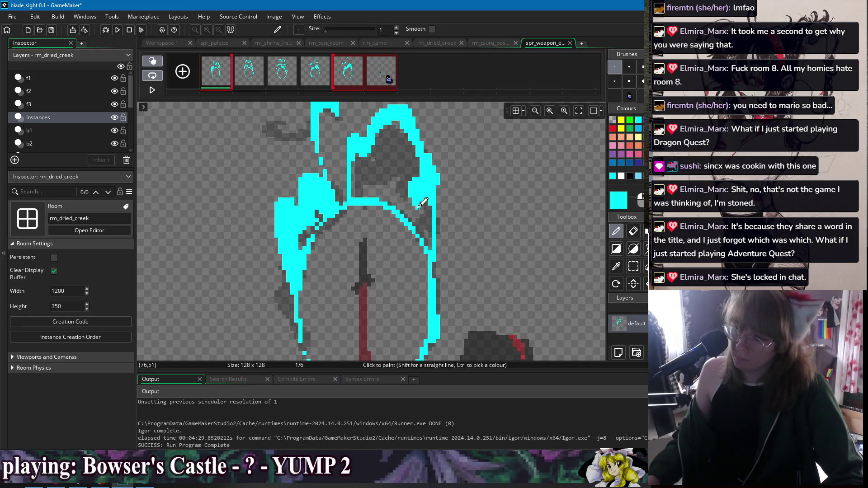
{"action": "scroll", "coordinate": [449, 173], "scroll_direction": "down", "scroll_amount": 3}
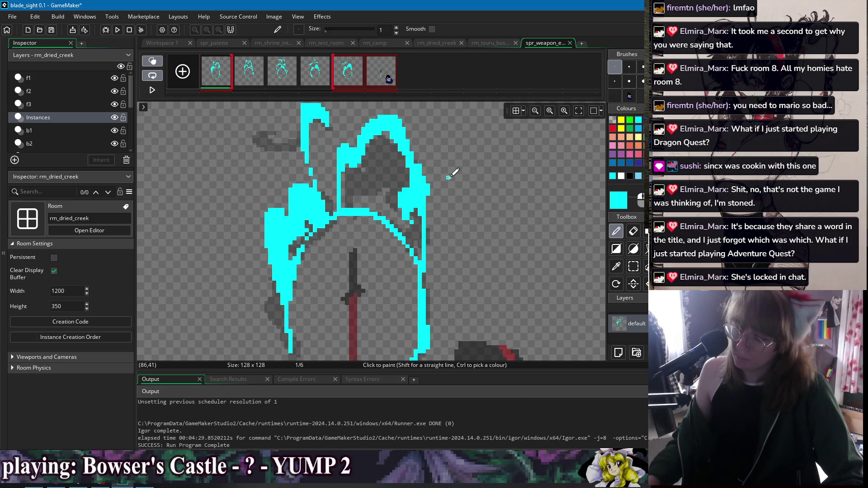
{"action": "key", "text": "Right"}
{"action": "key", "text": "Right"}
{"action": "key", "text": "Right"}
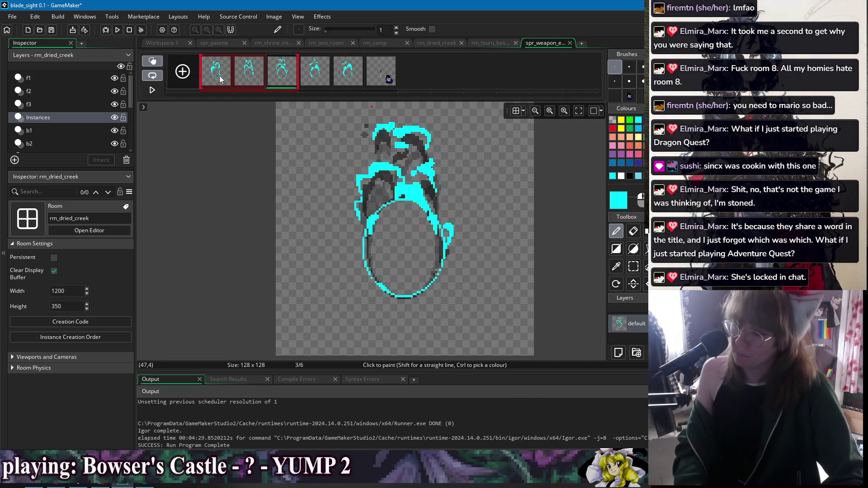
Step back through the aura frames, ending on frame 1 of six
{"action": "key", "text": "Left"}
{"action": "key", "text": "Left"}
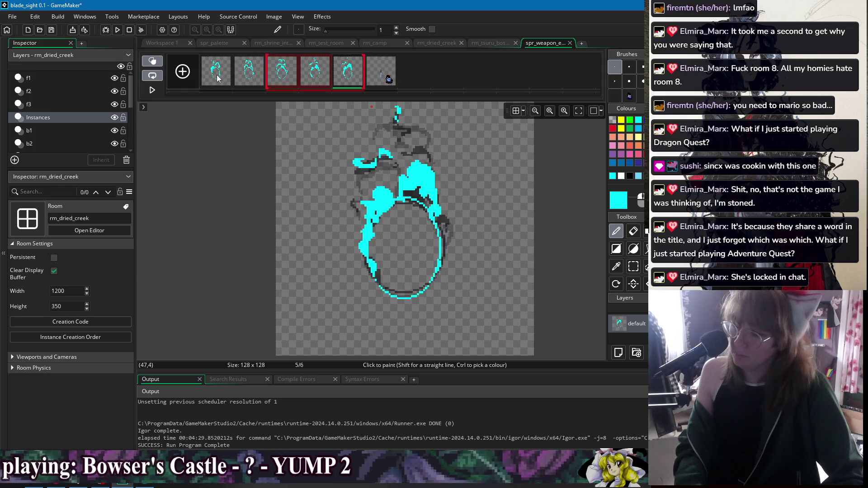
{"action": "left_click", "coordinate": [217, 78]}
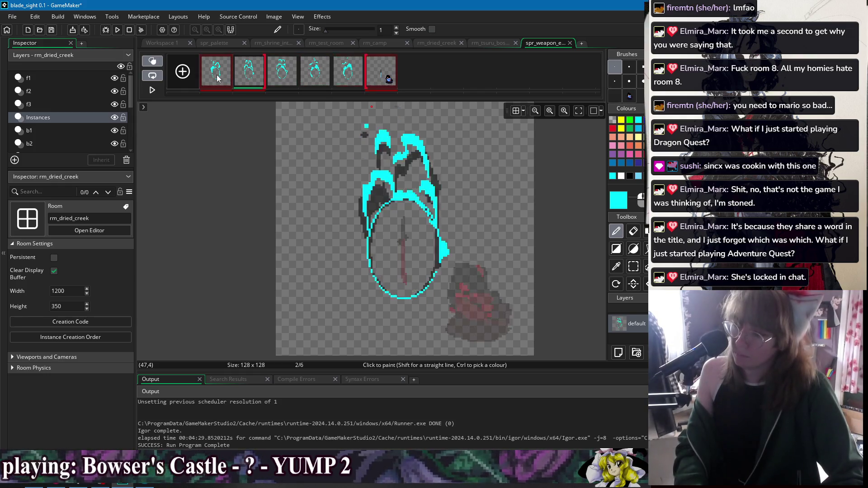
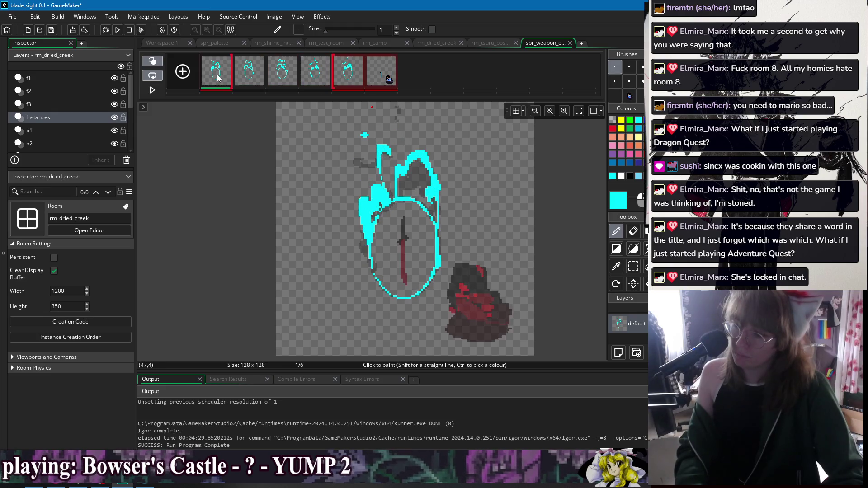
Return to frame 1 and open the Colour dialog for the cyan 00FFFF drawing colour
{"action": "left_click", "coordinate": [217, 78], "text": "shift"}
{"action": "left_click", "coordinate": [217, 78], "text": "shift"}
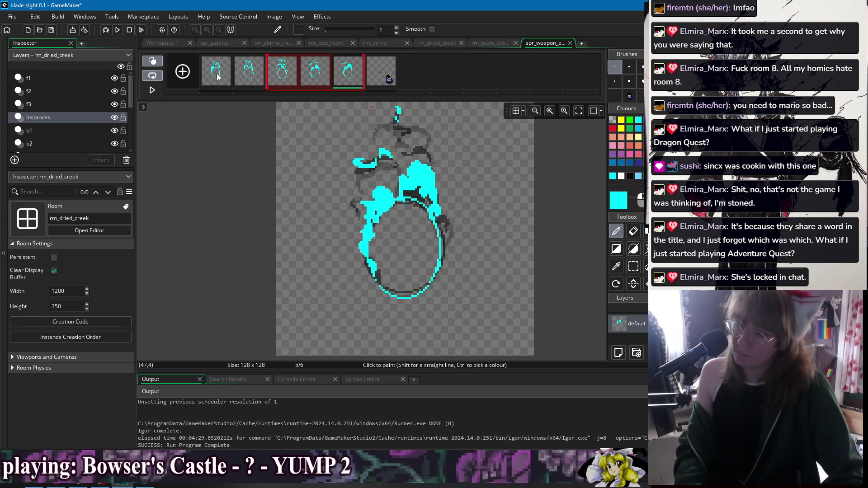
{"action": "left_click", "coordinate": [217, 78]}
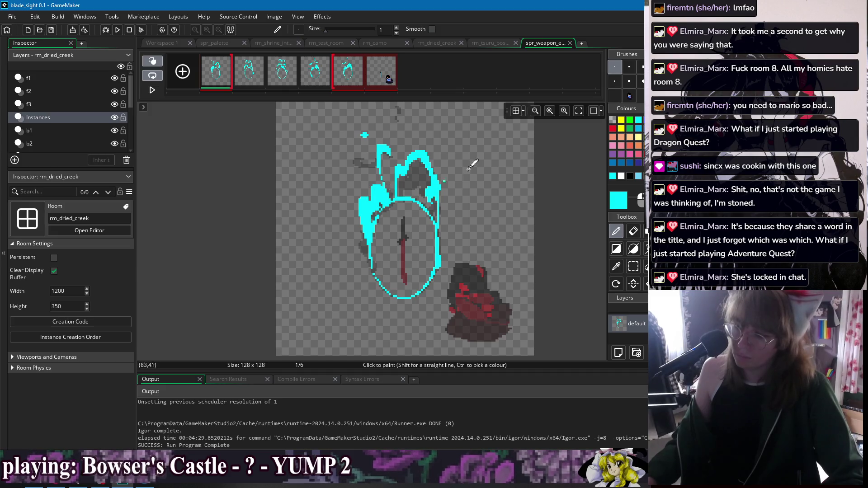
{"action": "left_click", "coordinate": [624, 200]}
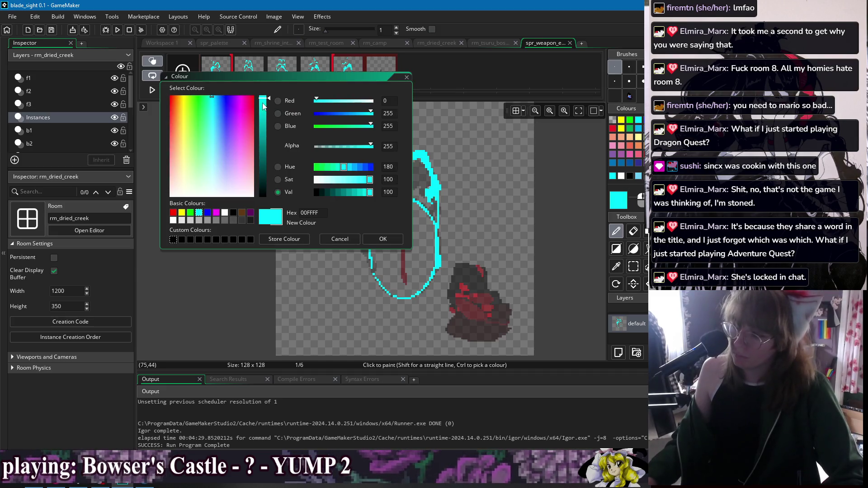
Change the drawing colour to the darker blue 12AFE8, lowering Val to 91
{"action": "left_click_drag", "start_coordinate": [262, 103], "coordinate": [261, 111]}
{"action": "left_click", "coordinate": [216, 105]}
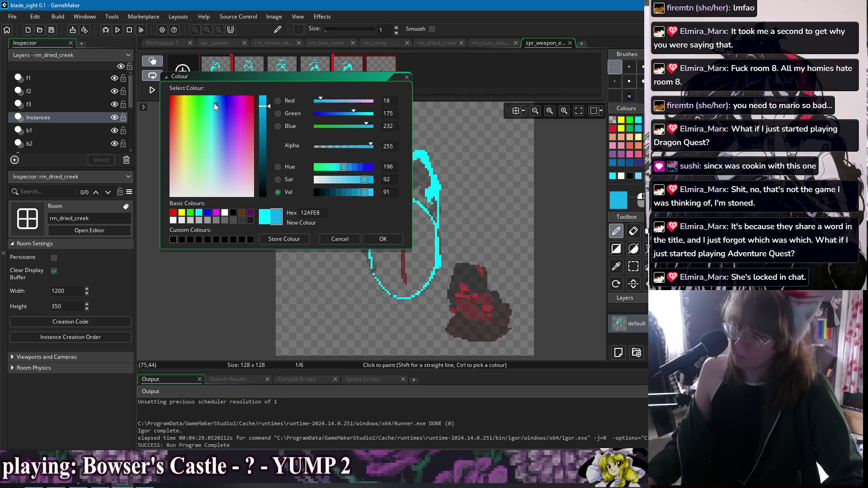
{"action": "left_click", "coordinate": [383, 239]}
{"action": "scroll", "coordinate": [384, 172], "scroll_direction": "up", "scroll_amount": 1}
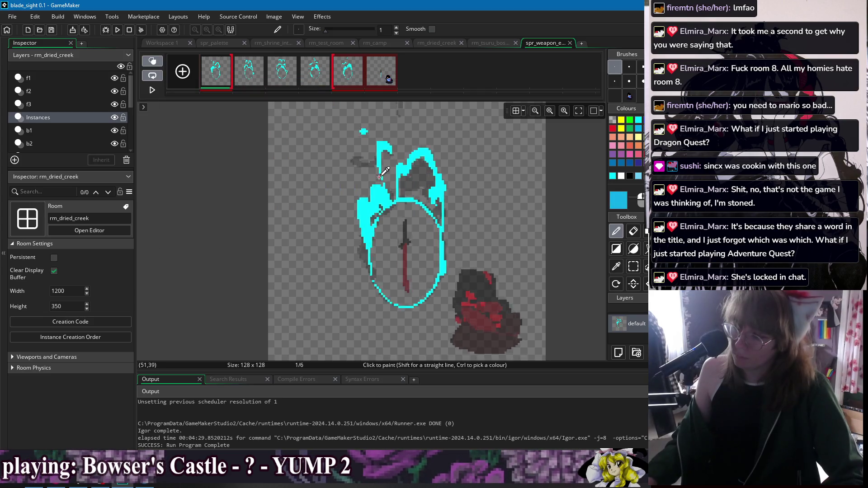
{"action": "scroll", "coordinate": [384, 172], "scroll_direction": "up", "scroll_amount": 1}
{"action": "scroll", "coordinate": [362, 215], "scroll_direction": "up", "scroll_amount": 1}
Swap the cyan pixels for the new blue across the frames with Colour Swap
{"action": "key", "text": "f"}
{"action": "left_click", "coordinate": [429, 175]}
{"action": "key", "text": "ctrl+z"}
{"action": "key", "text": "d"}
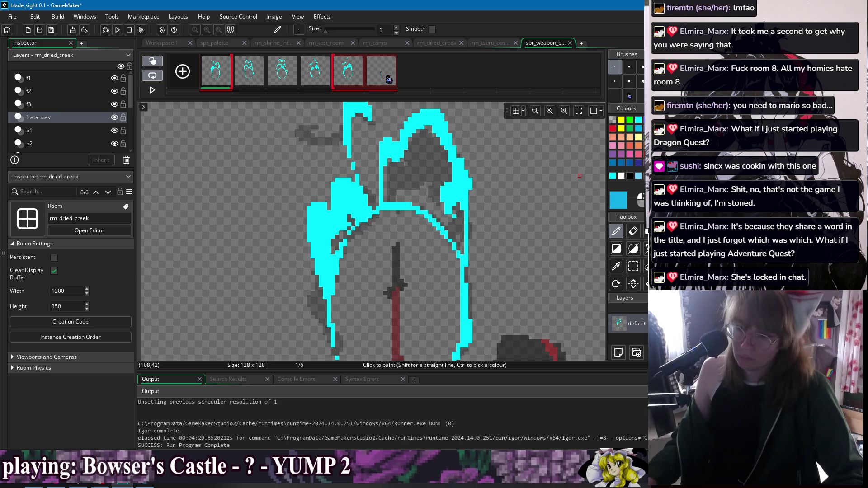
{"action": "key", "text": "h"}
{"action": "key", "text": "Right"}
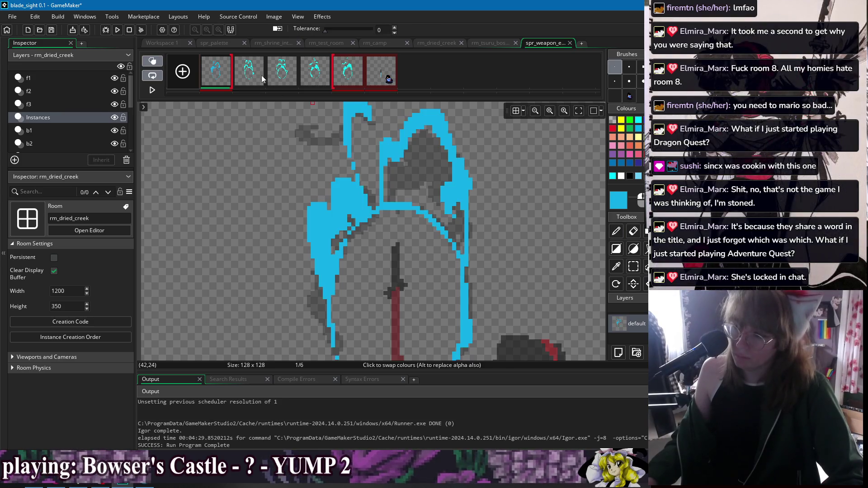
{"action": "key", "text": "Right"}
{"action": "key", "text": "Right"}
{"action": "key", "text": "Right"}
{"action": "left_click", "coordinate": [409, 157]}
{"action": "left_click", "coordinate": [216, 72]}
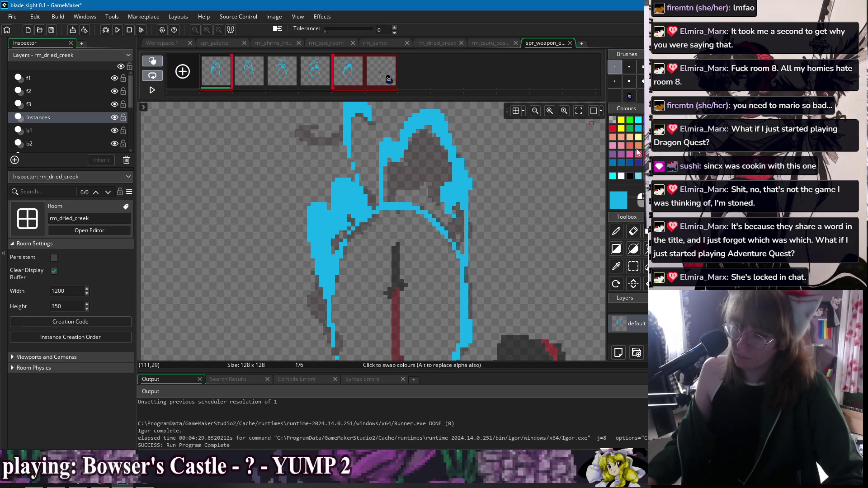
Pencil cyan highlights along frame 1's left flame, inner flame edge and ellipse top
{"action": "key", "text": "w"}
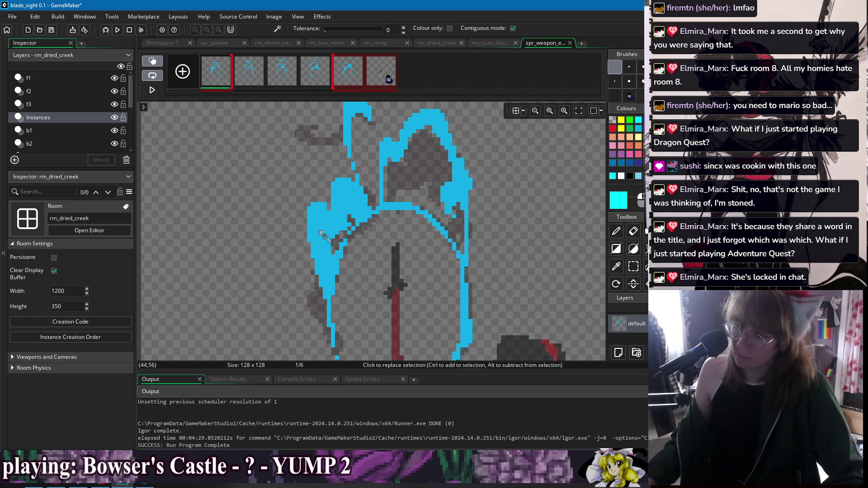
{"action": "key", "text": "d"}
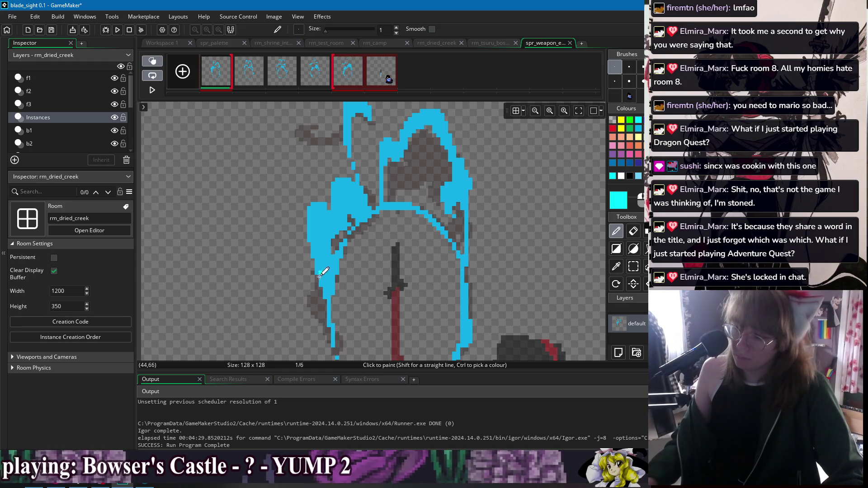
{"action": "left_click_drag", "start_coordinate": [326, 297], "coordinate": [318, 245]}
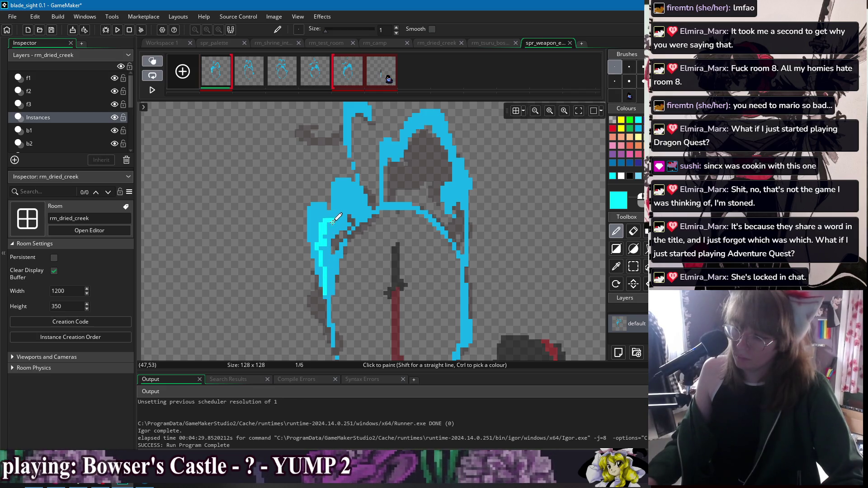
{"action": "mouse_move", "coordinate": [343, 208]}
{"action": "left_mouse_down"}
{"action": "mouse_move", "coordinate": [362, 199]}
{"action": "mouse_move", "coordinate": [367, 206]}
{"action": "left_mouse_up"}
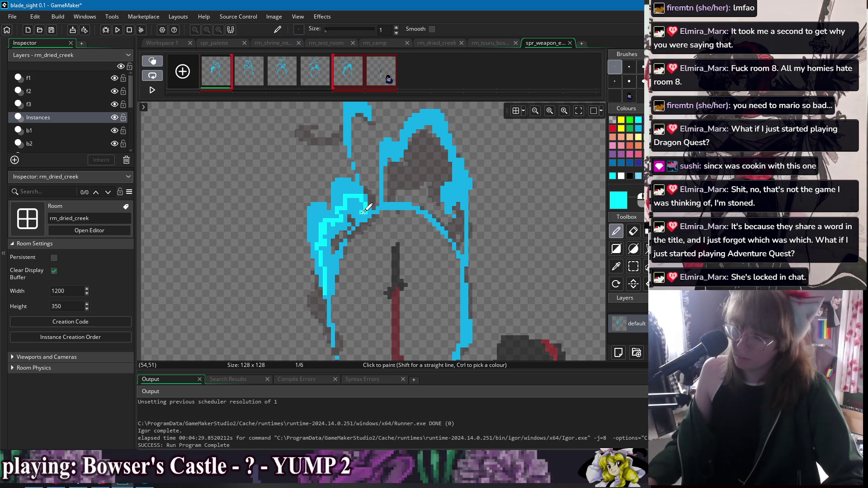
{"action": "left_click_drag", "start_coordinate": [356, 250], "coordinate": [331, 219]}
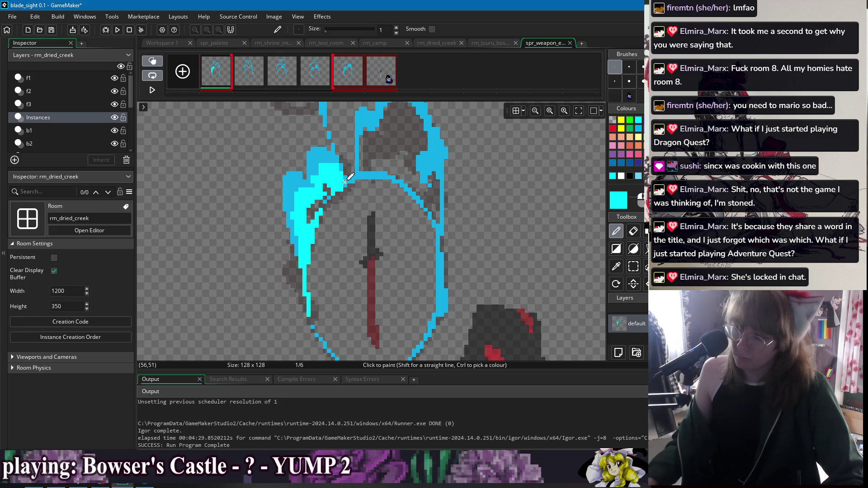
{"action": "left_click_drag", "start_coordinate": [355, 177], "coordinate": [375, 177]}
Magic-wand frame 1's blue outline and paint cyan onto it with 1–3 px brushes
{"action": "key", "text": "f"}
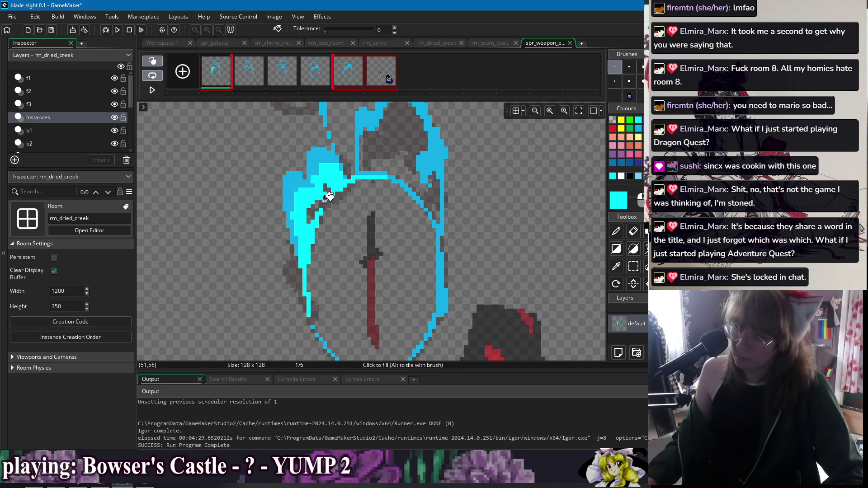
{"action": "scroll", "coordinate": [329, 197], "scroll_direction": "up", "scroll_amount": 1}
{"action": "scroll", "coordinate": [340, 196], "scroll_direction": "down", "scroll_amount": 1}
{"action": "key", "text": "w"}
{"action": "left_click", "coordinate": [430, 258]}
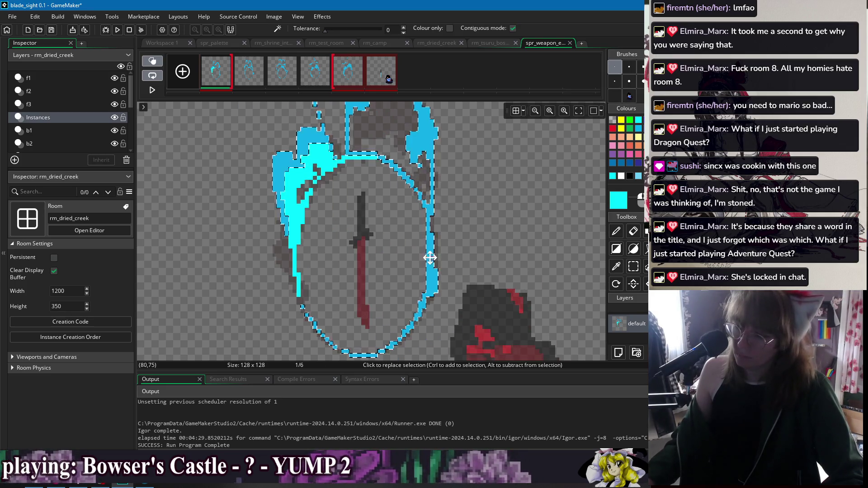
{"action": "key", "text": "d"}
{"action": "left_click", "coordinate": [412, 326]}
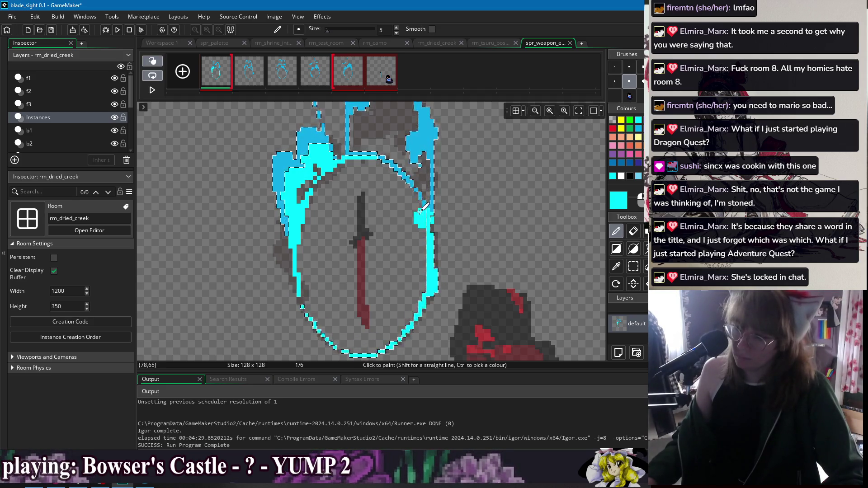
{"action": "scroll", "coordinate": [425, 209], "scroll_direction": "up", "scroll_amount": 2}
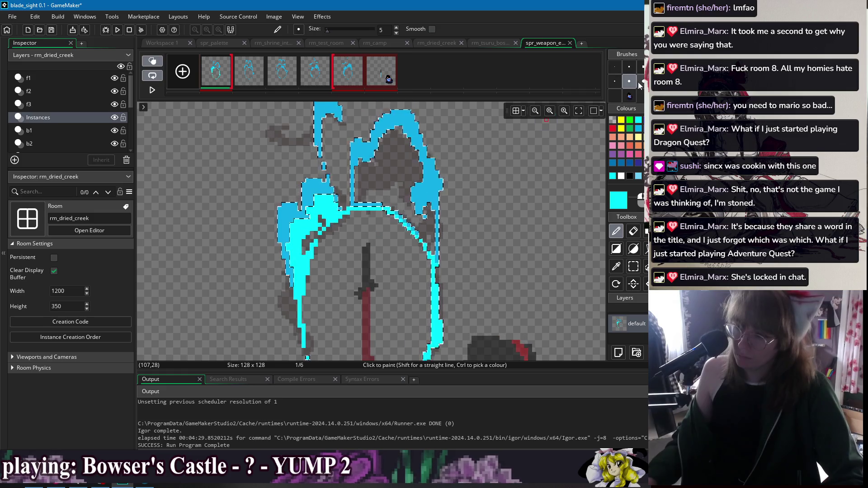
{"action": "left_click", "coordinate": [615, 68]}
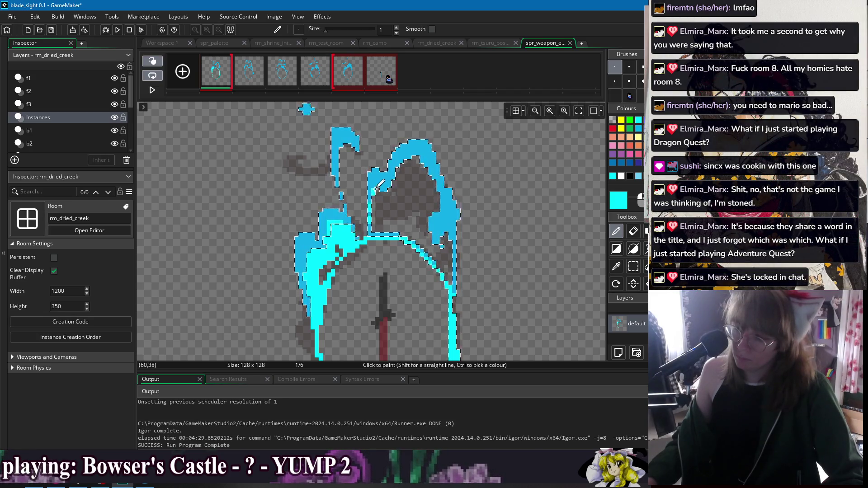
{"action": "key", "text": "bracketright"}
{"action": "key", "text": "bracketright"}
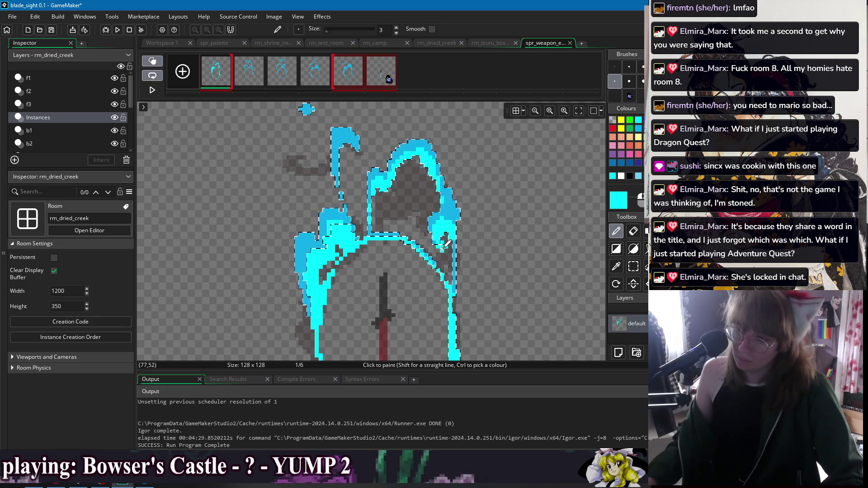
{"action": "key", "text": "period"}
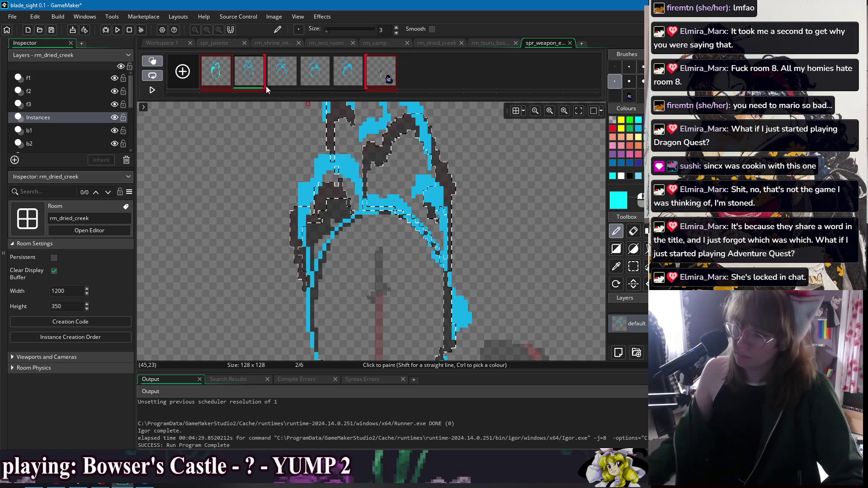
Magic-wand frame 2's blue outline, pencil cyan highlights, and compare against frames 1 and 3
{"action": "key", "text": "w"}
{"action": "left_click", "coordinate": [346, 174]}
{"action": "scroll", "coordinate": [343, 181], "scroll_direction": "down", "scroll_amount": 2}
{"action": "key", "text": "p"}
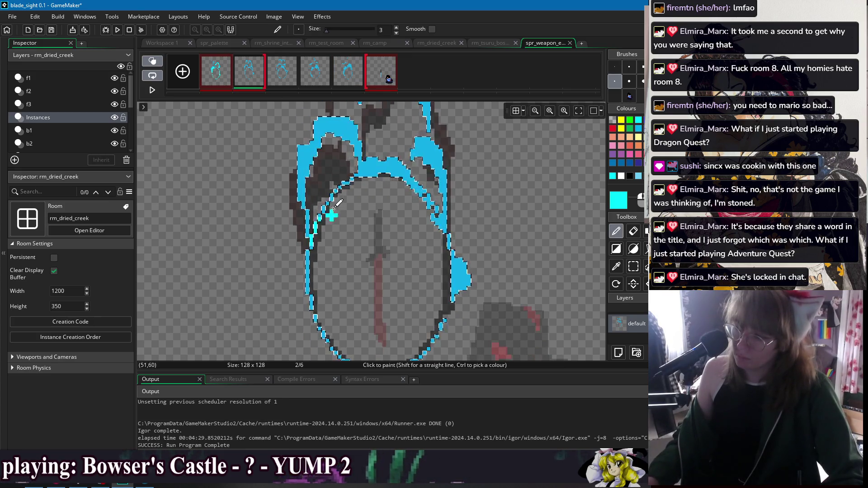
{"action": "scroll", "coordinate": [360, 233], "scroll_direction": "down", "scroll_amount": 4}
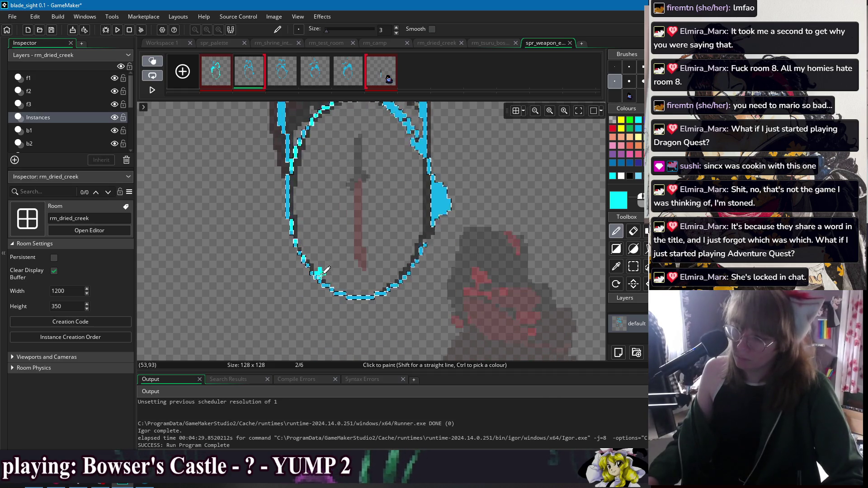
{"action": "scroll", "coordinate": [423, 223], "scroll_direction": "up", "scroll_amount": 3}
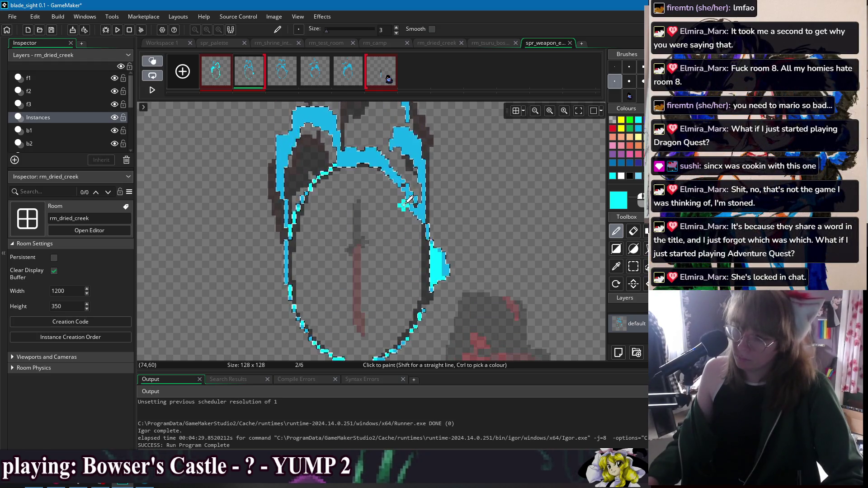
{"action": "scroll", "coordinate": [408, 199], "scroll_direction": "up", "scroll_amount": 2}
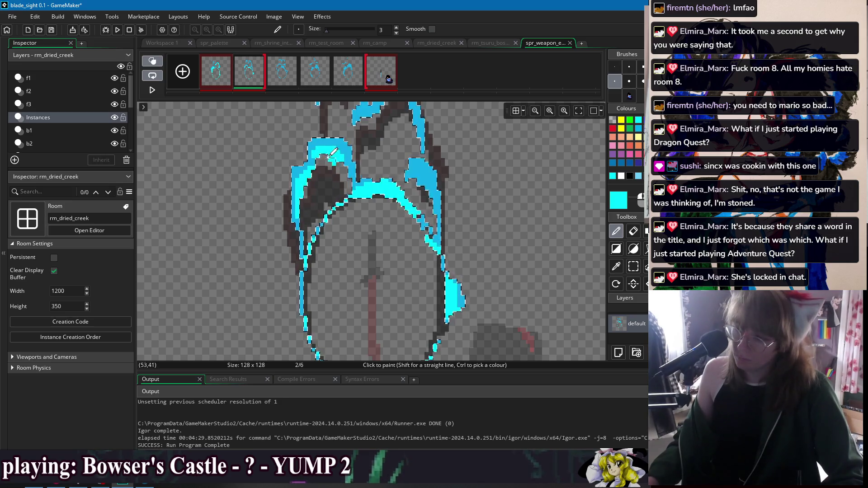
{"action": "scroll", "coordinate": [357, 164], "scroll_direction": "up", "scroll_amount": 1}
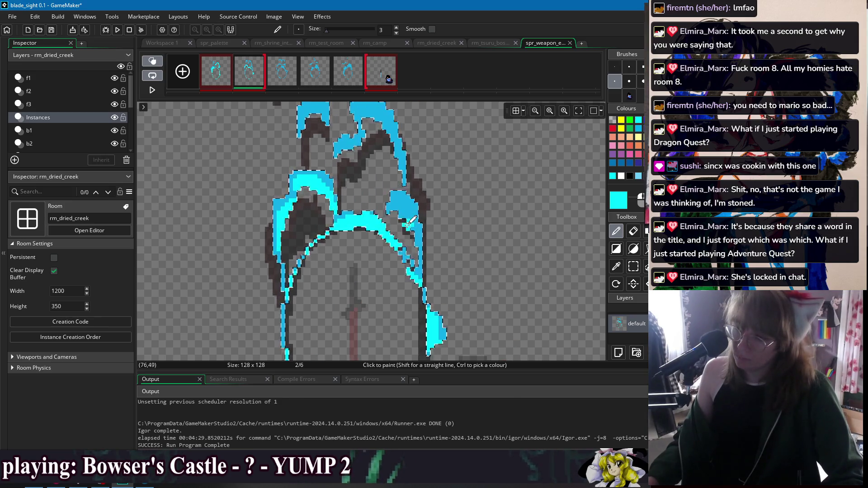
{"action": "scroll", "coordinate": [359, 199], "scroll_direction": "up", "scroll_amount": 1}
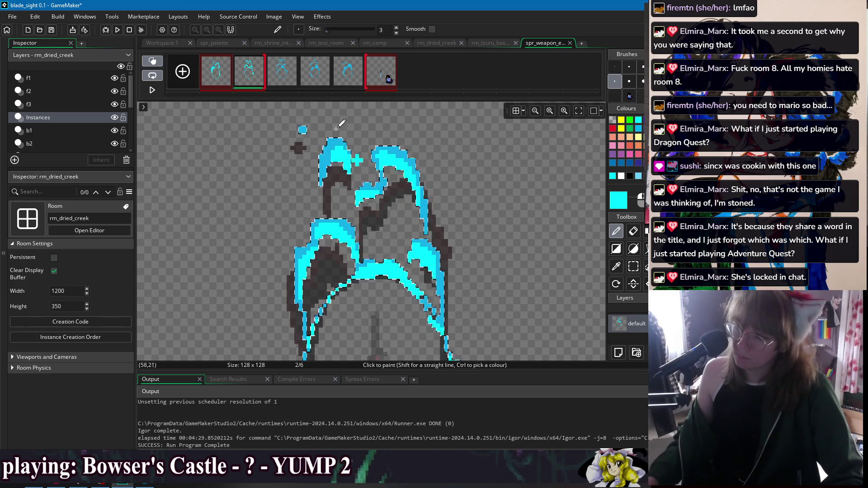
{"action": "left_click", "coordinate": [224, 77]}
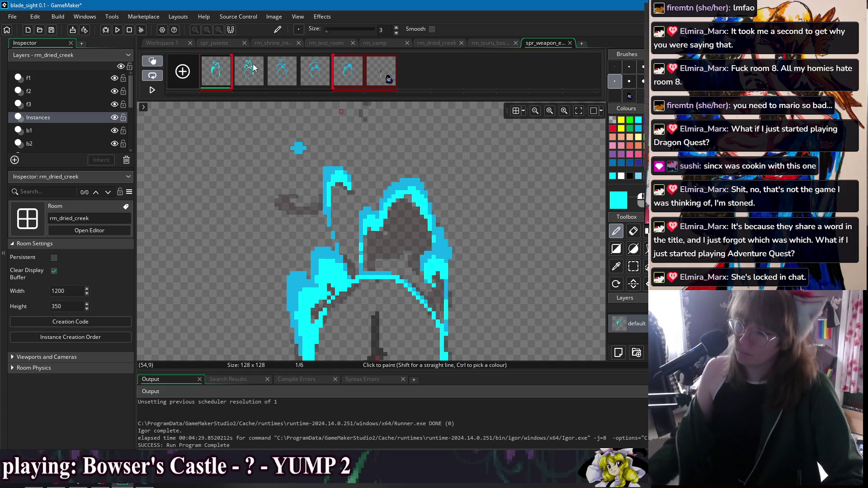
{"action": "left_click", "coordinate": [251, 77]}
{"action": "left_click", "coordinate": [284, 79]}
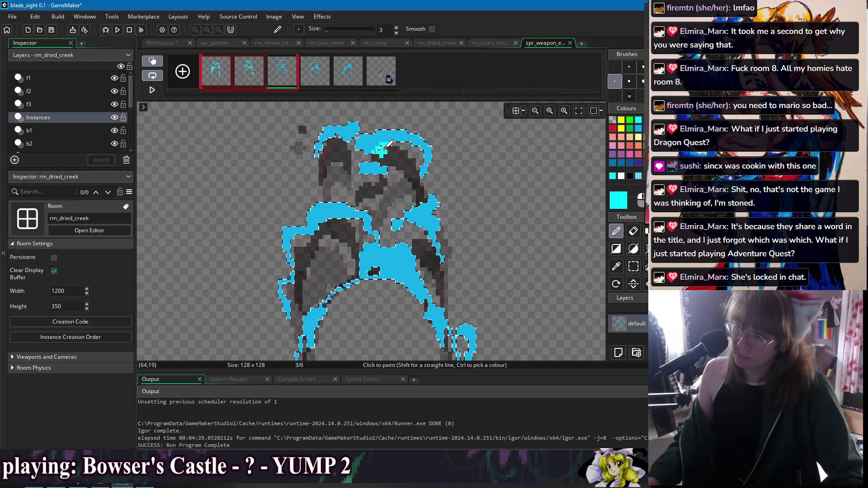
Paint bright cyan over frame 3's flame edge and pale-blue patch
{"action": "scroll", "coordinate": [407, 194], "scroll_direction": "down", "scroll_amount": 2}
{"action": "left_click_drag", "start_coordinate": [378, 178], "coordinate": [397, 175]}
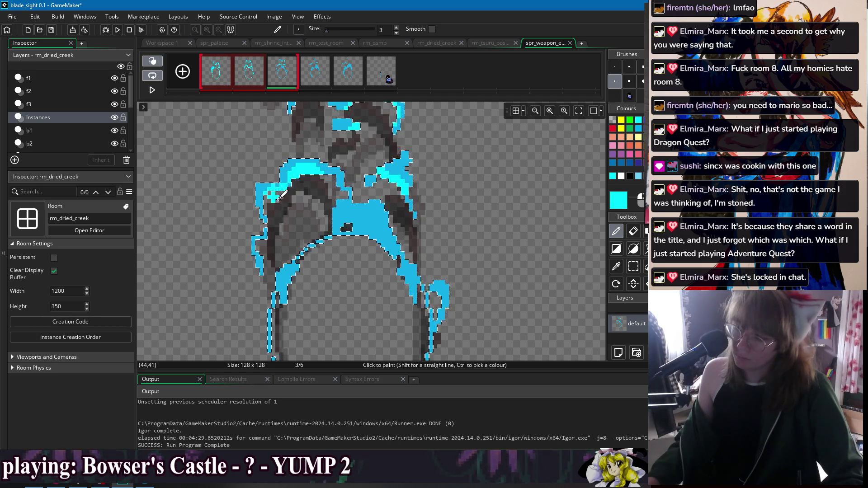
{"action": "scroll", "coordinate": [296, 195], "scroll_direction": "down", "scroll_amount": 2}
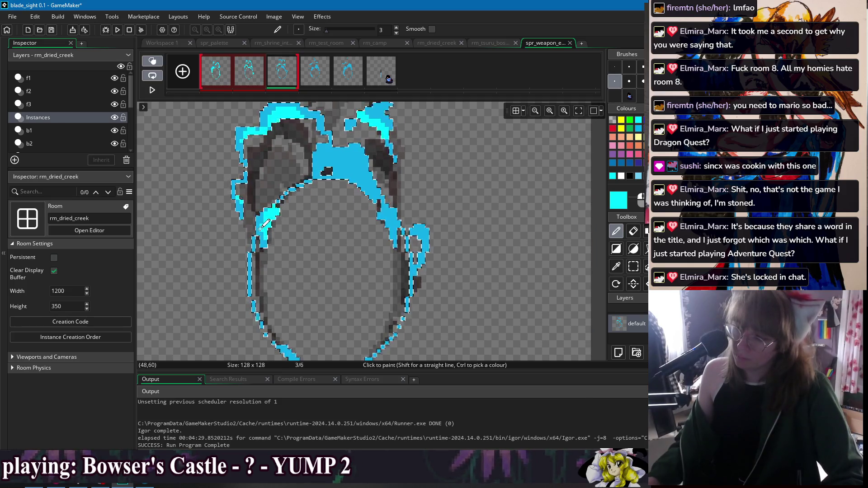
{"action": "scroll", "coordinate": [306, 246], "scroll_direction": "down", "scroll_amount": 2}
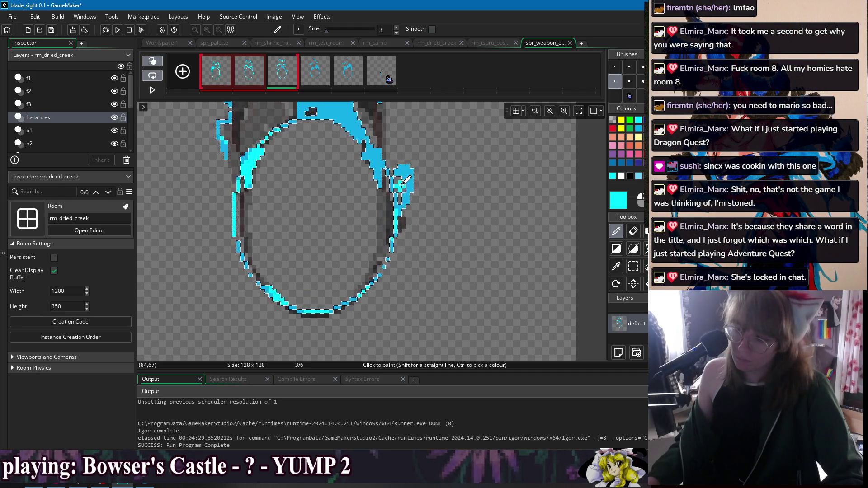
{"action": "scroll", "coordinate": [401, 184], "scroll_direction": "up", "scroll_amount": 3}
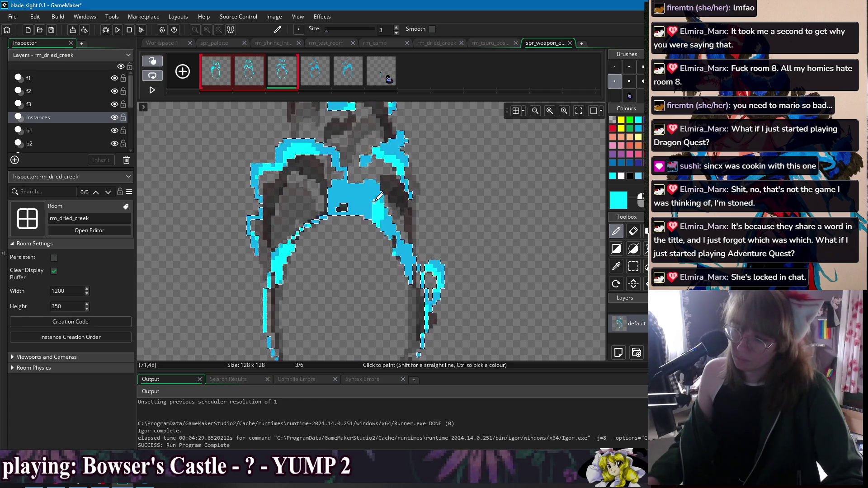
{"action": "left_click_drag", "start_coordinate": [364, 222], "coordinate": [356, 220]}
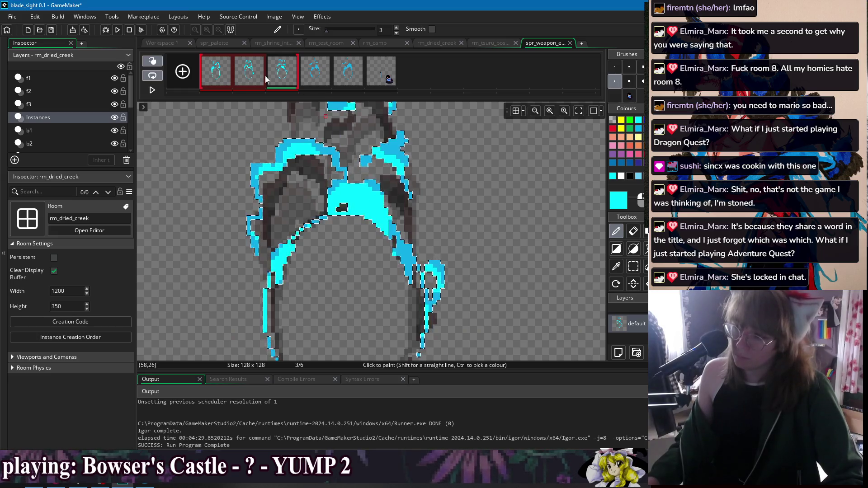
{"action": "left_click", "coordinate": [315, 72]}
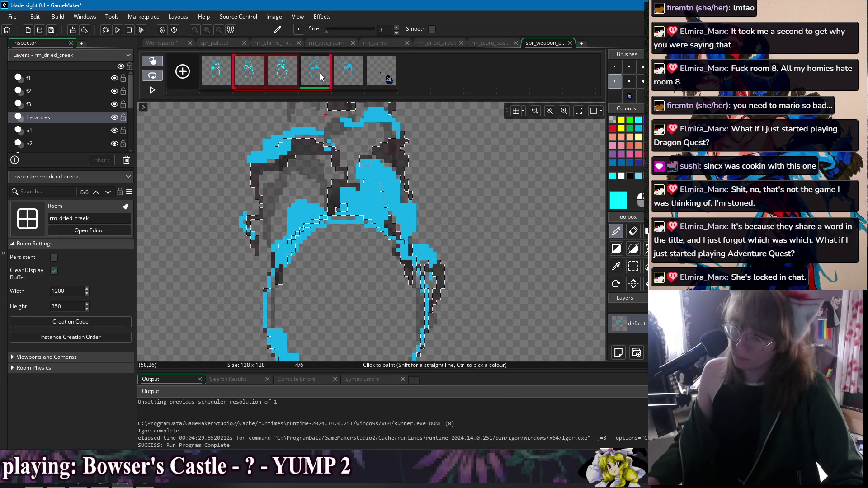
Repaint frame 4's centre, lower-left and upper-left light-blue blobs bright cyan
{"action": "mouse_move", "coordinate": [346, 201]}
{"action": "left_mouse_down"}
{"action": "mouse_move", "coordinate": [357, 208]}
{"action": "mouse_move", "coordinate": [373, 180]}
{"action": "mouse_move", "coordinate": [388, 218]}
{"action": "mouse_move", "coordinate": [409, 226]}
{"action": "left_mouse_up"}
{"action": "left_click", "coordinate": [426, 239]}
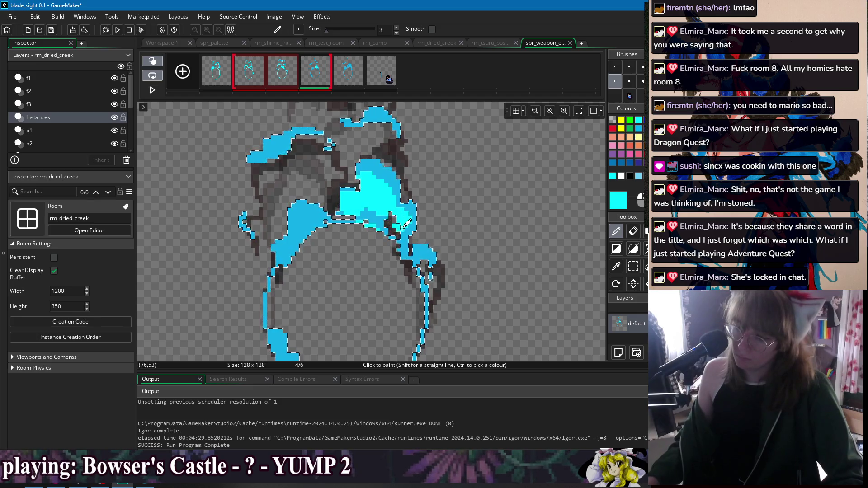
{"action": "scroll", "coordinate": [447, 249], "scroll_direction": "down", "scroll_amount": 2}
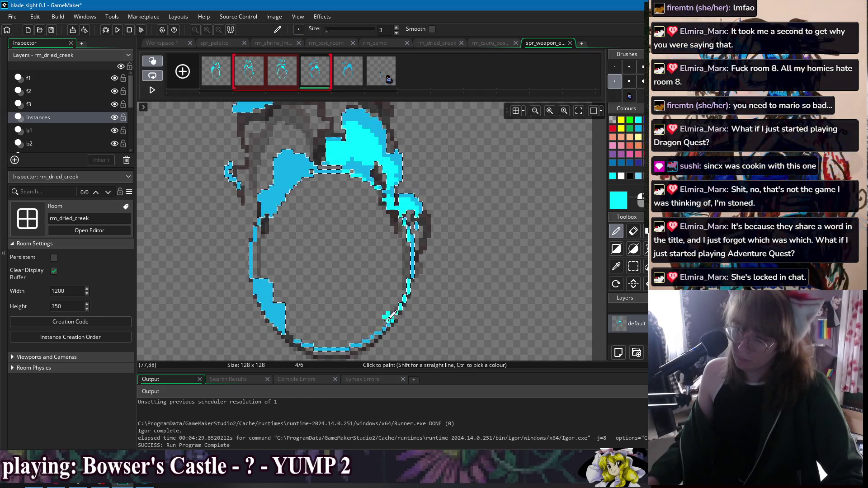
{"action": "left_click_drag", "start_coordinate": [281, 314], "coordinate": [274, 296]}
{"action": "mouse_move", "coordinate": [265, 201]}
{"action": "left_mouse_down"}
{"action": "mouse_move", "coordinate": [289, 176]}
{"action": "mouse_move", "coordinate": [279, 174]}
{"action": "left_mouse_up"}
{"action": "scroll", "coordinate": [294, 176], "scroll_direction": "up", "scroll_amount": 3}
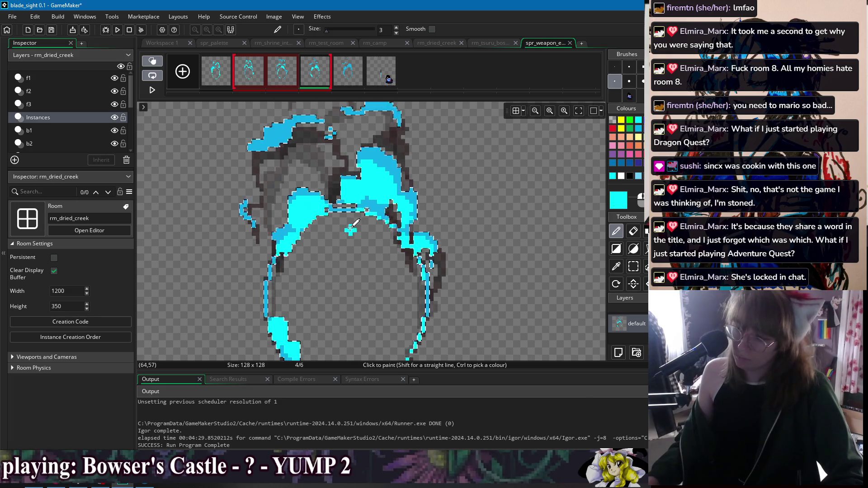
{"action": "scroll", "coordinate": [303, 180], "scroll_direction": "up", "scroll_amount": 2}
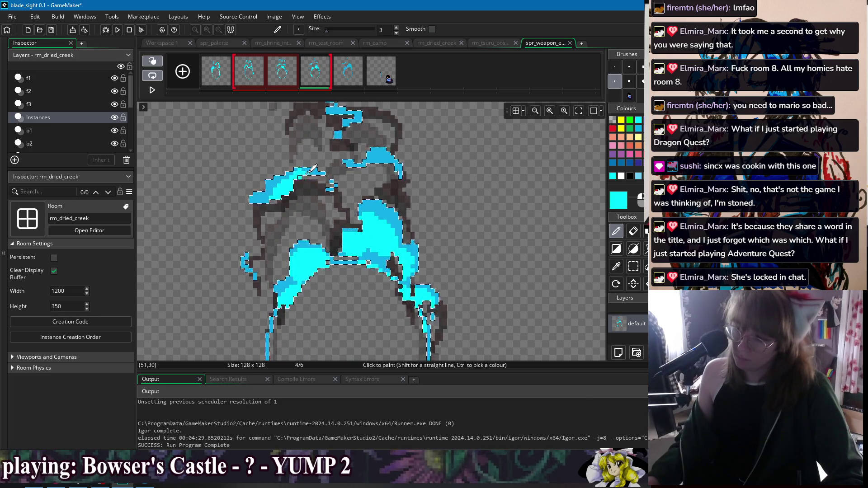
{"action": "scroll", "coordinate": [354, 190], "scroll_direction": "up", "scroll_amount": 2}
{"action": "scroll", "coordinate": [334, 136], "scroll_direction": "up", "scroll_amount": 1}
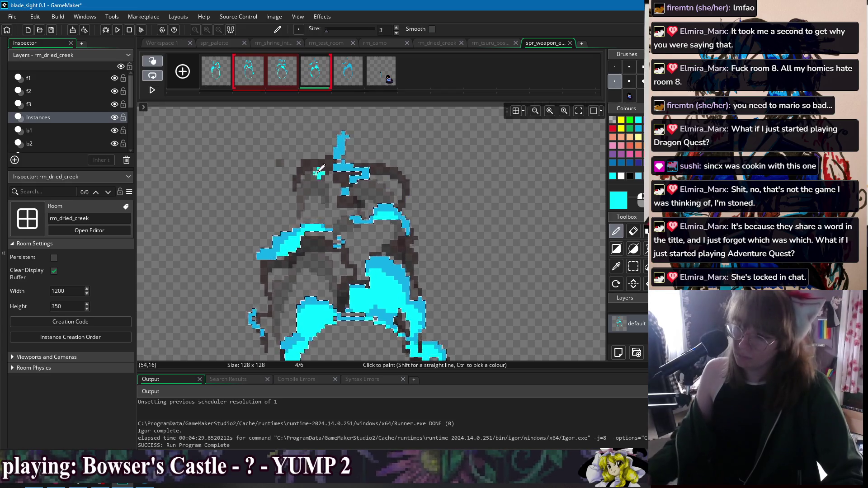
{"action": "left_click", "coordinate": [294, 78]}
{"action": "left_click", "coordinate": [316, 79]}
{"action": "left_click", "coordinate": [347, 81]}
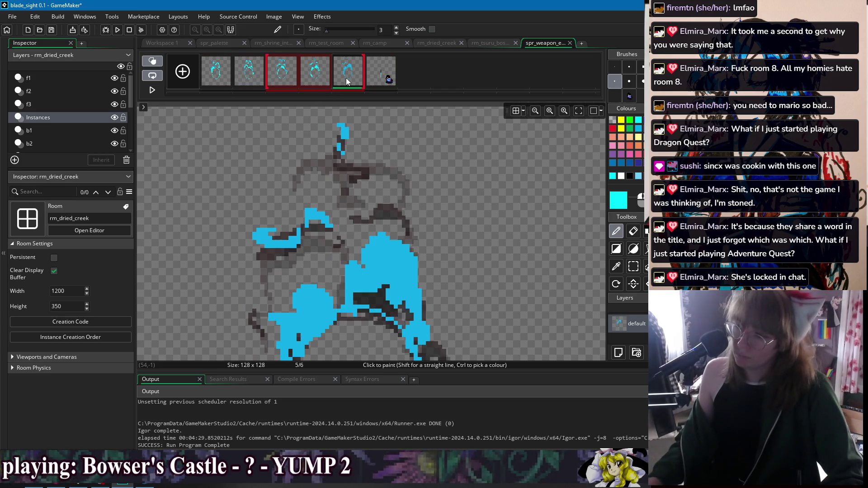
Compare frames 2–5, then erase the stray blue pixels at the top of frame 5
{"action": "left_click", "coordinate": [240, 77]}
{"action": "left_click", "coordinate": [282, 78]}
{"action": "left_click", "coordinate": [315, 78]}
{"action": "left_click", "coordinate": [348, 77]}
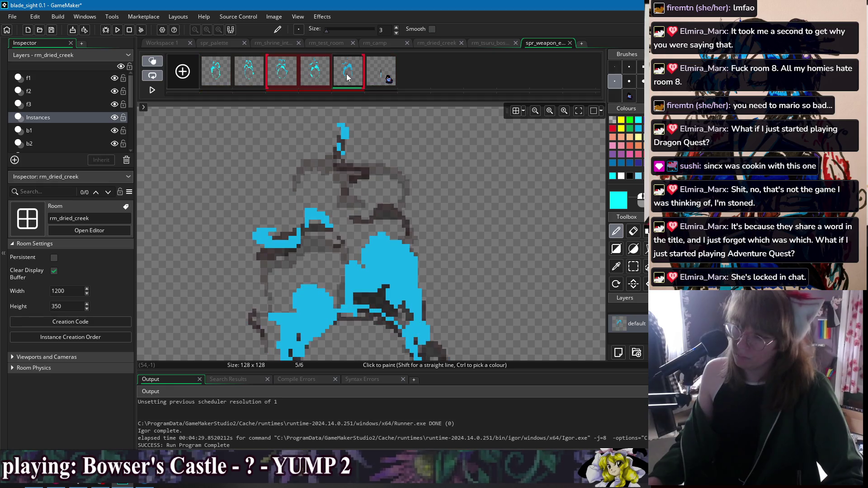
{"action": "left_click", "coordinate": [324, 78]}
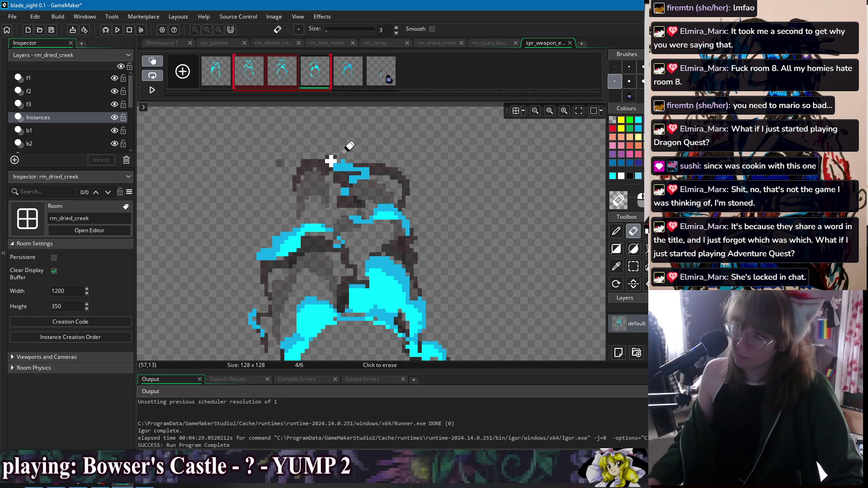
{"action": "left_click", "coordinate": [355, 77]}
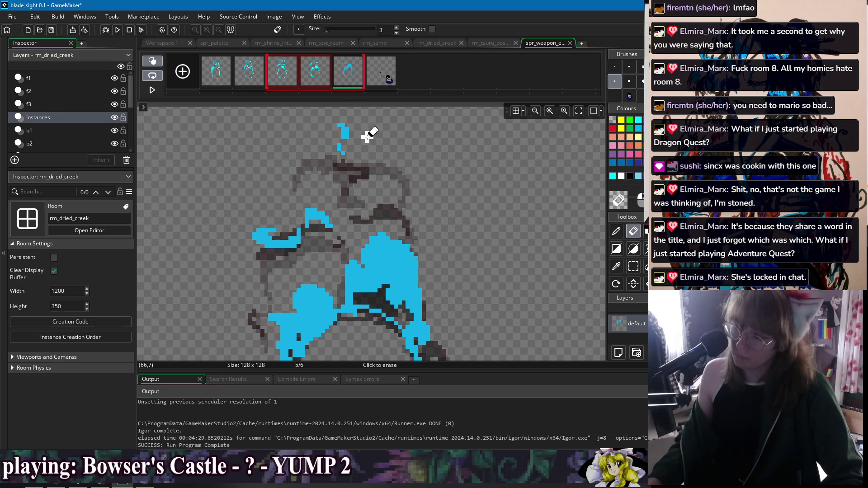
{"action": "left_click_drag", "start_coordinate": [349, 131], "coordinate": [339, 120]}
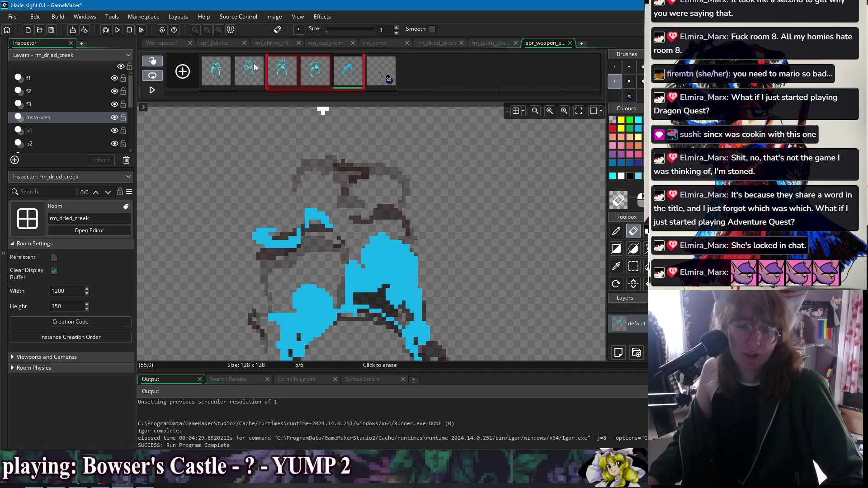
Paint bright cyan over frame 5's upper blue blob, checking against frames 3 and 4
{"action": "left_click_drag", "start_coordinate": [216, 75], "coordinate": [348, 74]}
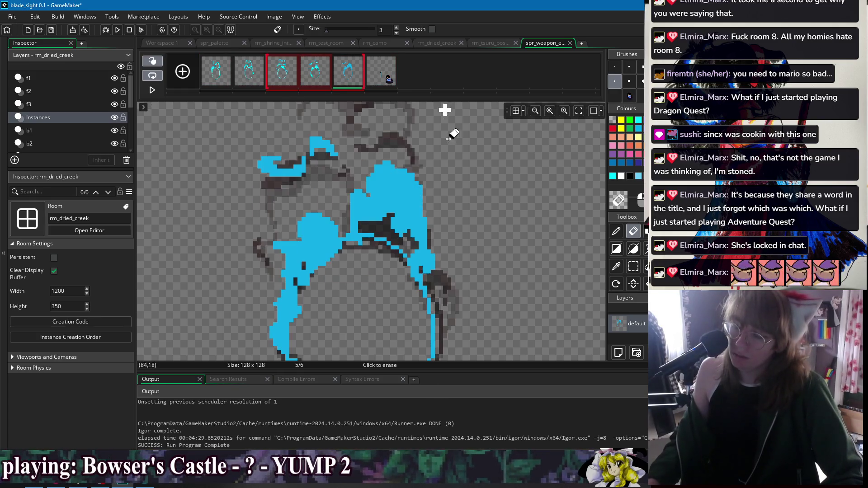
{"action": "key", "text": "d"}
{"action": "mouse_move", "coordinate": [377, 221]}
{"action": "left_mouse_down"}
{"action": "mouse_move", "coordinate": [362, 199]}
{"action": "mouse_move", "coordinate": [389, 190]}
{"action": "mouse_move", "coordinate": [383, 185]}
{"action": "mouse_move", "coordinate": [416, 239]}
{"action": "mouse_move", "coordinate": [416, 210]}
{"action": "left_mouse_up"}
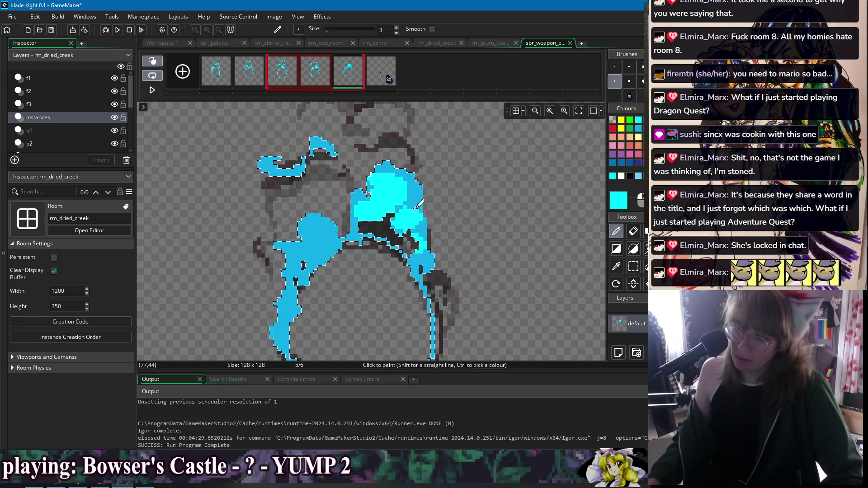
{"action": "left_click_drag", "start_coordinate": [469, 258], "coordinate": [458, 239]}
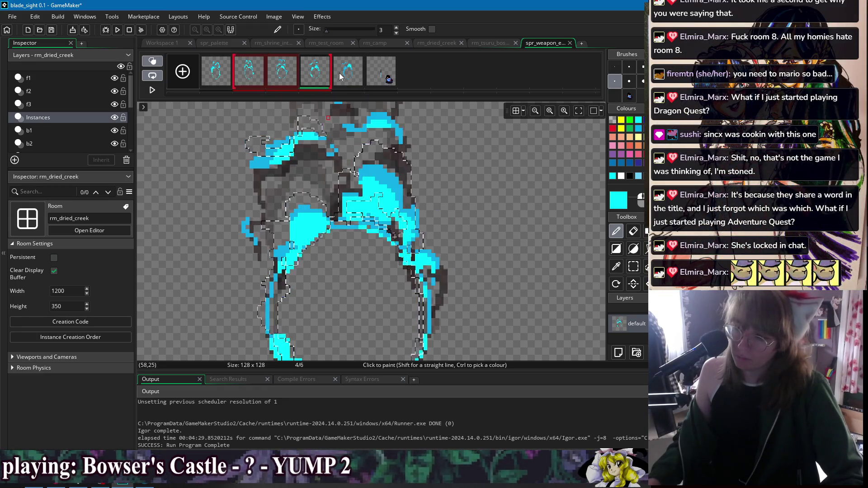
{"action": "left_click", "coordinate": [312, 73]}
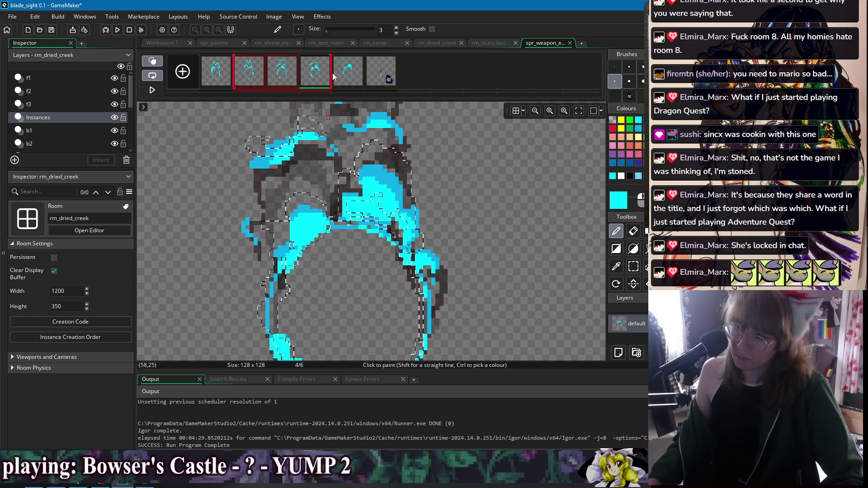
{"action": "left_click", "coordinate": [347, 78]}
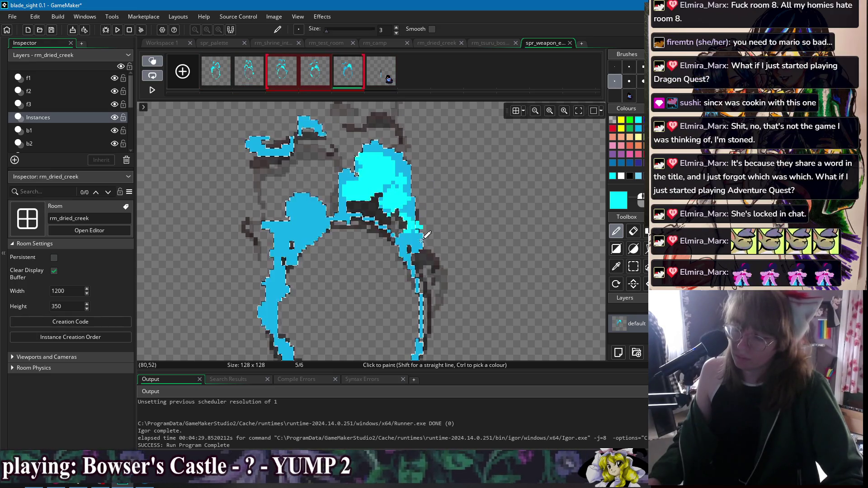
Add bright cyan to frame 5's left blob and near the ring's bottom
{"action": "scroll", "coordinate": [413, 204], "scroll_direction": "down", "scroll_amount": 2}
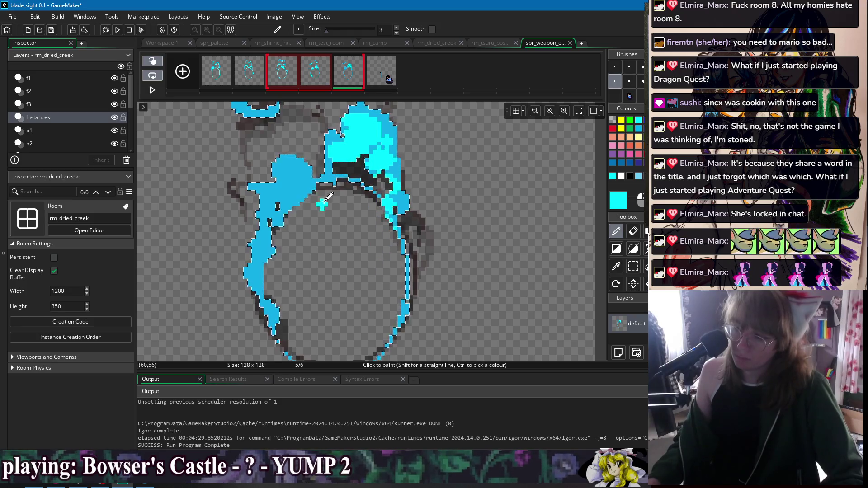
{"action": "left_click_drag", "start_coordinate": [293, 199], "coordinate": [276, 215]}
{"action": "scroll", "coordinate": [275, 213], "scroll_direction": "down", "scroll_amount": 2}
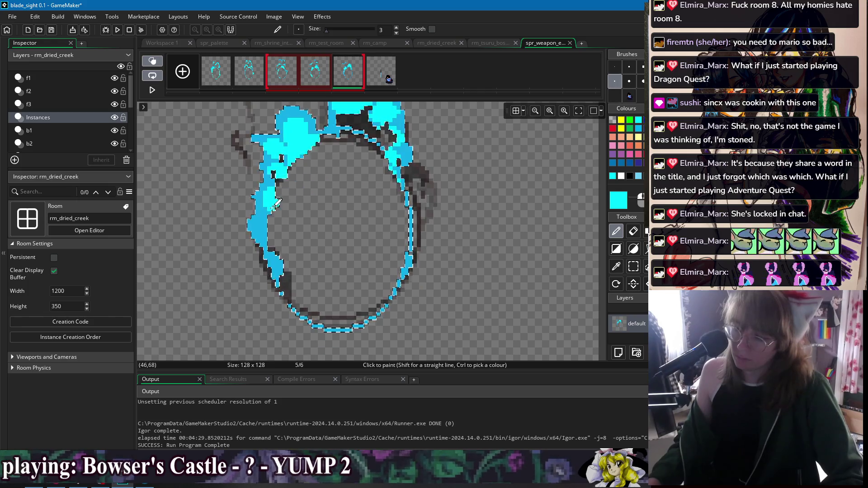
{"action": "left_click", "coordinate": [326, 311]}
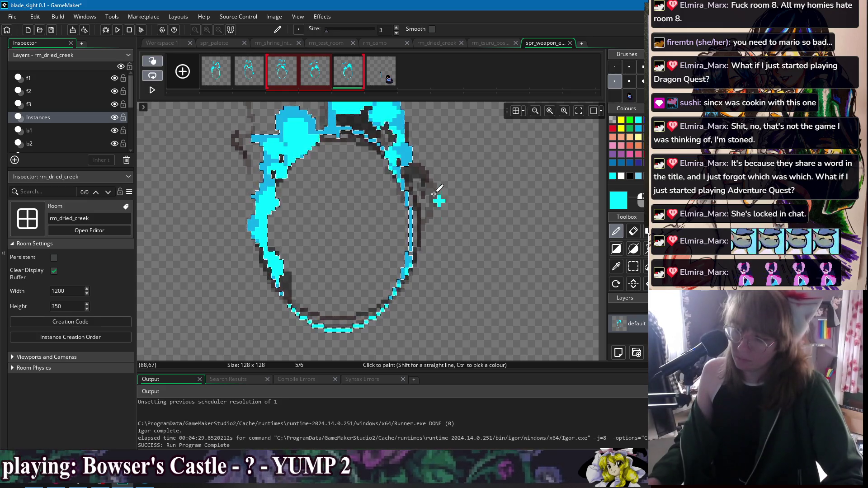
{"action": "scroll", "coordinate": [462, 273], "scroll_direction": "up", "scroll_amount": 5}
{"action": "scroll", "coordinate": [461, 274], "scroll_direction": "up", "scroll_amount": 2}
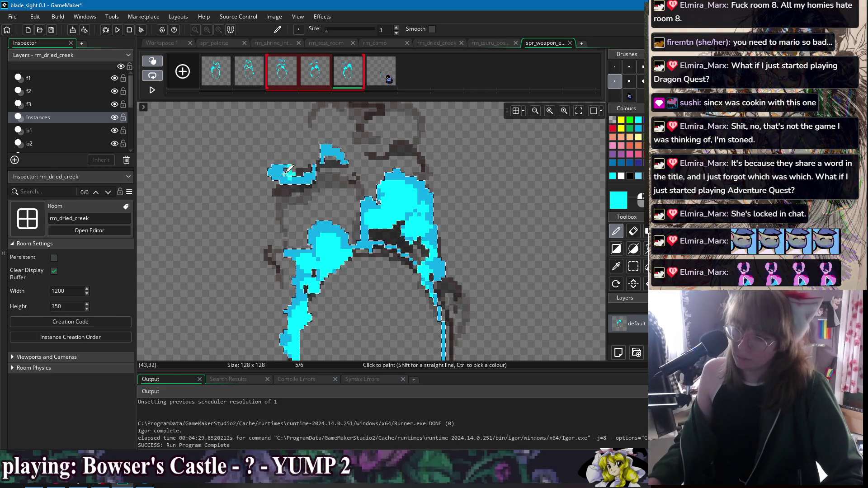
{"action": "scroll", "coordinate": [321, 149], "scroll_direction": "up", "scroll_amount": 2}
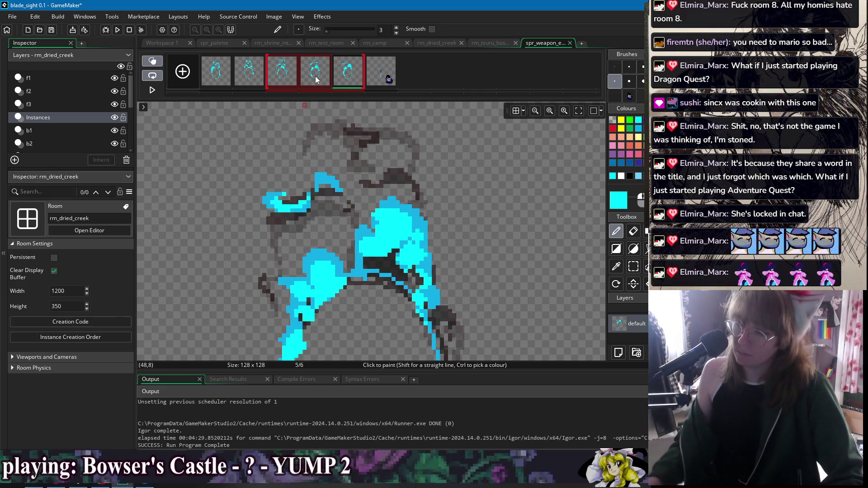
With a one-pixel brush, draw a sampled medium-blue curve on frame 1
{"action": "left_click_drag", "start_coordinate": [214, 78], "coordinate": [291, 78]}
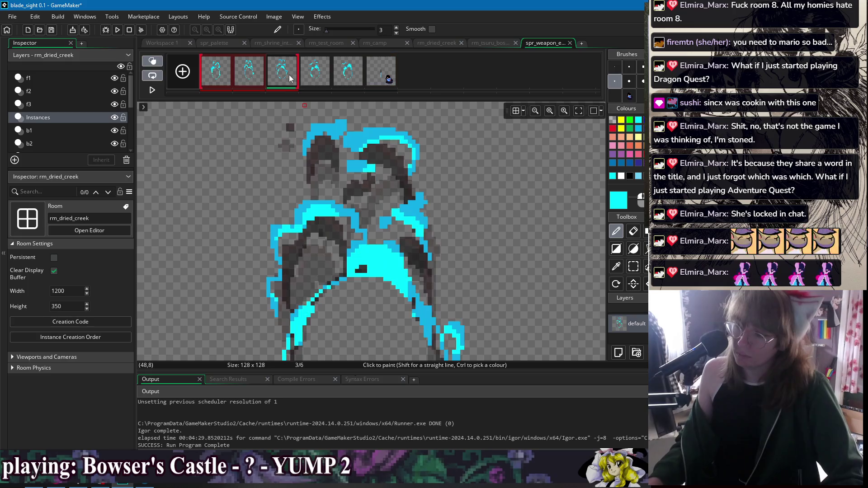
{"action": "left_click", "coordinate": [336, 79]}
{"action": "left_click", "coordinate": [222, 79]}
{"action": "left_click", "coordinate": [615, 66]}
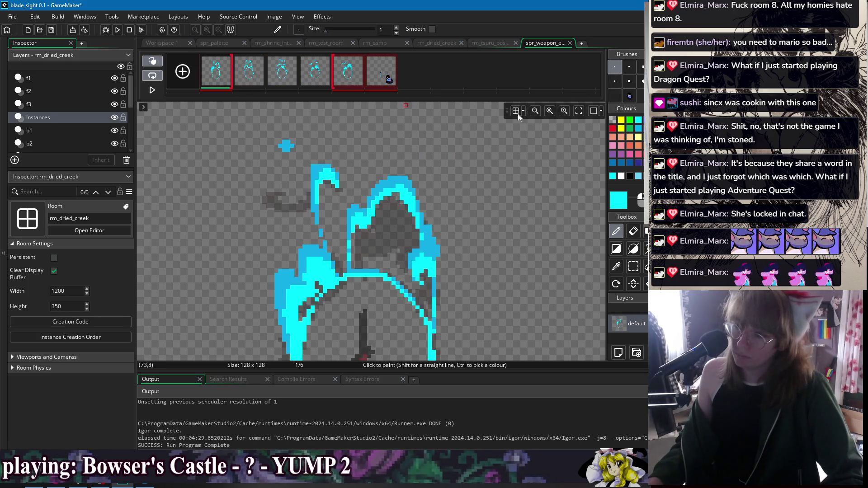
{"action": "left_click", "coordinate": [316, 171], "text": "ctrl"}
{"action": "mouse_move", "coordinate": [312, 172]}
{"action": "left_mouse_down"}
{"action": "mouse_move", "coordinate": [295, 191]}
{"action": "mouse_move", "coordinate": [303, 192]}
{"action": "left_mouse_up"}
{"action": "left_click", "coordinate": [307, 190], "text": "ctrl"}
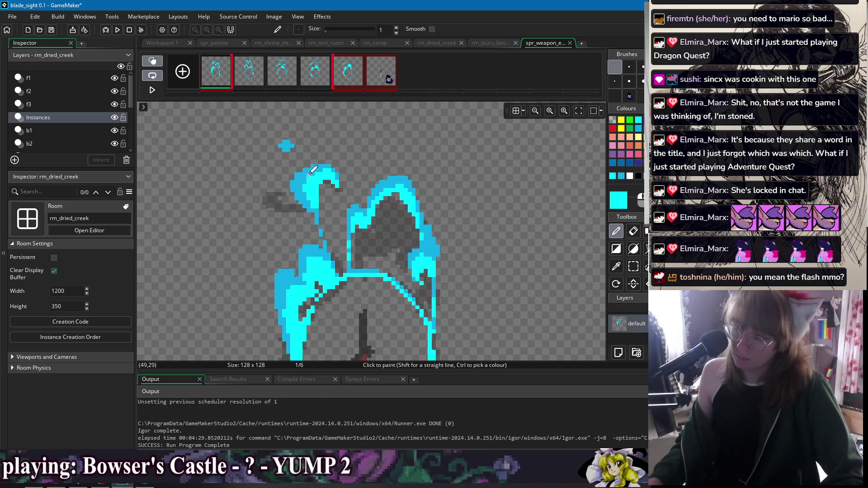
Step through the animation frames to compare them against frame 5
{"action": "key", "text": "Right"}
{"action": "key", "text": "Right"}
{"action": "key", "text": "Right"}
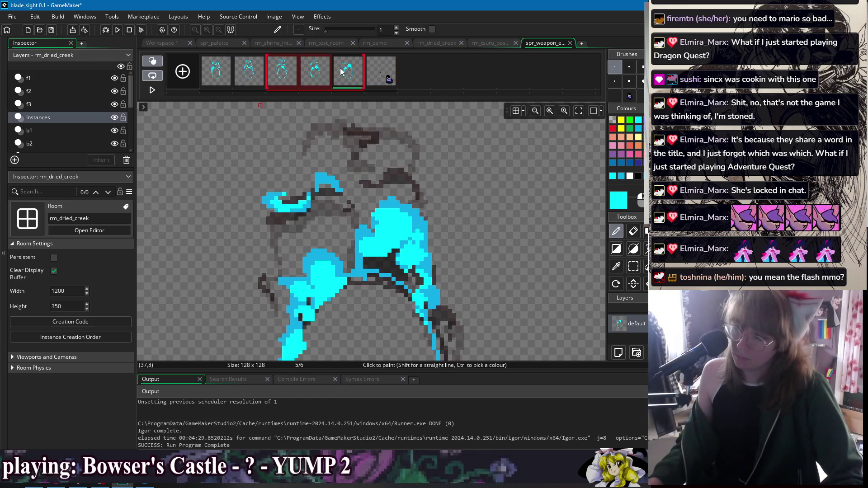
{"action": "key", "text": "Right"}
{"action": "key", "text": "Right"}
{"action": "key", "text": "Right"}
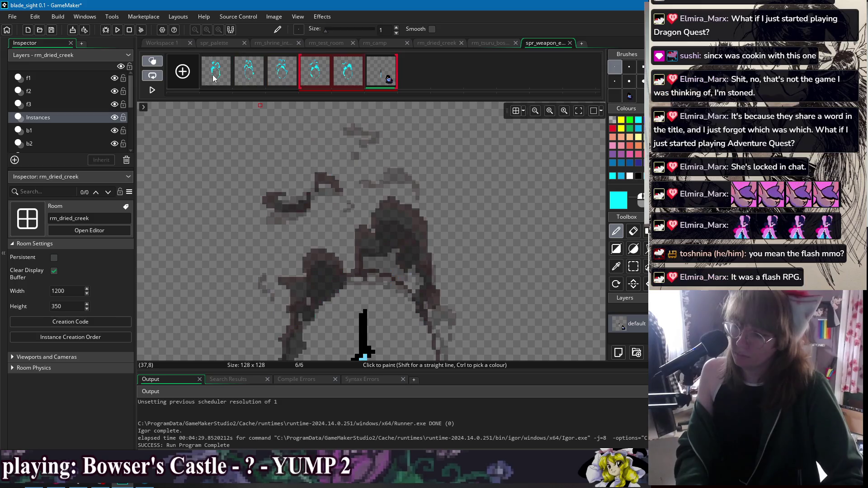
{"action": "key", "text": "Right"}
{"action": "key", "text": "Right"}
{"action": "key", "text": "Right"}
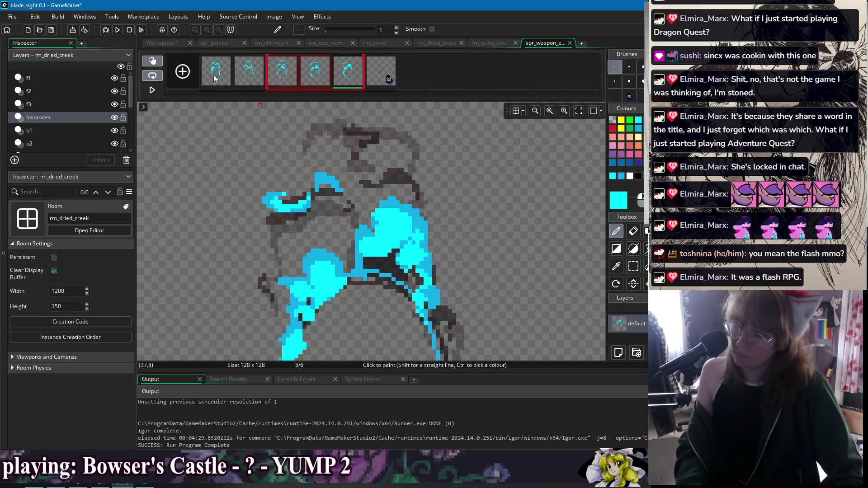
{"action": "key", "text": "Right"}
{"action": "key", "text": "Right"}
{"action": "key", "text": "Right"}
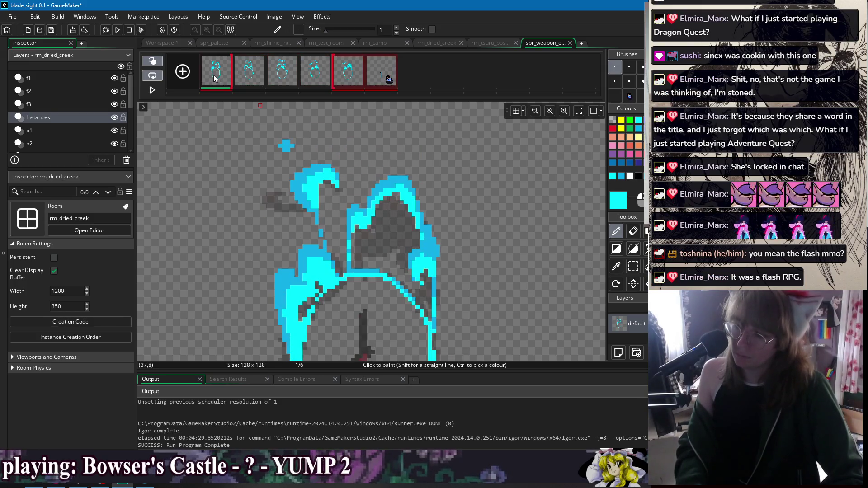
{"action": "key", "text": "Right"}
{"action": "key", "text": "Right"}
{"action": "key", "text": "Left"}
{"action": "key", "text": "Left"}
{"action": "key", "text": "Left"}
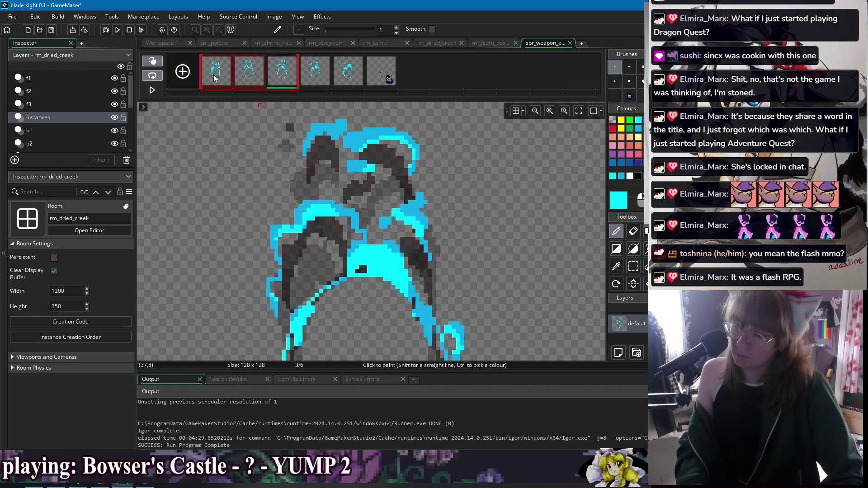
{"action": "key", "text": "Right"}
{"action": "key", "text": "Right"}
{"action": "key", "text": "Right"}
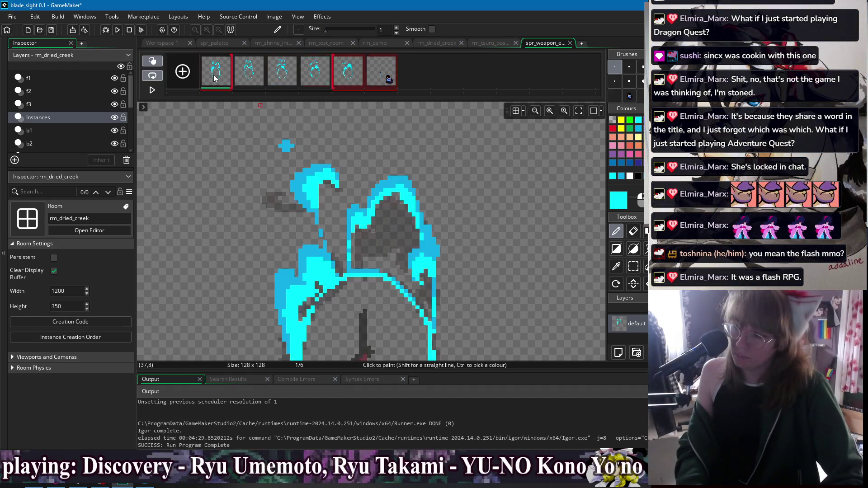
{"action": "key", "text": "Right"}
{"action": "key", "text": "Right"}
{"action": "key", "text": "Right"}
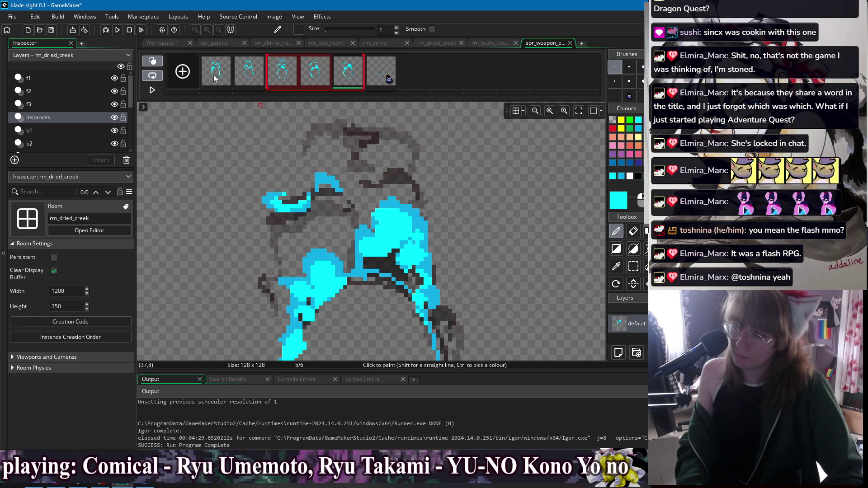
Paint a lighter blue stroke on frame 5 and set frames 3–5 as onion-skin range
{"action": "left_click", "coordinate": [323, 181], "text": "ctrl"}
{"action": "mouse_move", "coordinate": [304, 252]}
{"action": "left_mouse_down"}
{"action": "mouse_move", "coordinate": [320, 221]}
{"action": "mouse_move", "coordinate": [303, 209]}
{"action": "left_mouse_up"}
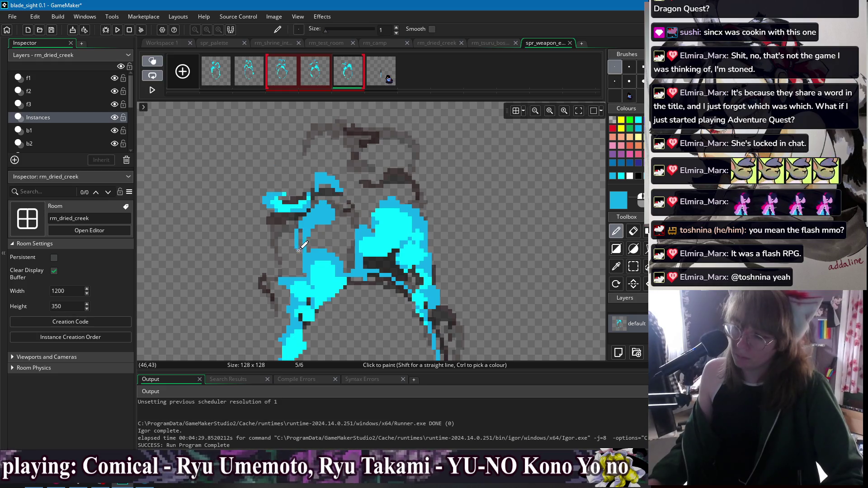
{"action": "key", "text": "Right"}
{"action": "key", "text": "Right"}
{"action": "key", "text": "Right"}
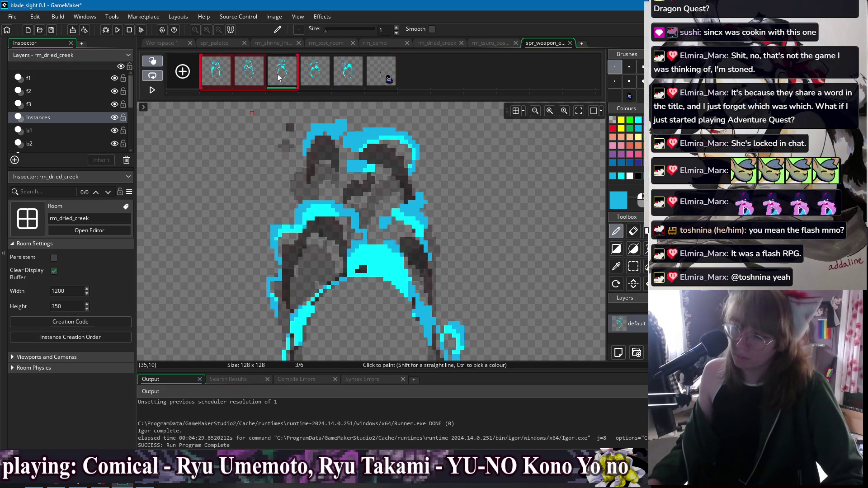
{"action": "left_click", "coordinate": [220, 76]}
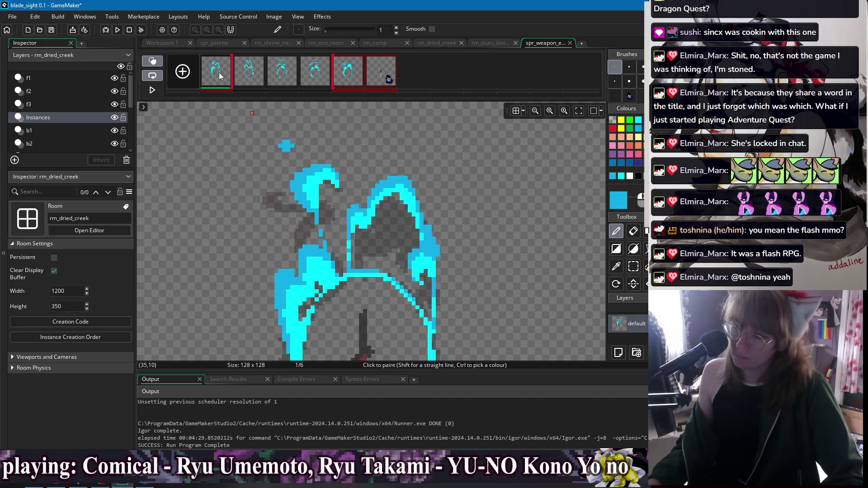
{"action": "key", "text": "Right"}
{"action": "key", "text": "Right"}
{"action": "key", "text": "Right"}
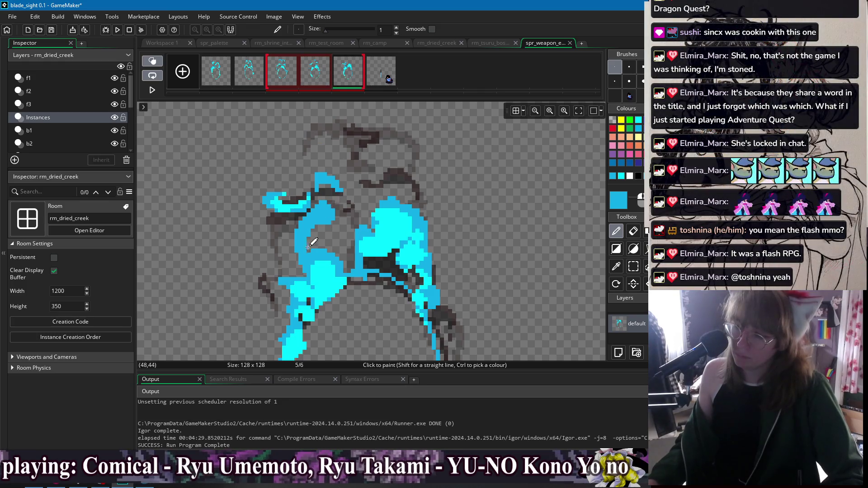
{"action": "key", "text": "Right"}
{"action": "key", "text": "Right"}
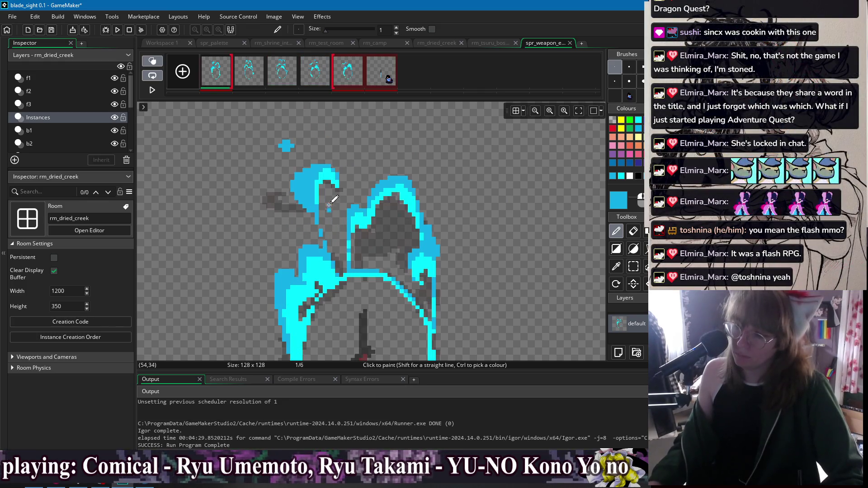
{"action": "left_click_drag", "start_coordinate": [282, 71], "coordinate": [340, 84]}
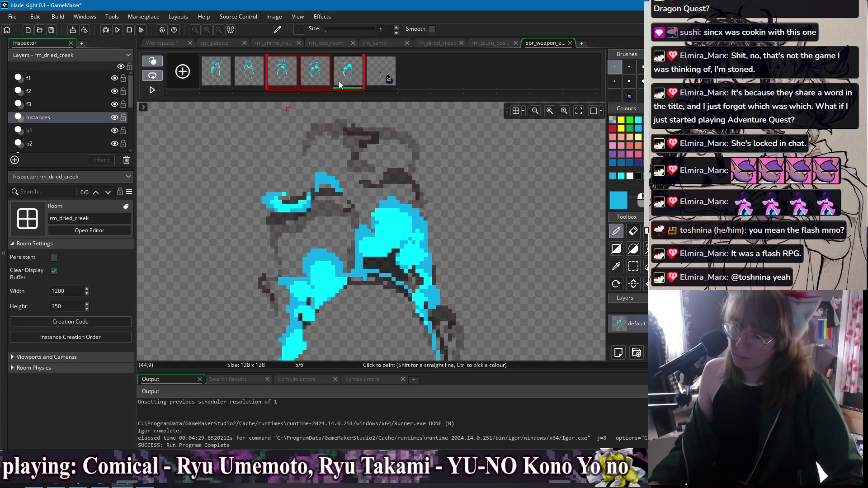
{"action": "left_click", "coordinate": [209, 85]}
Flip between frames 1–3 and rectangle-select a small area at the slash's top
{"action": "key", "text": "s"}
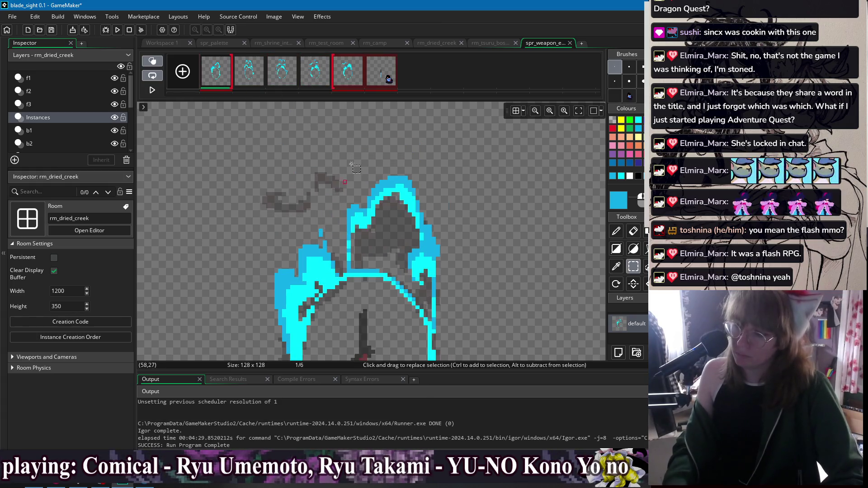
{"action": "key", "text": "Right"}
{"action": "key", "text": "Left"}
{"action": "key", "text": "Right"}
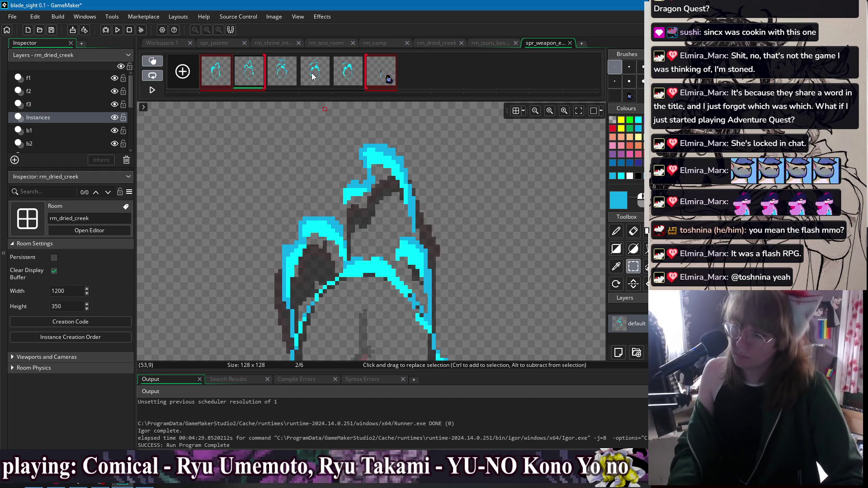
{"action": "left_click", "coordinate": [281, 77]}
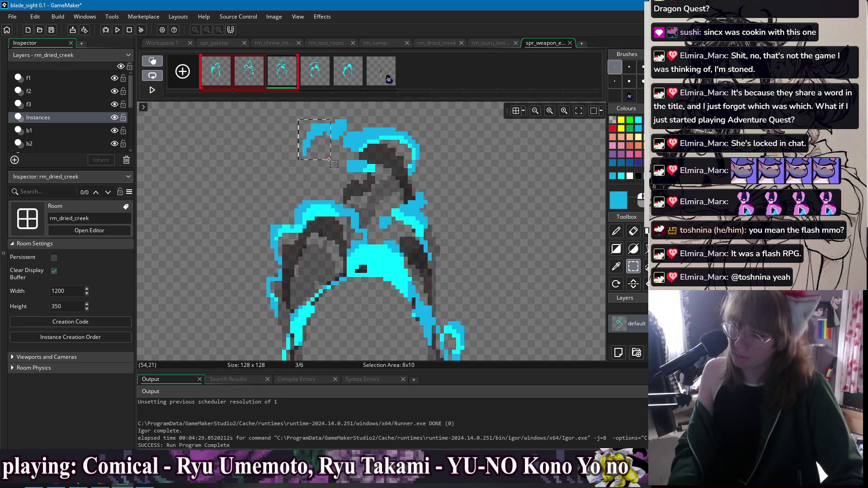
{"action": "left_click_drag", "start_coordinate": [331, 116], "coordinate": [345, 135]}
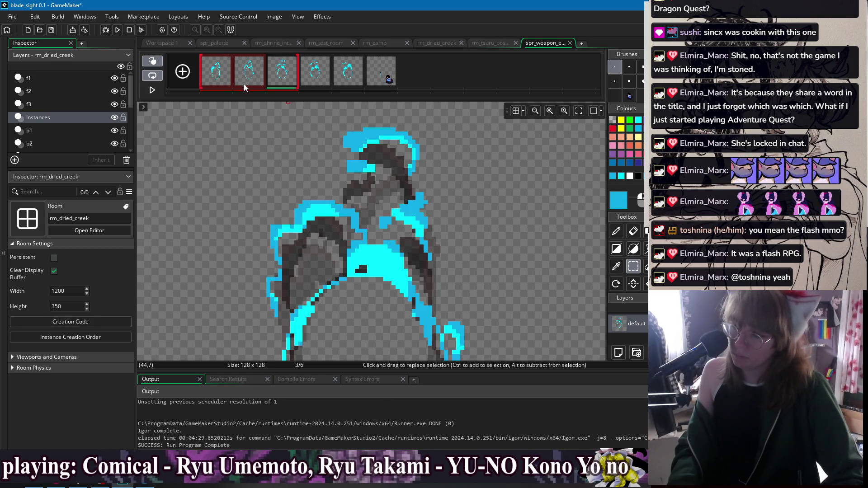
{"action": "left_click", "coordinate": [216, 77]}
{"action": "key", "text": "Right"}
{"action": "key", "text": "Left"}
{"action": "key", "text": "Right"}
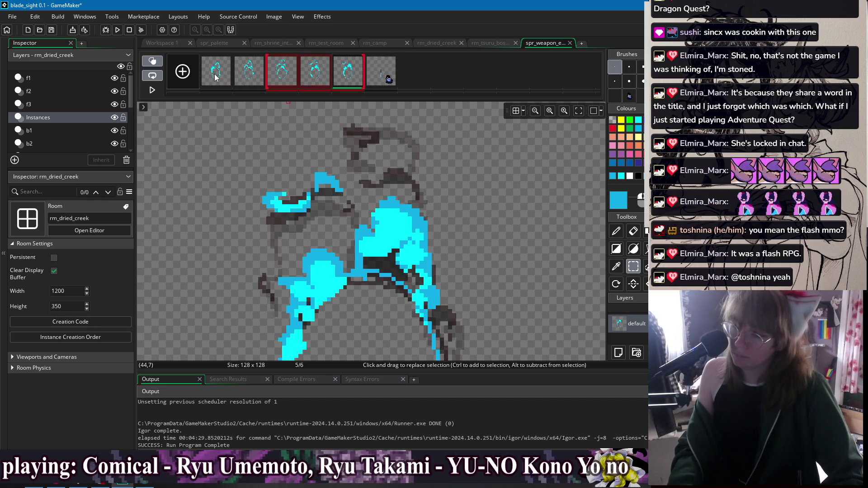
Pencil a cyan line along frame 1's upper-left blade streak and zoom out
{"action": "left_click", "coordinate": [216, 77]}
{"action": "key", "text": "d"}
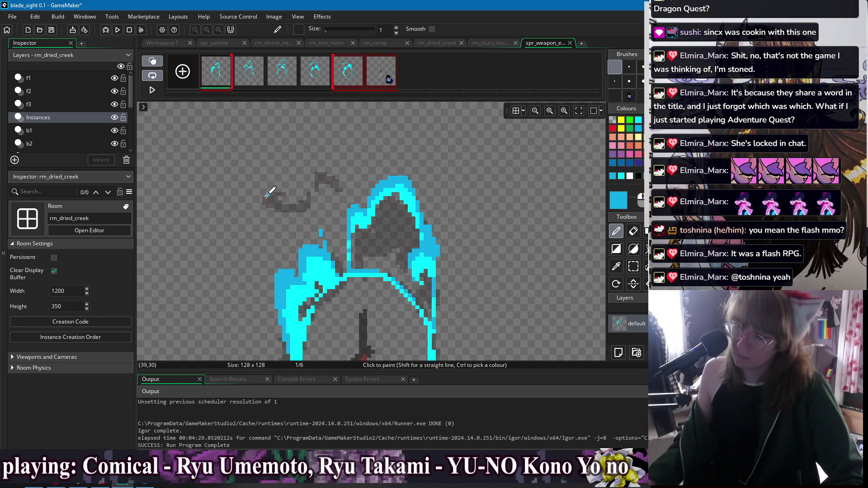
{"action": "mouse_move", "coordinate": [295, 195]}
{"action": "left_mouse_down"}
{"action": "mouse_move", "coordinate": [281, 194]}
{"action": "mouse_move", "coordinate": [316, 192]}
{"action": "left_mouse_up"}
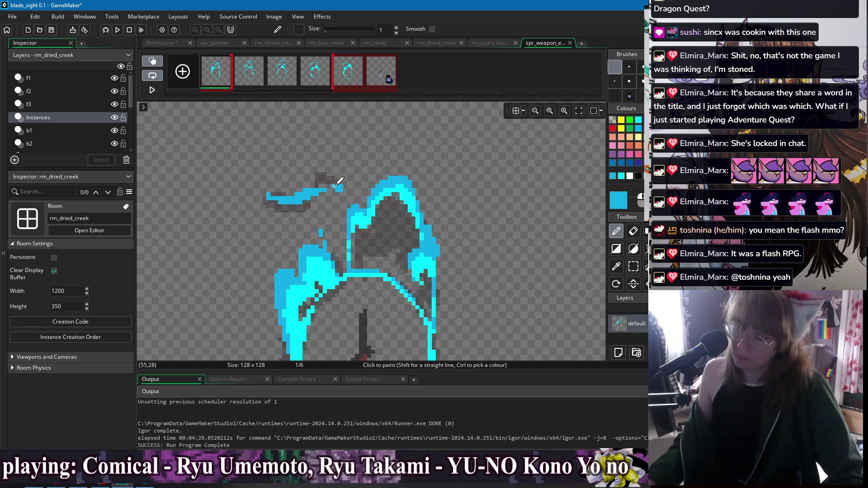
{"action": "scroll", "coordinate": [417, 164], "scroll_direction": "down", "scroll_amount": 4}
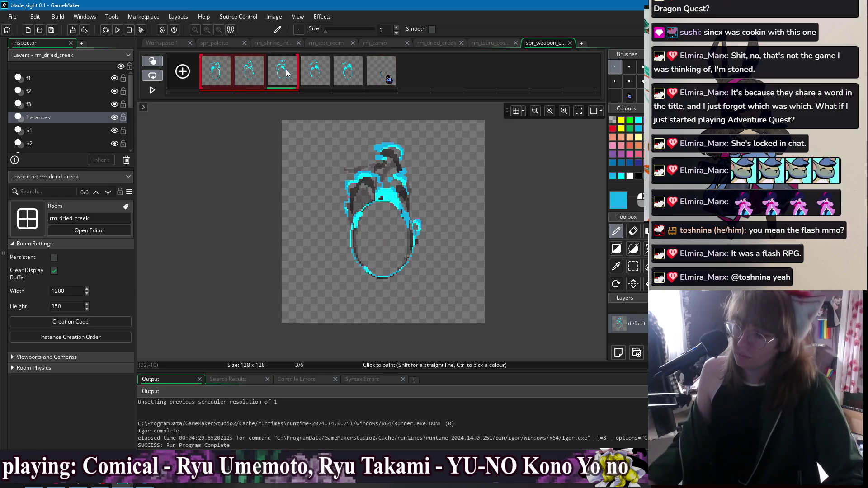
Paint cyan streaks along the upper-left edge and blade top on frames 3, 4 and 5
{"action": "scroll", "coordinate": [384, 186], "scroll_direction": "up", "scroll_amount": 4}
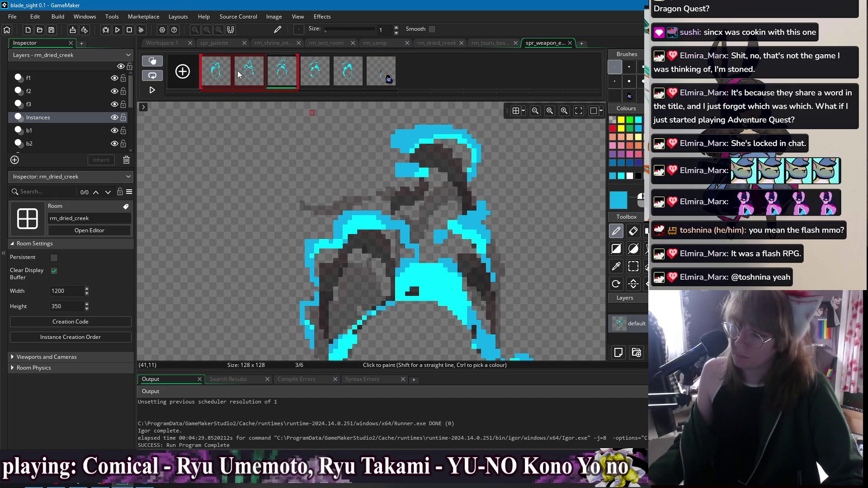
{"action": "left_click_drag", "start_coordinate": [312, 202], "coordinate": [346, 176]}
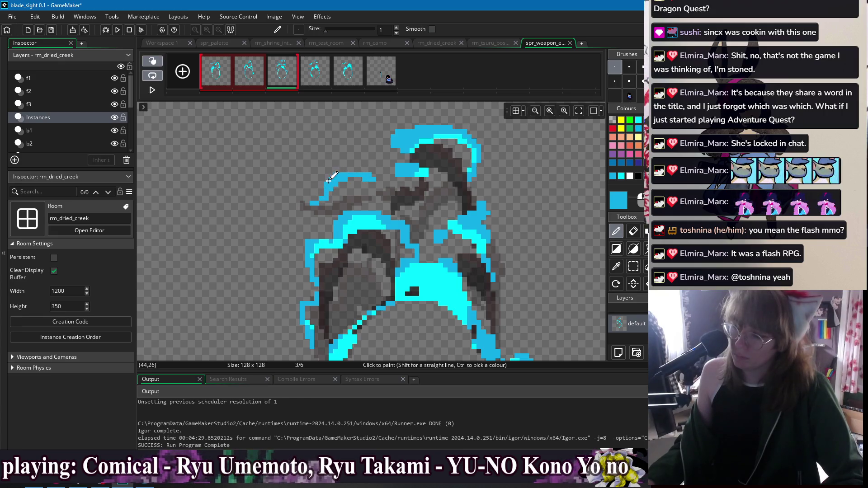
{"action": "left_click", "coordinate": [334, 90]}
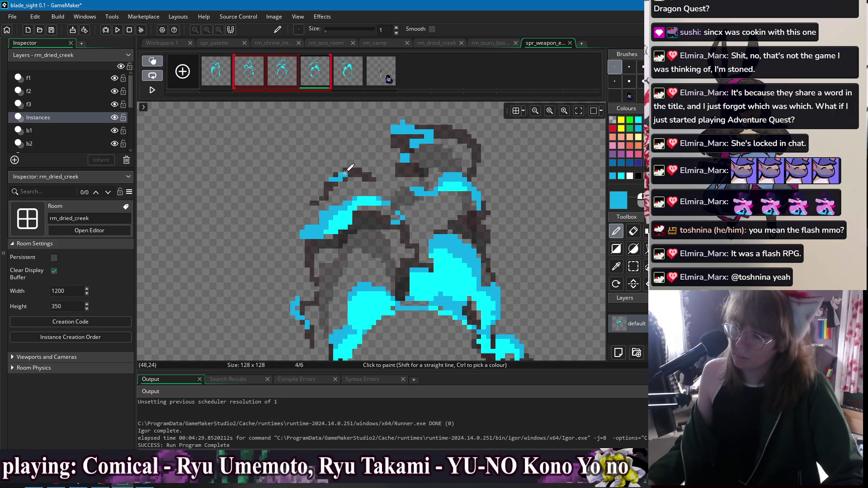
{"action": "left_click_drag", "start_coordinate": [344, 173], "coordinate": [400, 172]}
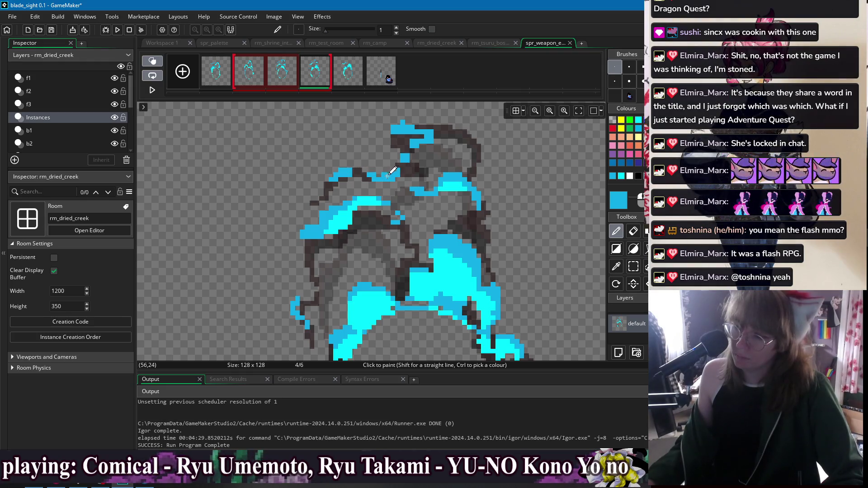
{"action": "left_click", "coordinate": [349, 81]}
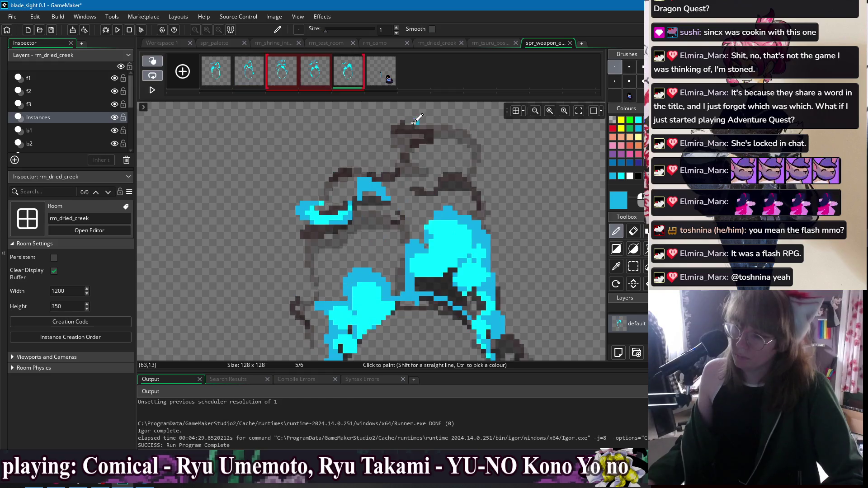
{"action": "mouse_move", "coordinate": [365, 160]}
{"action": "left_mouse_down"}
{"action": "mouse_move", "coordinate": [398, 150]}
{"action": "mouse_move", "coordinate": [379, 175]}
{"action": "left_mouse_up"}
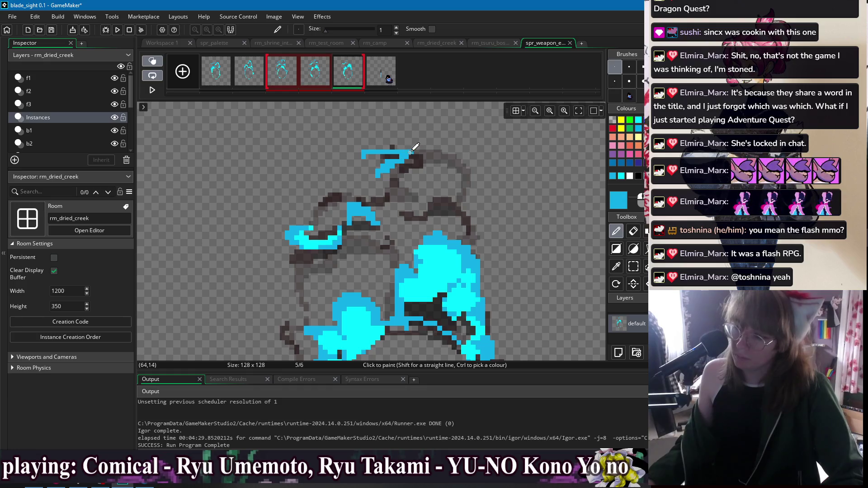
{"action": "left_click_drag", "start_coordinate": [383, 146], "coordinate": [409, 146]}
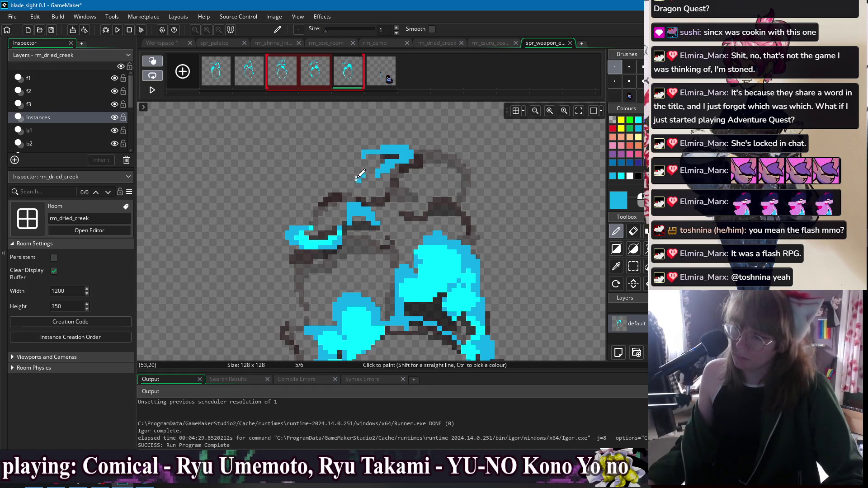
{"action": "left_click_drag", "start_coordinate": [391, 185], "coordinate": [377, 173]}
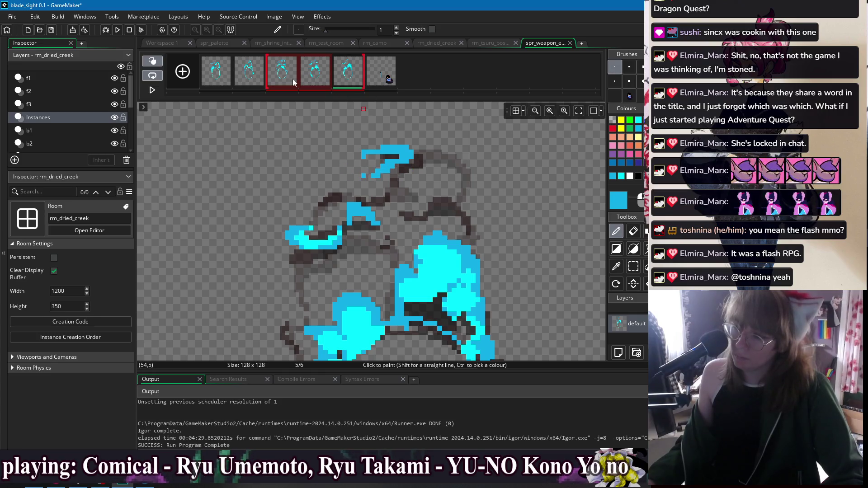
Replace frame 1's rough cyan blob and add horizontal cyan bars atop frames 1–4
{"action": "left_click", "coordinate": [226, 73]}
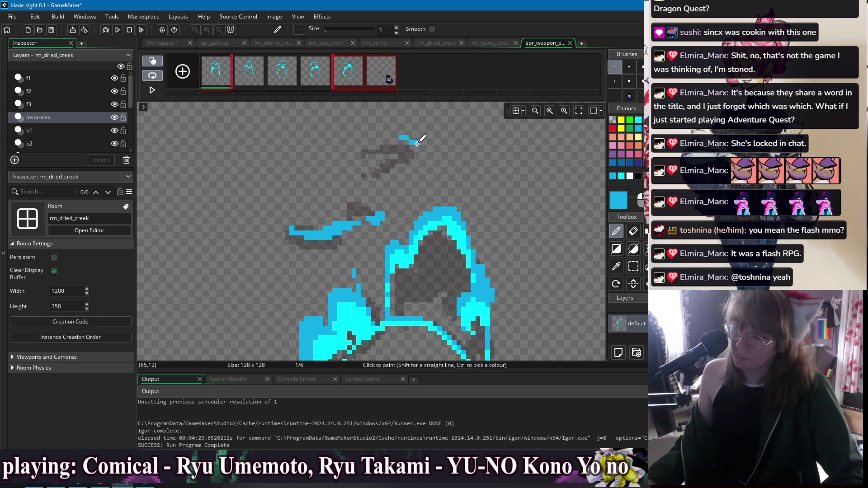
{"action": "key", "text": "ctrl+z"}
{"action": "mouse_move", "coordinate": [410, 144]}
{"action": "left_mouse_down"}
{"action": "mouse_move", "coordinate": [430, 142]}
{"action": "mouse_move", "coordinate": [367, 158]}
{"action": "mouse_move", "coordinate": [441, 166]}
{"action": "left_mouse_up"}
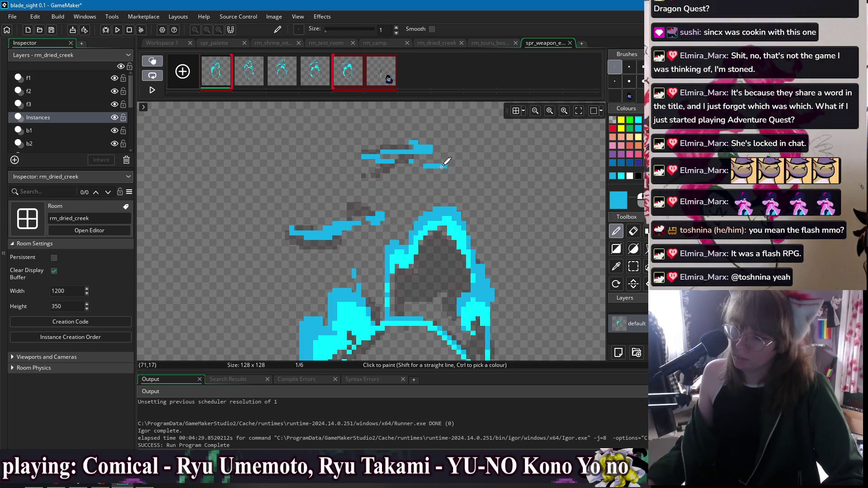
{"action": "left_click", "coordinate": [261, 69]}
{"action": "mouse_move", "coordinate": [407, 166]}
{"action": "left_mouse_down"}
{"action": "mouse_move", "coordinate": [478, 177]}
{"action": "mouse_move", "coordinate": [432, 167]}
{"action": "left_mouse_up"}
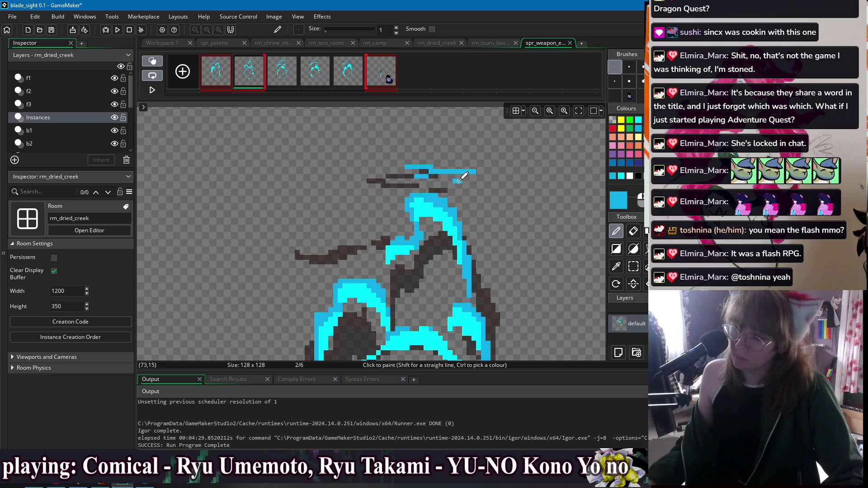
{"action": "left_click", "coordinate": [287, 79]}
{"action": "left_click_drag", "start_coordinate": [441, 166], "coordinate": [501, 172]}
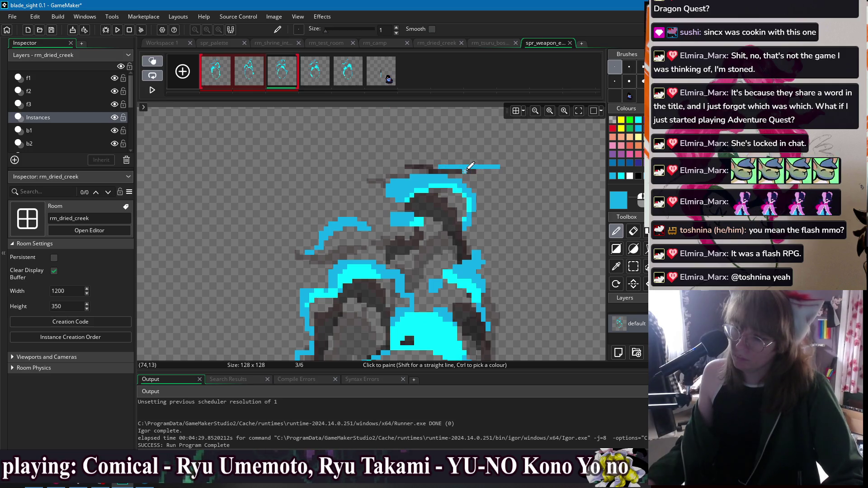
{"action": "left_click", "coordinate": [324, 80]}
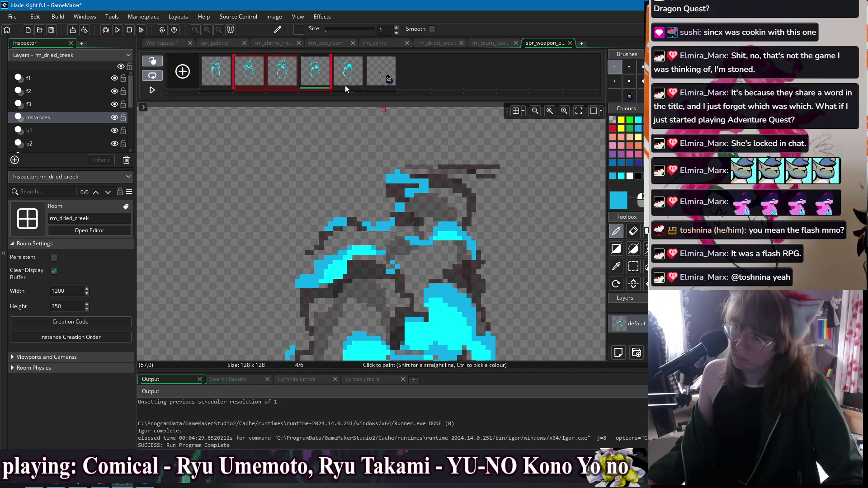
{"action": "mouse_move", "coordinate": [466, 162]}
{"action": "left_mouse_down"}
{"action": "mouse_move", "coordinate": [486, 161]}
{"action": "mouse_move", "coordinate": [457, 169]}
{"action": "mouse_move", "coordinate": [480, 171]}
{"action": "left_mouse_up"}
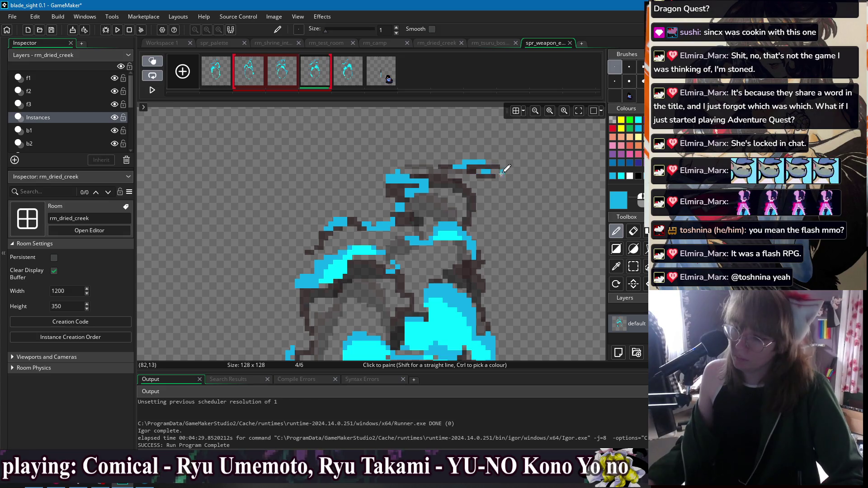
Step back through the frames to return to frame 1
{"action": "left_click", "coordinate": [344, 84]}
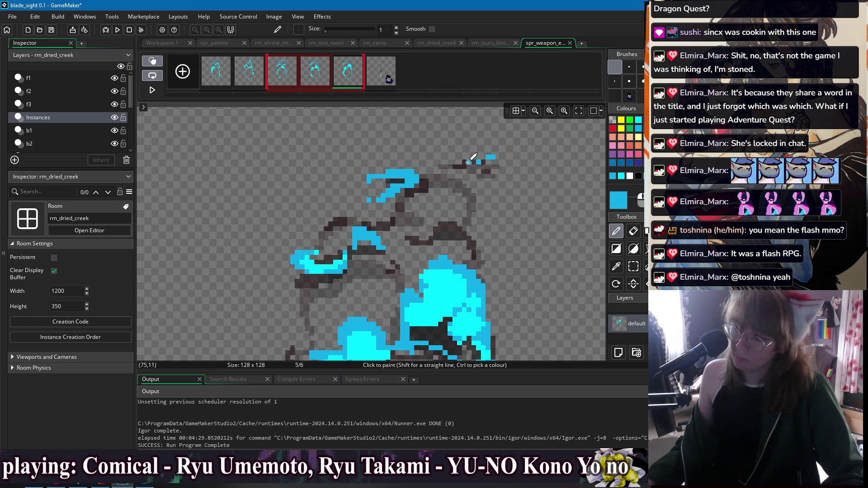
{"action": "key", "text": "Left"}
{"action": "key", "text": "Left"}
{"action": "key", "text": "Left"}
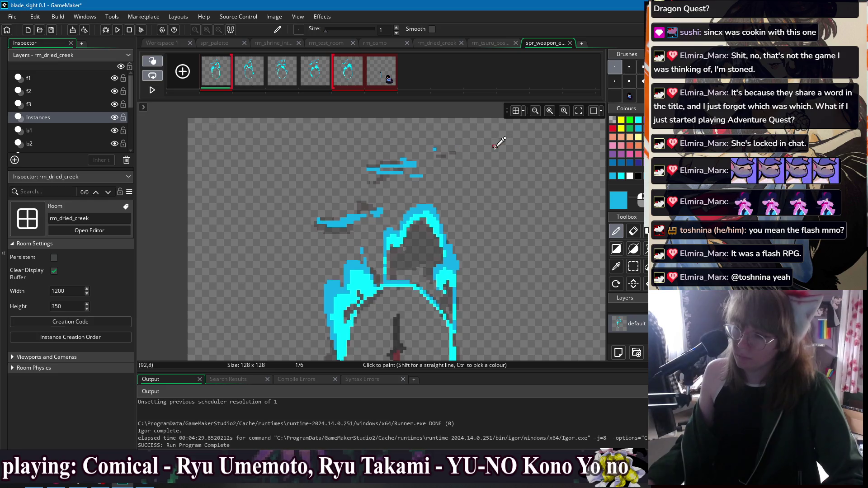
{"action": "scroll", "coordinate": [500, 144], "scroll_direction": "down", "scroll_amount": 2}
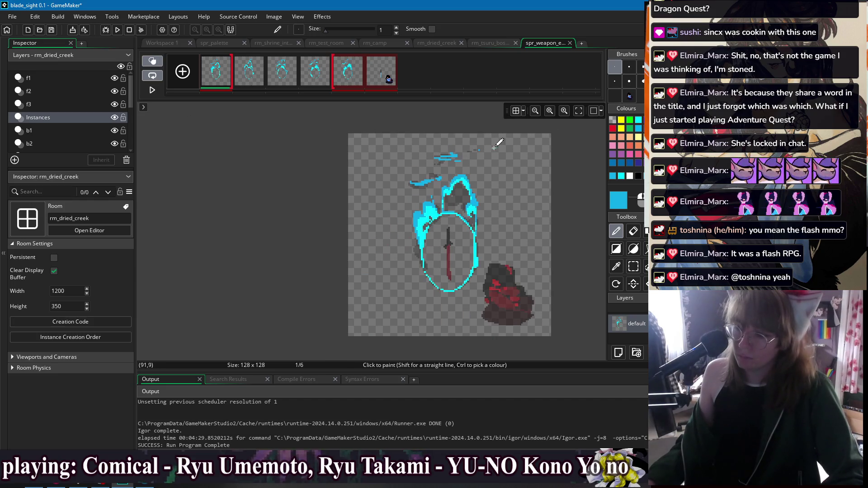
{"action": "scroll", "coordinate": [494, 147], "scroll_direction": "up", "scroll_amount": 4}
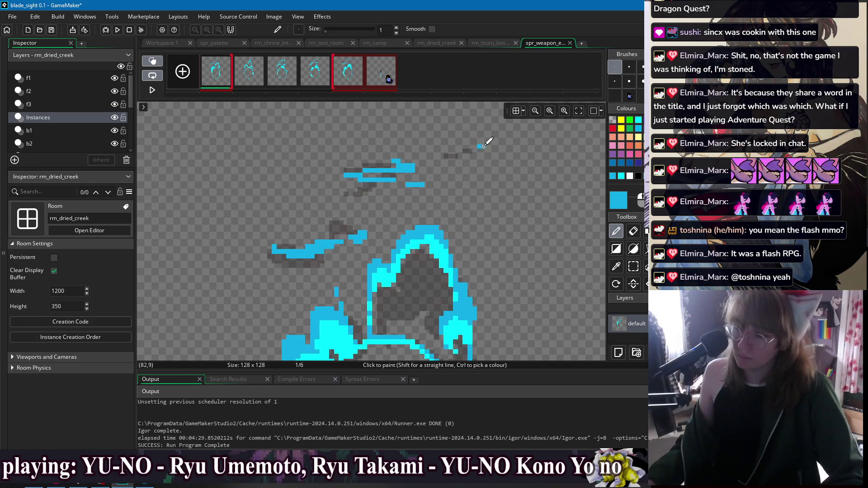
{"action": "scroll", "coordinate": [370, 144], "scroll_direction": "down", "scroll_amount": 4}
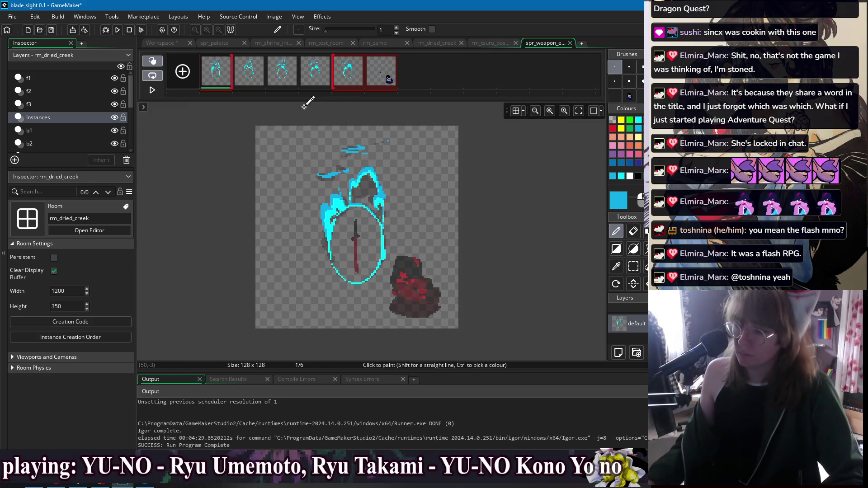
{"action": "left_click_drag", "start_coordinate": [282, 71], "coordinate": [226, 76]}
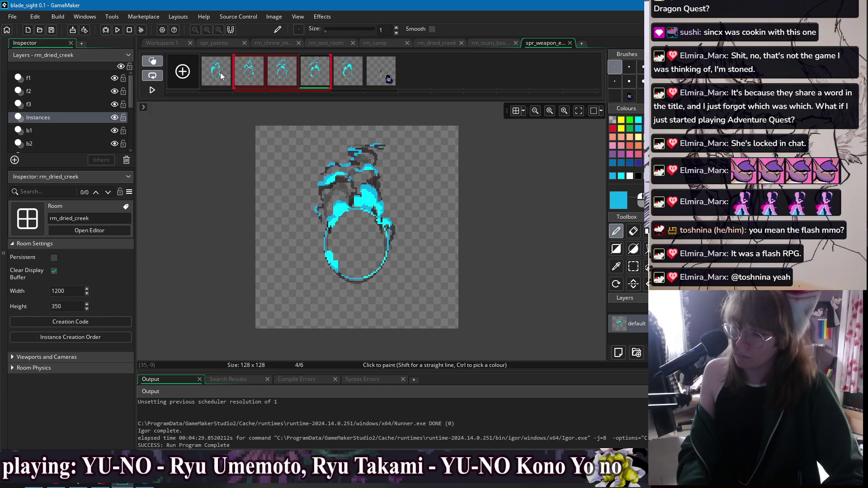
{"action": "left_click", "coordinate": [222, 76]}
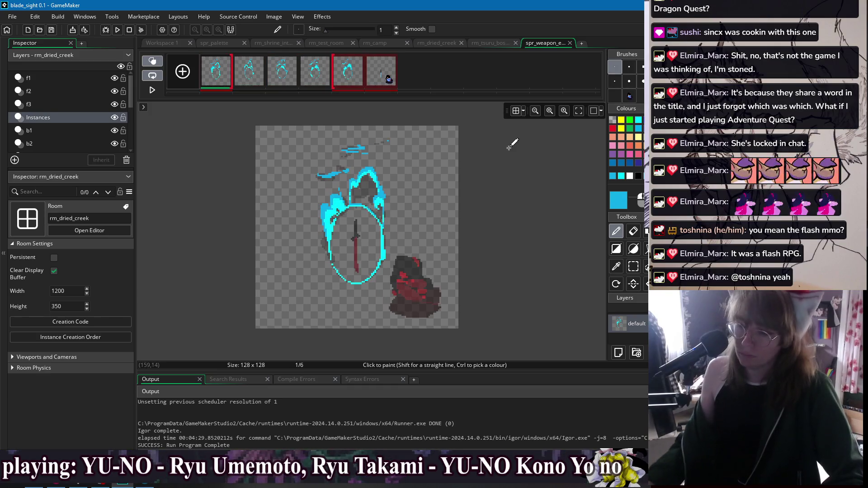
{"action": "scroll", "coordinate": [349, 199], "scroll_direction": "up", "scroll_amount": 3}
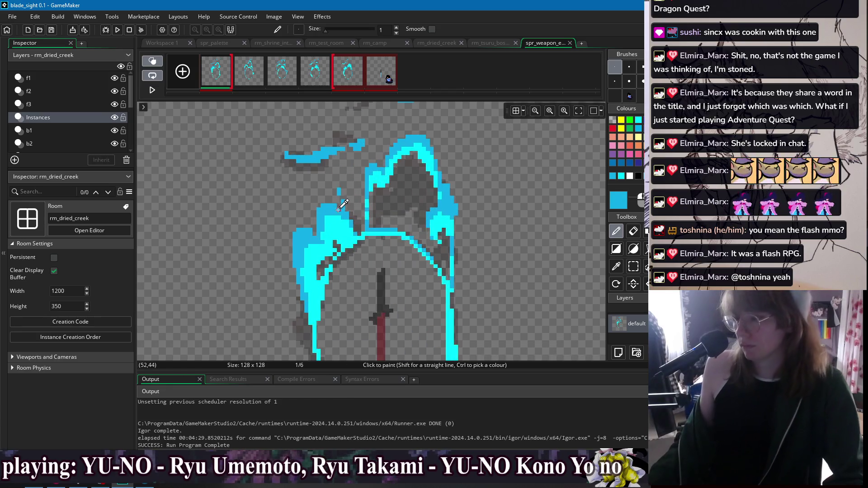
Nudge the drawing colour toward a deeper blue in the Colour dialog
{"action": "left_click", "coordinate": [614, 207]}
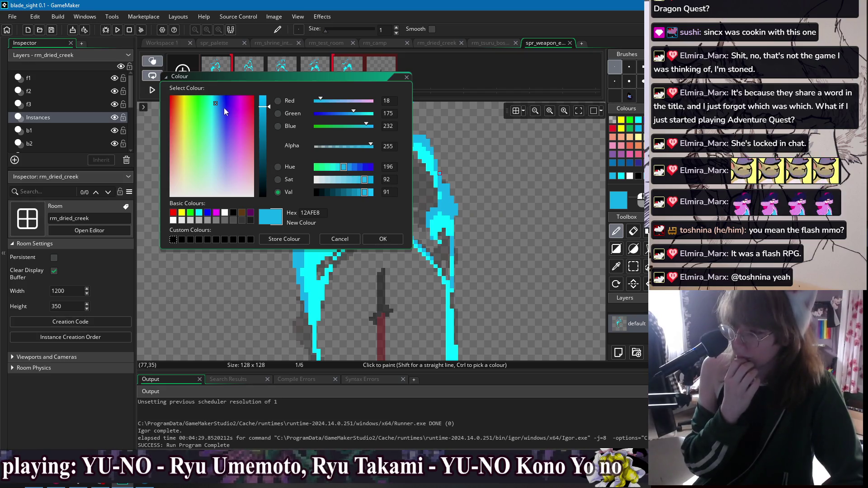
{"action": "left_click", "coordinate": [216, 110]}
{"action": "left_click", "coordinate": [216, 113]}
{"action": "left_click", "coordinate": [263, 109]}
{"action": "left_click", "coordinate": [218, 118]}
{"action": "left_click", "coordinate": [218, 115]}
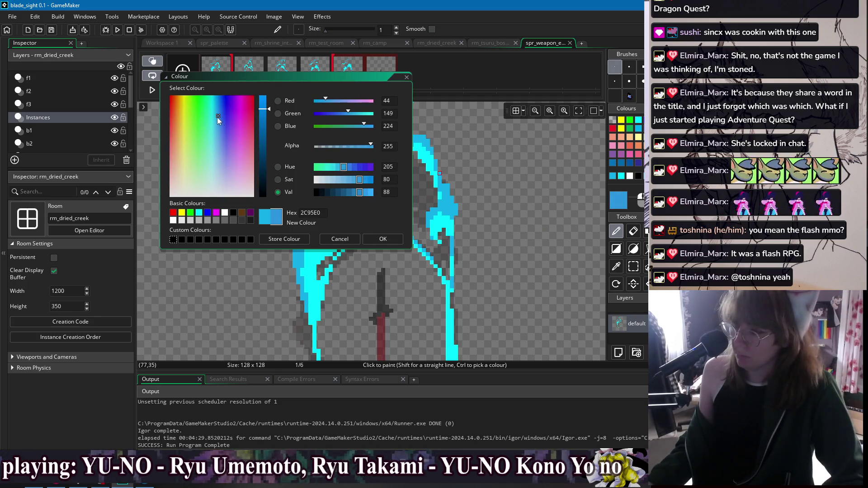
{"action": "left_click", "coordinate": [377, 238]}
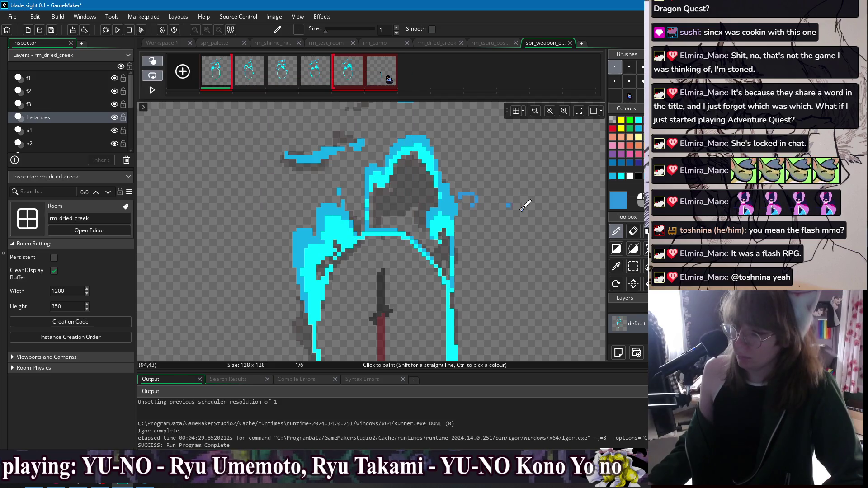
{"action": "scroll", "coordinate": [377, 170], "scroll_direction": "up", "scroll_amount": 2}
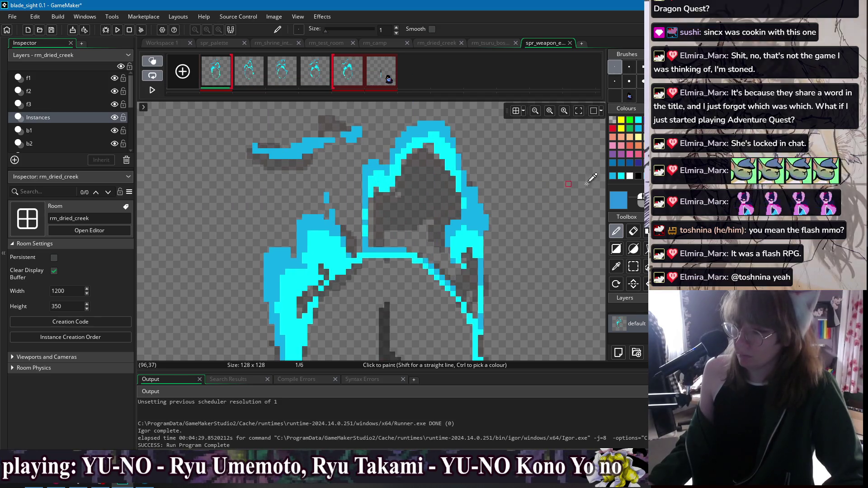
Darken the blue further to 2F5DBF, Val about 75, and confirm it
{"action": "left_click", "coordinate": [619, 200]}
{"action": "left_click", "coordinate": [221, 118]}
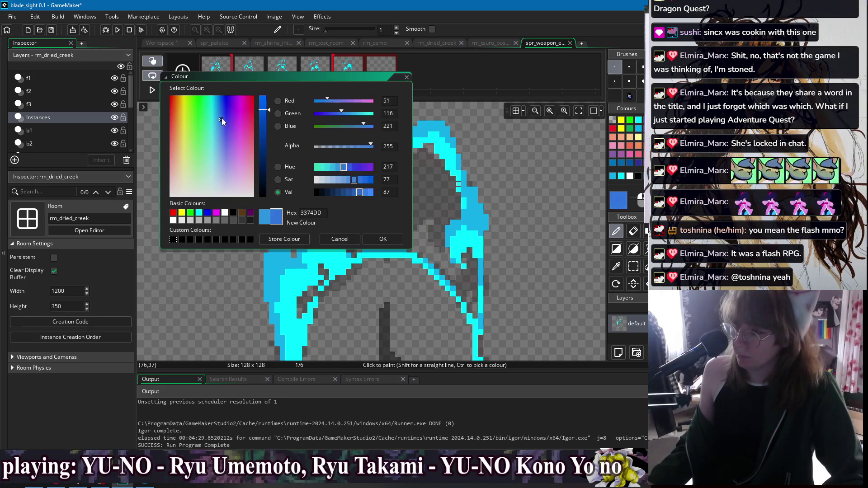
{"action": "mouse_move", "coordinate": [264, 115]}
{"action": "left_mouse_down"}
{"action": "mouse_move", "coordinate": [265, 124]}
{"action": "mouse_move", "coordinate": [221, 121]}
{"action": "left_mouse_up"}
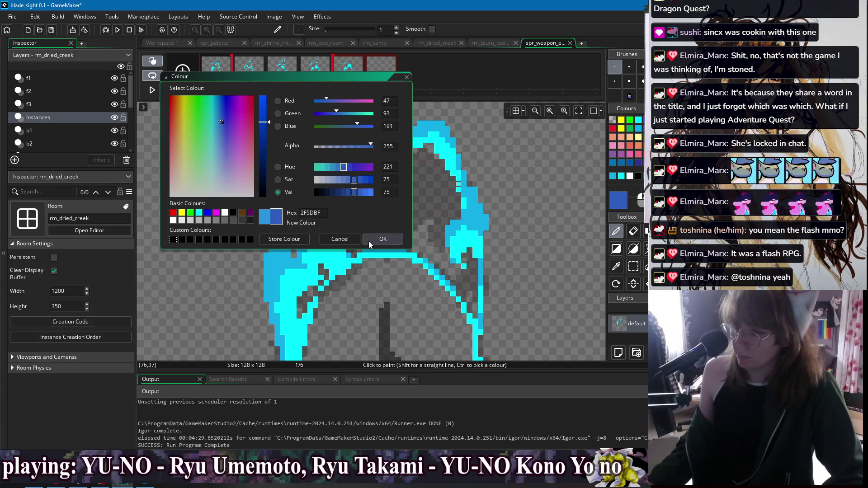
{"action": "left_click", "coordinate": [383, 239]}
{"action": "scroll", "coordinate": [349, 220], "scroll_direction": "down", "scroll_amount": 2}
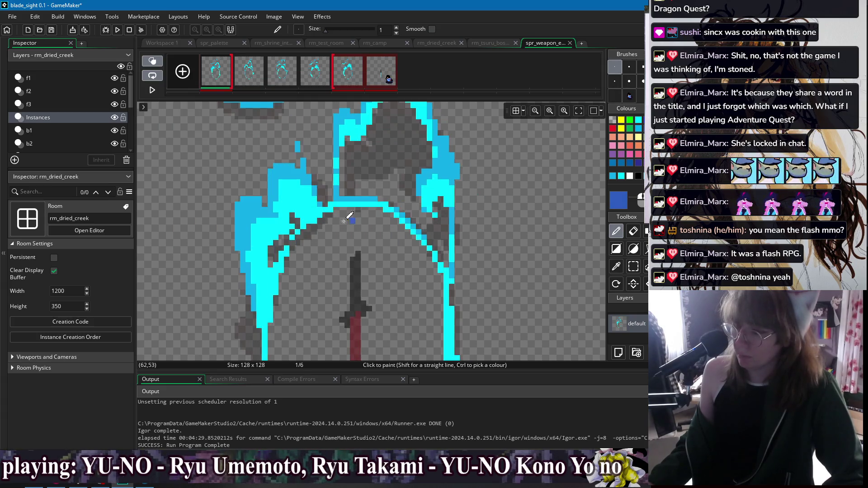
With a size-3 pencil, shade the ring's upper-left and left edge dark blue
{"action": "scroll", "coordinate": [286, 204], "scroll_direction": "down", "scroll_amount": 3}
{"action": "scroll", "coordinate": [316, 190], "scroll_direction": "up", "scroll_amount": 3}
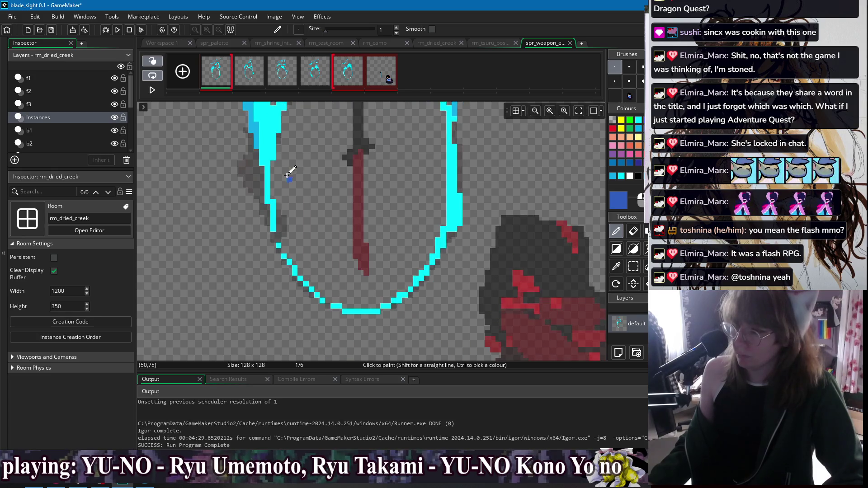
{"action": "key", "text": "w"}
{"action": "key", "text": "d"}
{"action": "left_click", "coordinate": [267, 158]}
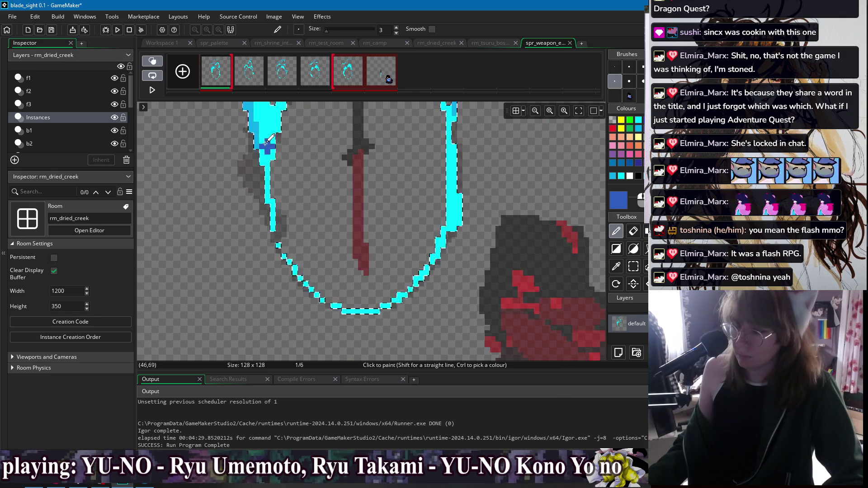
{"action": "scroll", "coordinate": [271, 217], "scroll_direction": "up", "scroll_amount": 3}
{"action": "left_click_drag", "start_coordinate": [296, 256], "coordinate": [280, 156]}
{"action": "scroll", "coordinate": [325, 212], "scroll_direction": "up", "scroll_amount": 5}
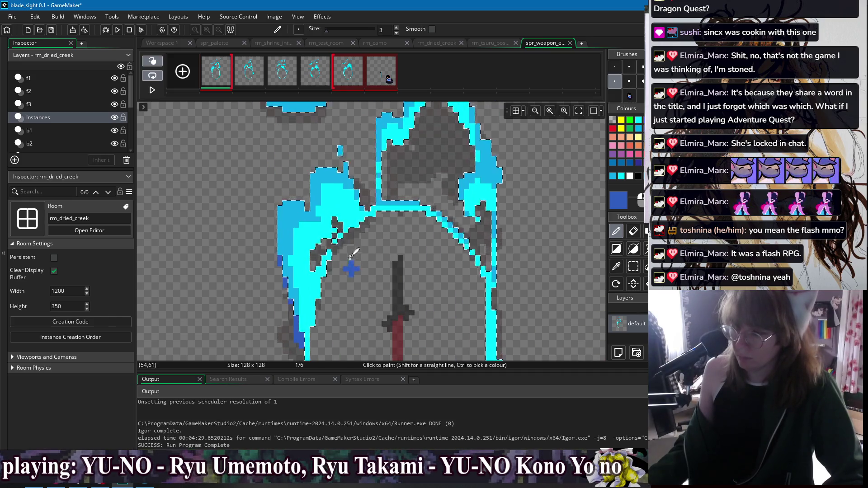
Switch to a 1-pixel pencil, shade the arch's right edge, then advance to frame 2
{"action": "scroll", "coordinate": [329, 209], "scroll_direction": "right", "scroll_amount": 1}
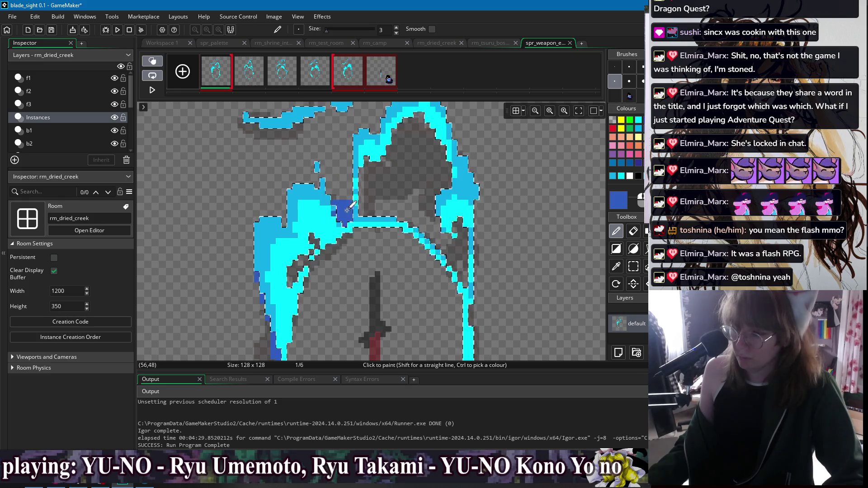
{"action": "left_click", "coordinate": [615, 67]}
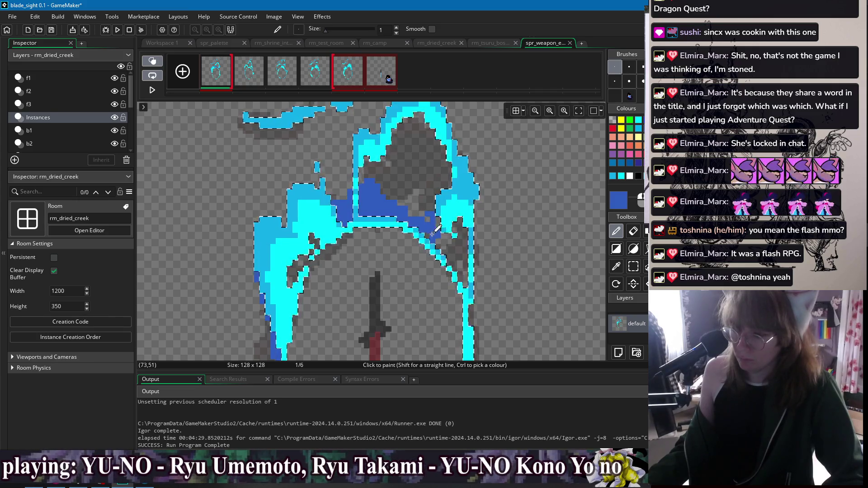
{"action": "scroll", "coordinate": [430, 225], "scroll_direction": "down", "scroll_amount": 5}
{"action": "scroll", "coordinate": [430, 225], "scroll_direction": "right", "scroll_amount": 3}
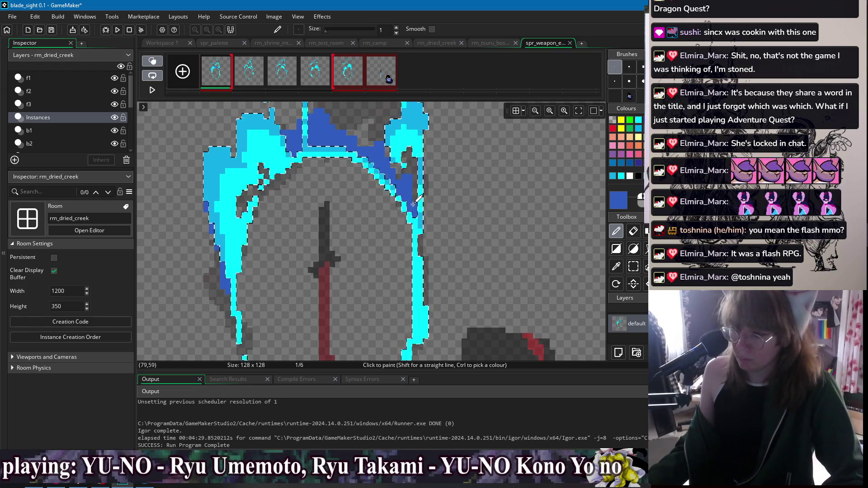
{"action": "left_click_drag", "start_coordinate": [420, 234], "coordinate": [425, 271]}
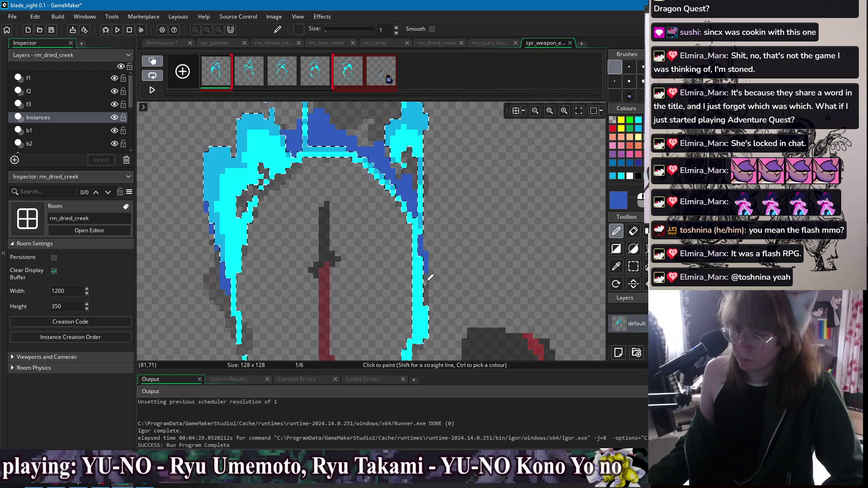
{"action": "scroll", "coordinate": [425, 266], "scroll_direction": "down", "scroll_amount": 2, "text": "ctrl"}
{"action": "scroll", "coordinate": [279, 216], "scroll_direction": "up", "scroll_amount": 2, "text": "ctrl"}
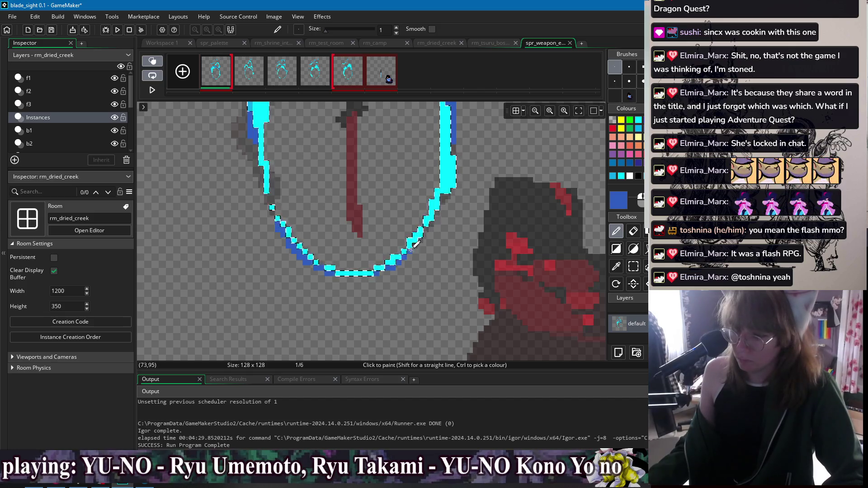
{"action": "scroll", "coordinate": [436, 209], "scroll_direction": "down", "scroll_amount": 2, "text": "ctrl"}
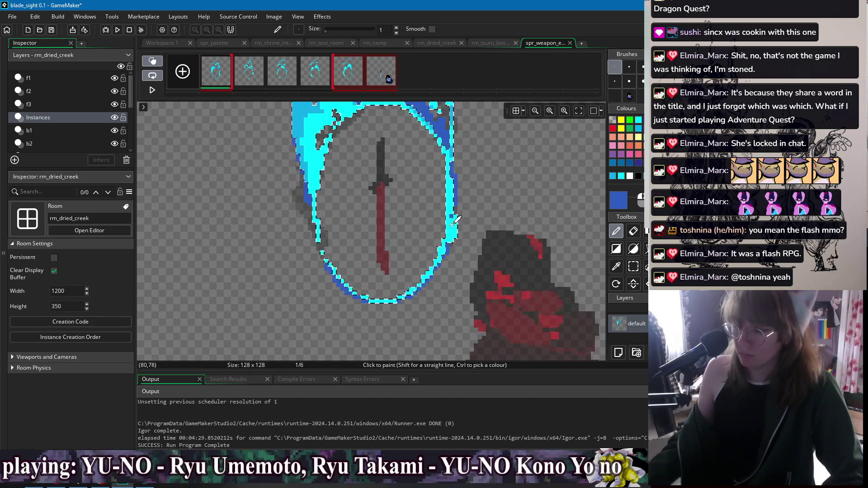
{"action": "key", "text": "Right"}
Compare frames 1 and 2, then add dark-blue pixels at frame 1's arch top-right edge
{"action": "key", "text": "w"}
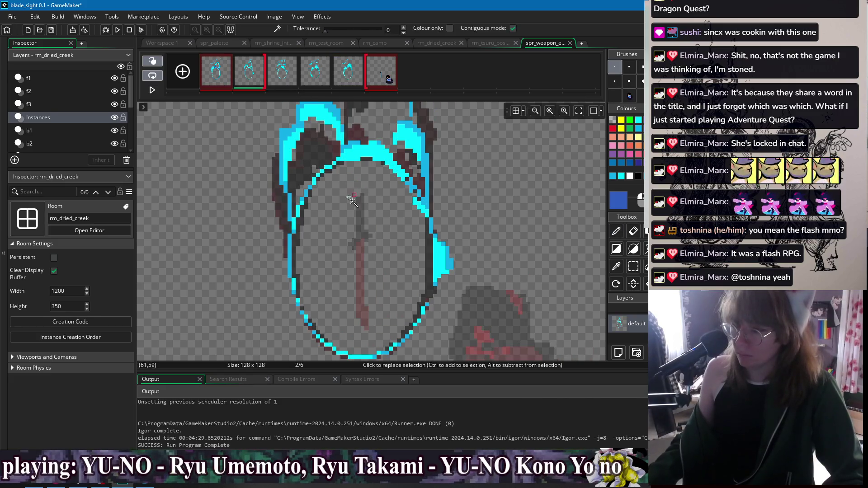
{"action": "key", "text": "d"}
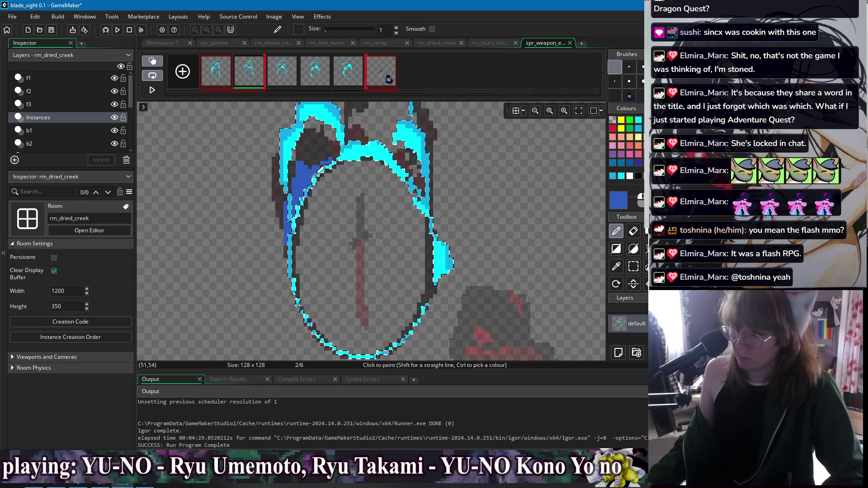
{"action": "left_click", "coordinate": [226, 79]}
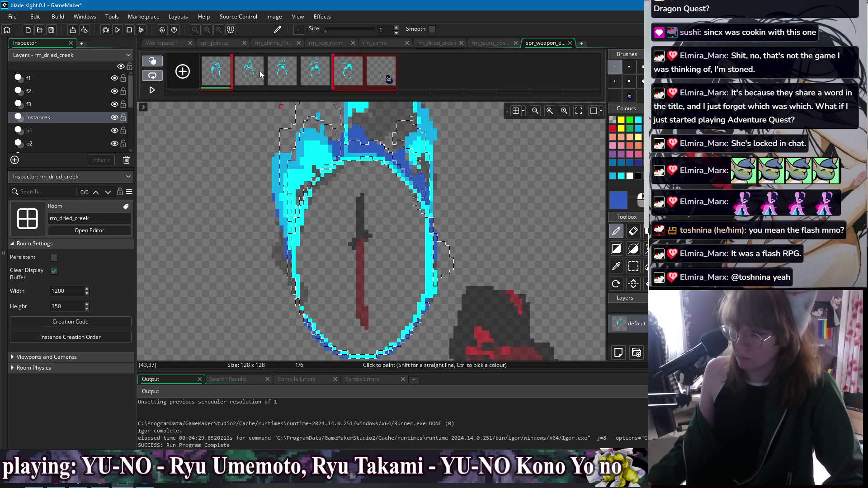
{"action": "left_click", "coordinate": [260, 74]}
{"action": "left_click", "coordinate": [209, 77]}
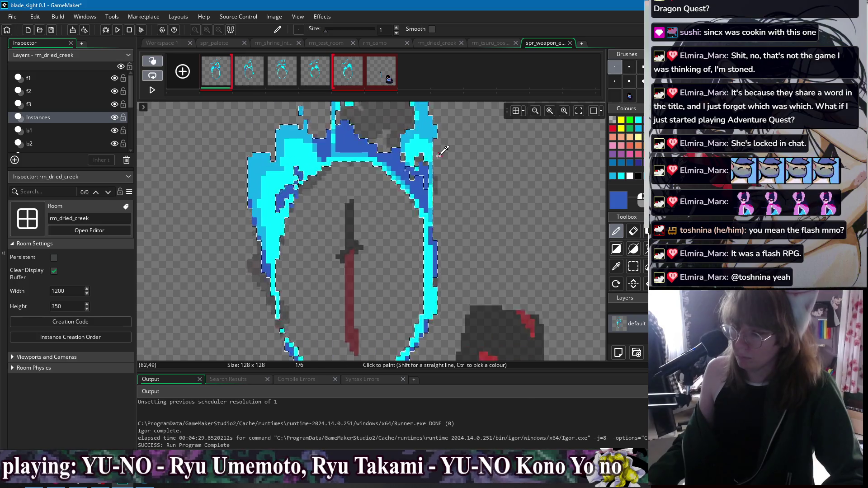
{"action": "scroll", "coordinate": [416, 167], "scroll_direction": "up", "scroll_amount": 1}
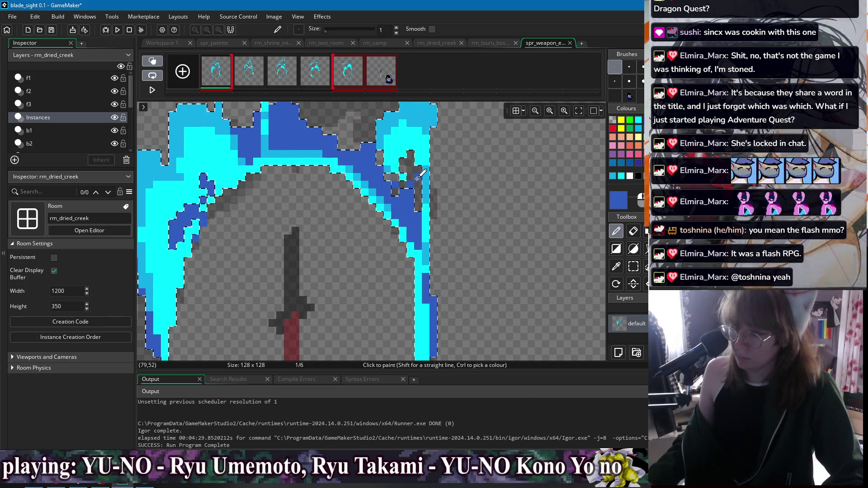
{"action": "left_click", "coordinate": [413, 171]}
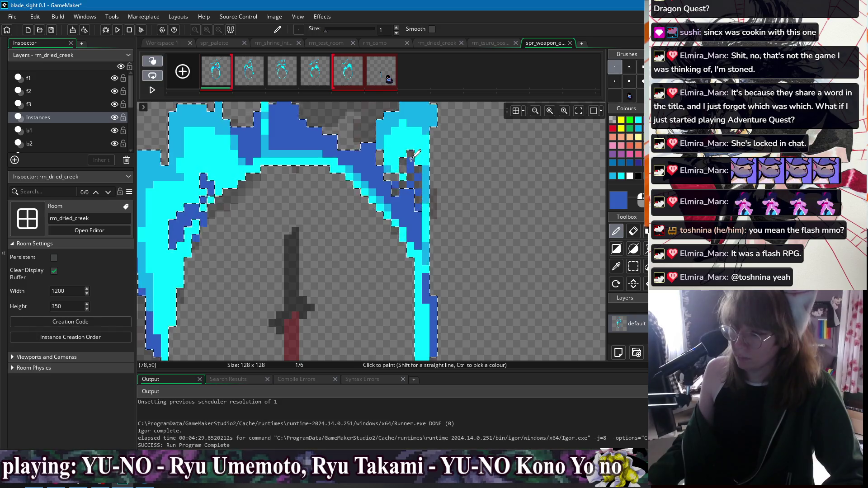
{"action": "left_click", "coordinate": [425, 170]}
{"action": "scroll", "coordinate": [407, 181], "scroll_direction": "up", "scroll_amount": 3}
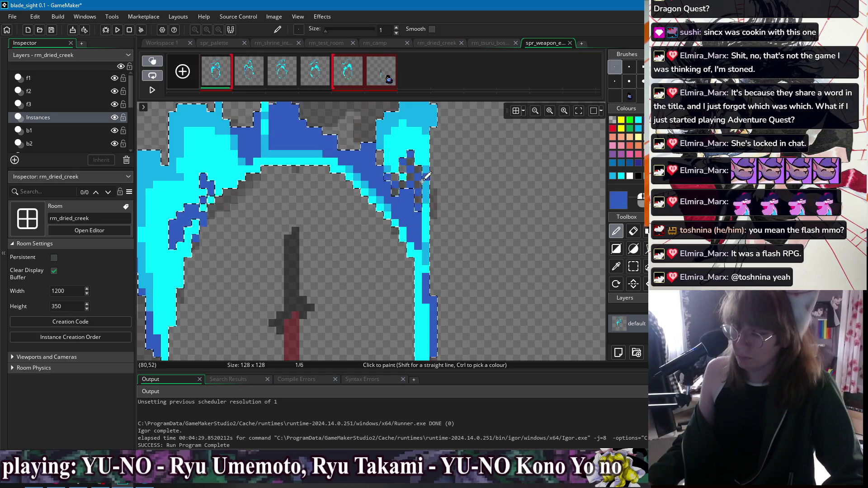
Dither a checkered dark-blue pattern just under the arch top
{"action": "left_click", "coordinate": [391, 189]}
{"action": "left_click", "coordinate": [374, 189]}
{"action": "left_click", "coordinate": [350, 182]}
{"action": "left_click", "coordinate": [367, 195]}
{"action": "left_click", "coordinate": [392, 181]}
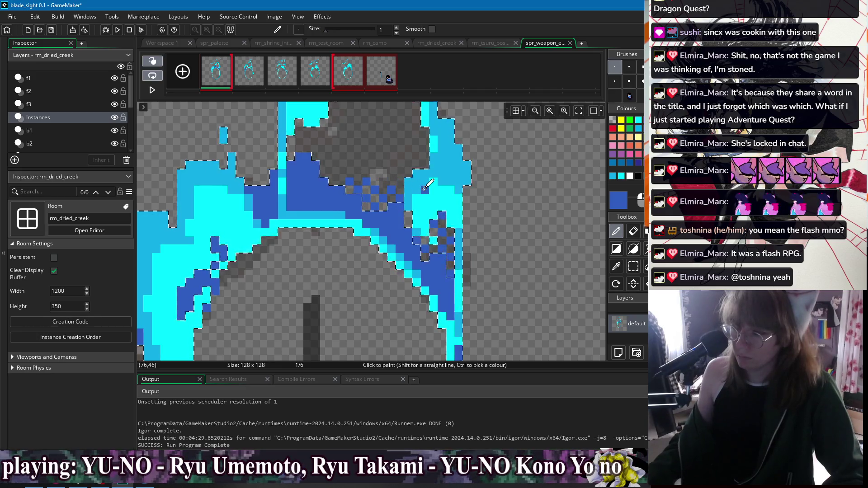
{"action": "scroll", "coordinate": [447, 184], "scroll_direction": "down", "scroll_amount": 2}
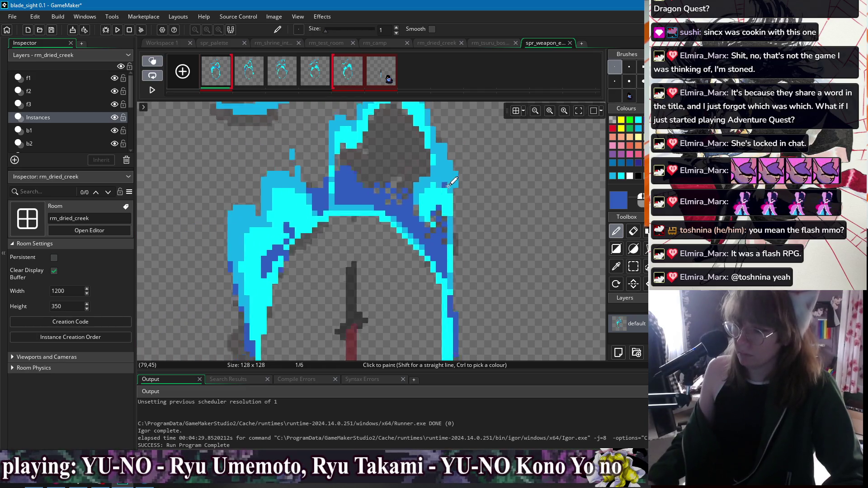
On frame 2, shade the left inner arc and right arm's inner edge dark blue
{"action": "left_click", "coordinate": [254, 85]}
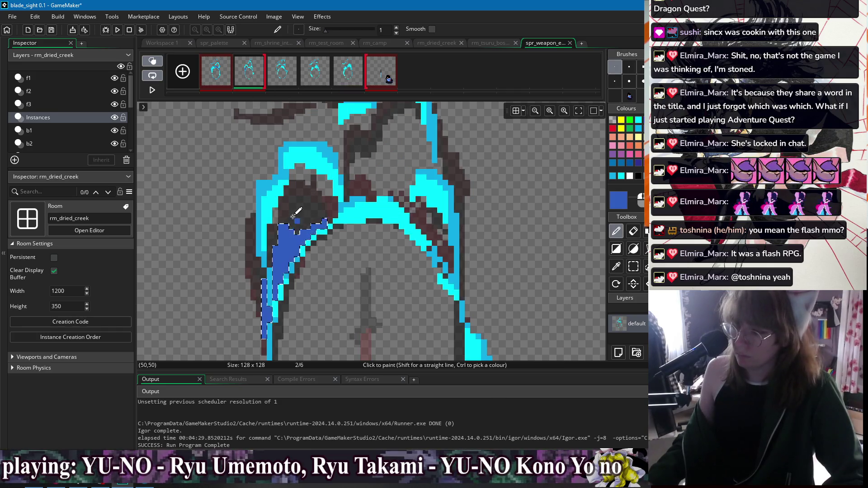
{"action": "scroll", "coordinate": [295, 218], "scroll_direction": "up", "scroll_amount": 1}
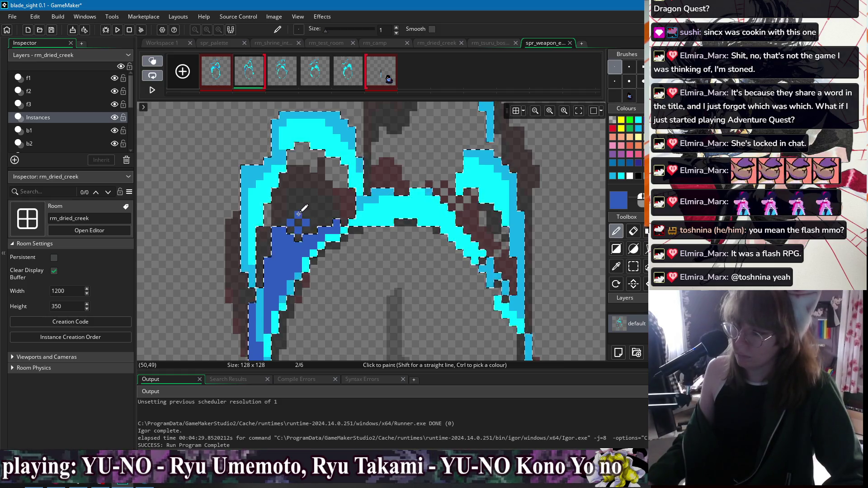
{"action": "left_click", "coordinate": [329, 215]}
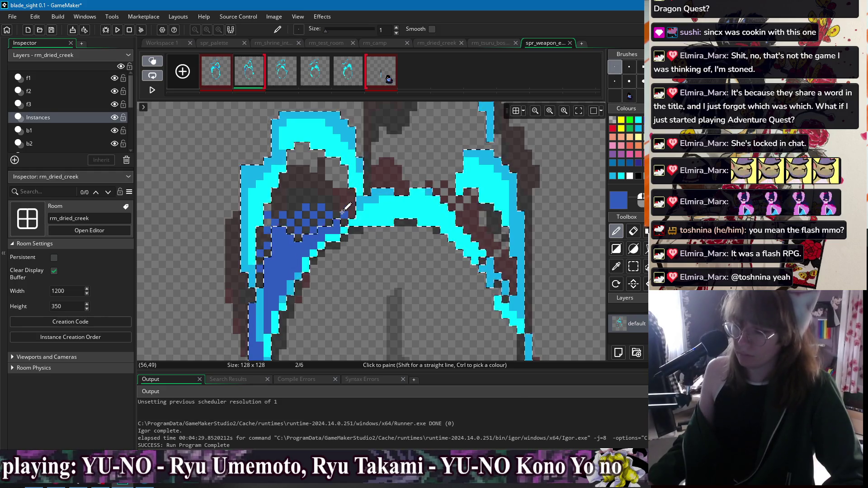
{"action": "left_click", "coordinate": [467, 224]}
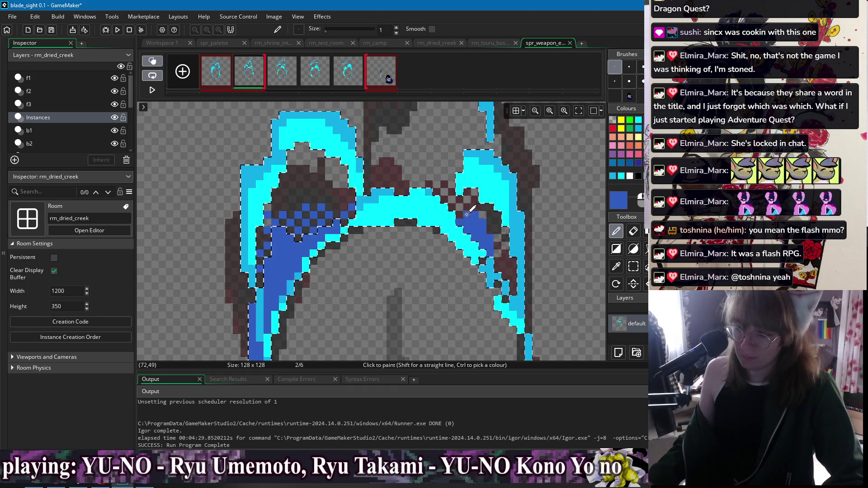
{"action": "left_click_drag", "start_coordinate": [507, 286], "coordinate": [516, 249]}
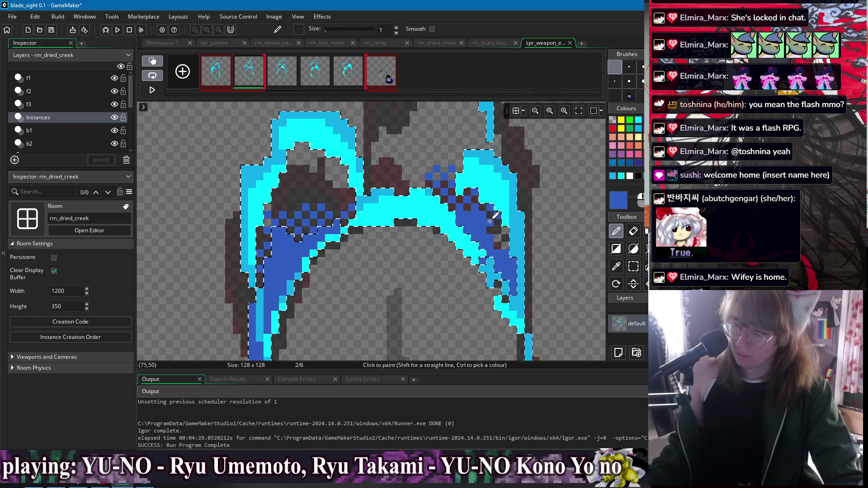
Shade the arc's lower-left and lower-right curves dark blue
{"action": "scroll", "coordinate": [507, 186], "scroll_direction": "down", "scroll_amount": 2}
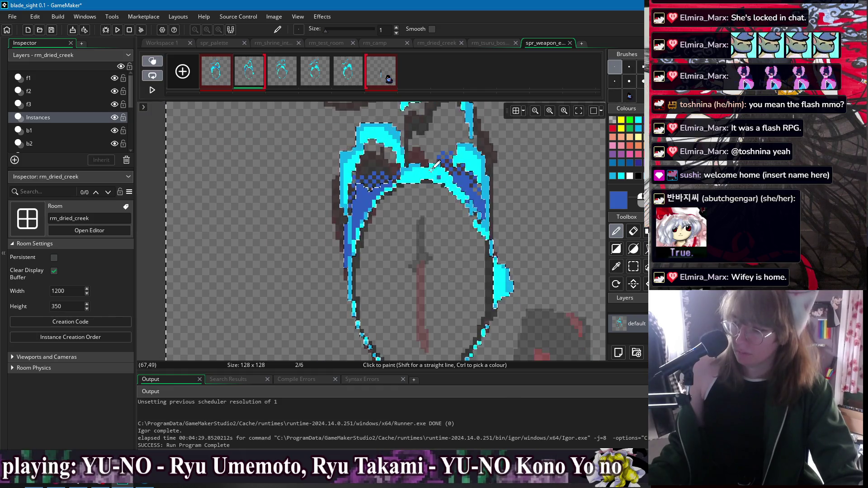
{"action": "scroll", "coordinate": [438, 170], "scroll_direction": "up", "scroll_amount": 3}
{"action": "mouse_move", "coordinate": [303, 189]}
{"action": "left_mouse_down"}
{"action": "mouse_move", "coordinate": [321, 250]}
{"action": "mouse_move", "coordinate": [357, 294]}
{"action": "mouse_move", "coordinate": [394, 311]}
{"action": "left_mouse_up"}
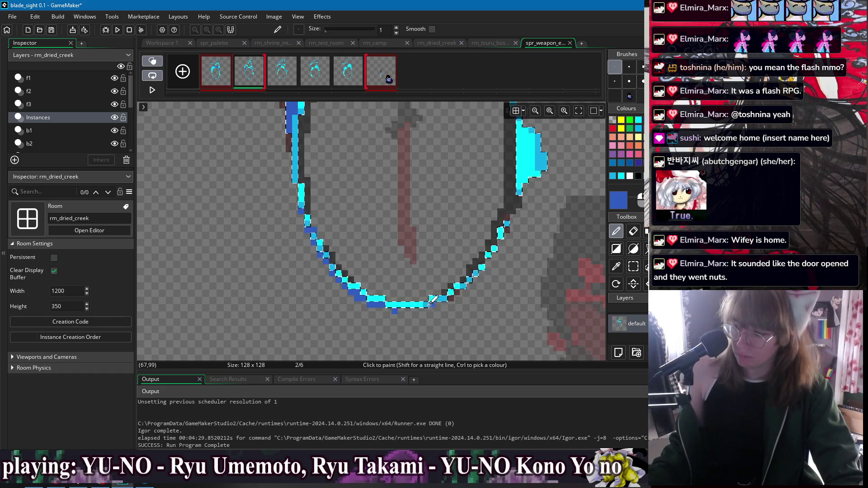
{"action": "left_click_drag", "start_coordinate": [432, 302], "coordinate": [489, 261]}
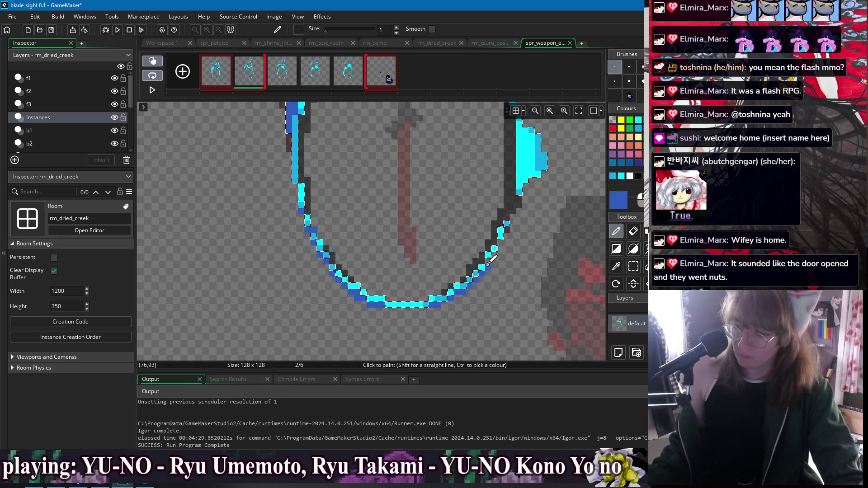
{"action": "scroll", "coordinate": [502, 252], "scroll_direction": "up", "scroll_amount": 2}
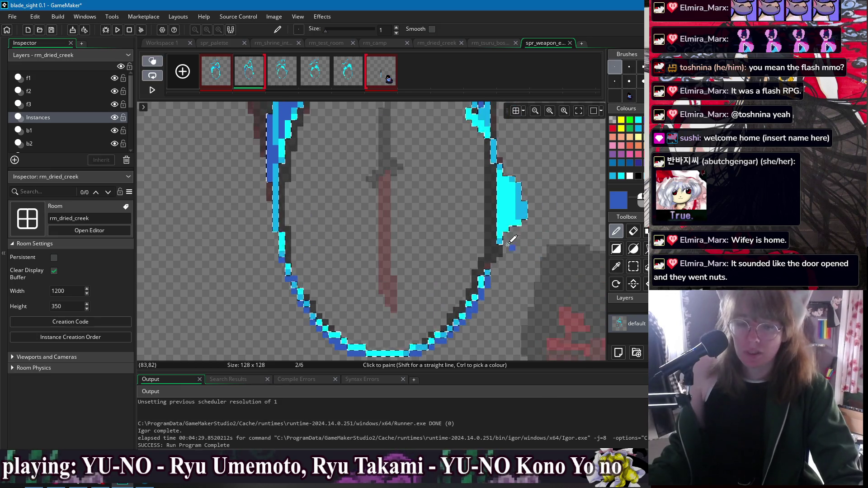
{"action": "scroll", "coordinate": [502, 244], "scroll_direction": "up", "scroll_amount": 2}
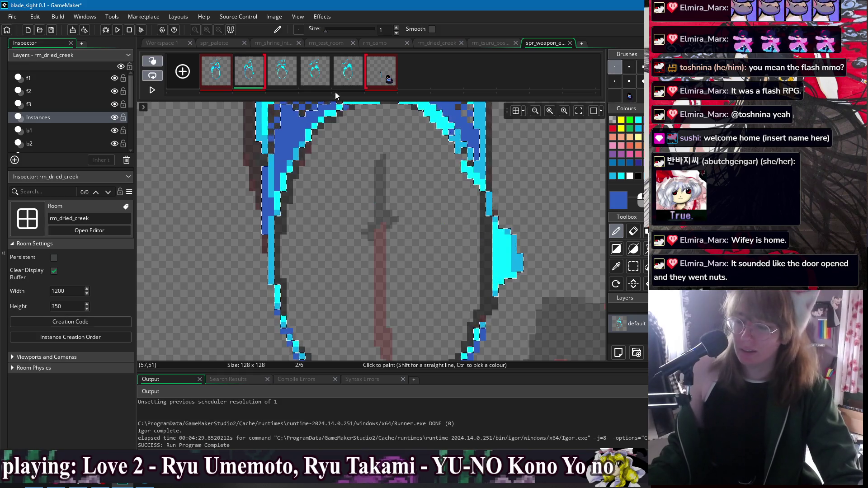
On frame 3, wand-select the cyan arch and shade its bottom-left and bottom-right inner curves dark blue
{"action": "left_click", "coordinate": [286, 77]}
{"action": "scroll", "coordinate": [328, 158], "scroll_direction": "up", "scroll_amount": 3}
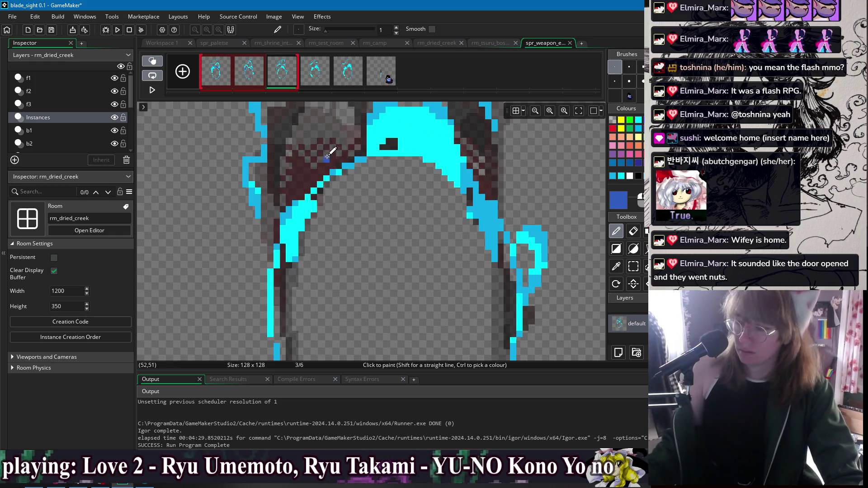
{"action": "key", "text": "w"}
{"action": "left_click", "coordinate": [375, 134]}
{"action": "scroll", "coordinate": [375, 232], "scroll_direction": "up", "scroll_amount": 3}
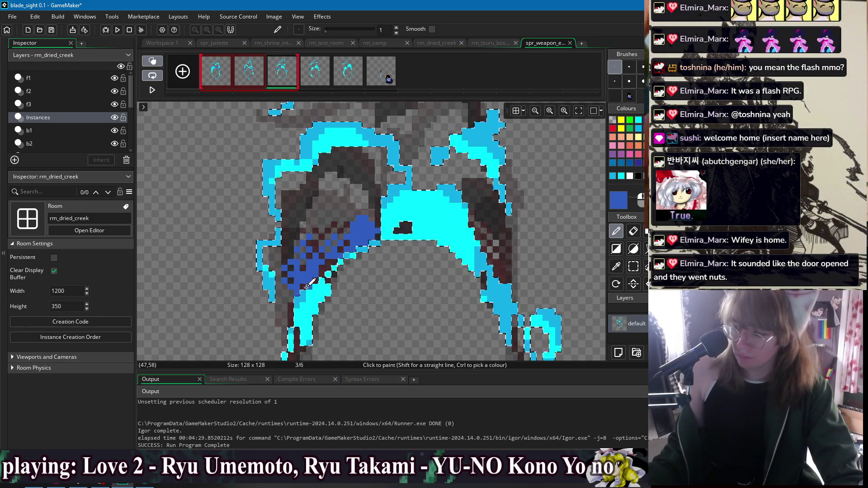
{"action": "scroll", "coordinate": [333, 233], "scroll_direction": "down", "scroll_amount": 1}
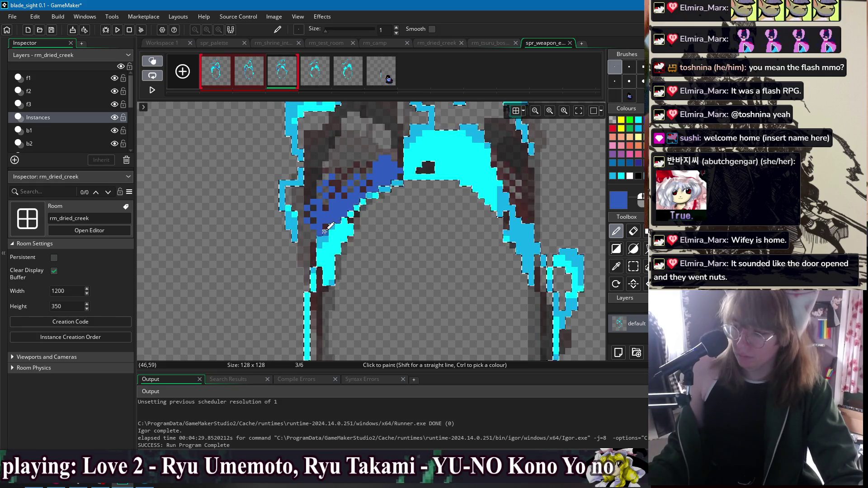
{"action": "scroll", "coordinate": [301, 242], "scroll_direction": "down", "scroll_amount": 3}
{"action": "left_click_drag", "start_coordinate": [318, 295], "coordinate": [372, 333]}
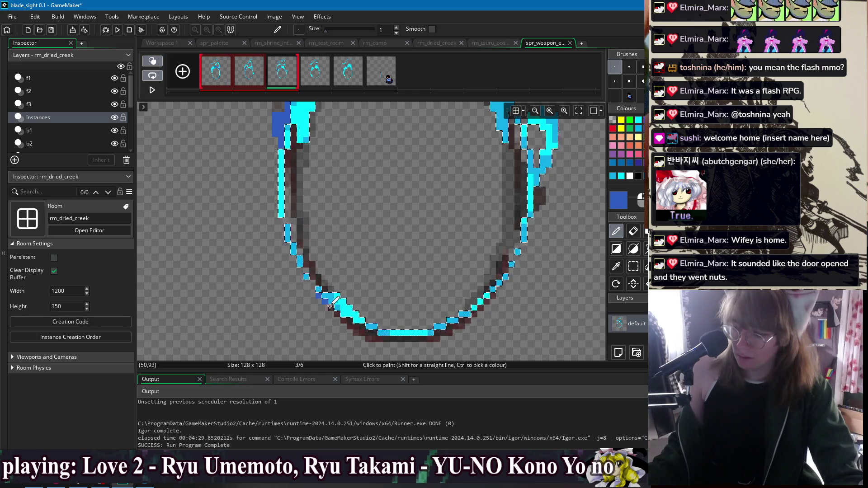
{"action": "left_click", "coordinate": [442, 325]}
{"action": "left_click_drag", "start_coordinate": [443, 326], "coordinate": [511, 266]}
Brighten the top of the hook to cyan
{"action": "scroll", "coordinate": [465, 291], "scroll_direction": "up", "scroll_amount": 2}
{"action": "scroll", "coordinate": [465, 291], "scroll_direction": "right", "scroll_amount": 2}
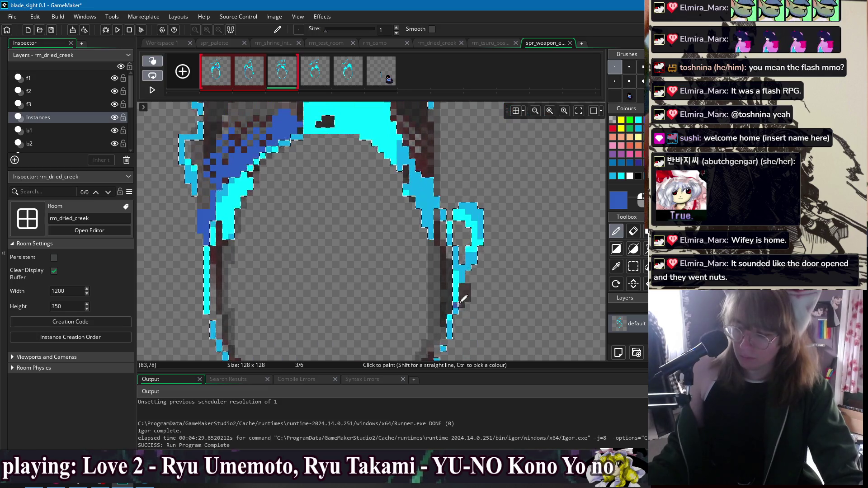
{"action": "scroll", "coordinate": [470, 265], "scroll_direction": "up", "scroll_amount": 1}
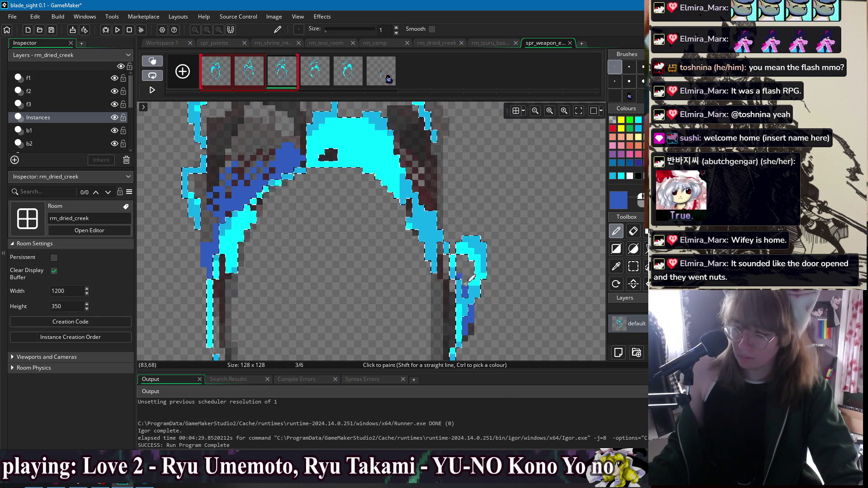
{"action": "left_click_drag", "start_coordinate": [461, 254], "coordinate": [473, 265]}
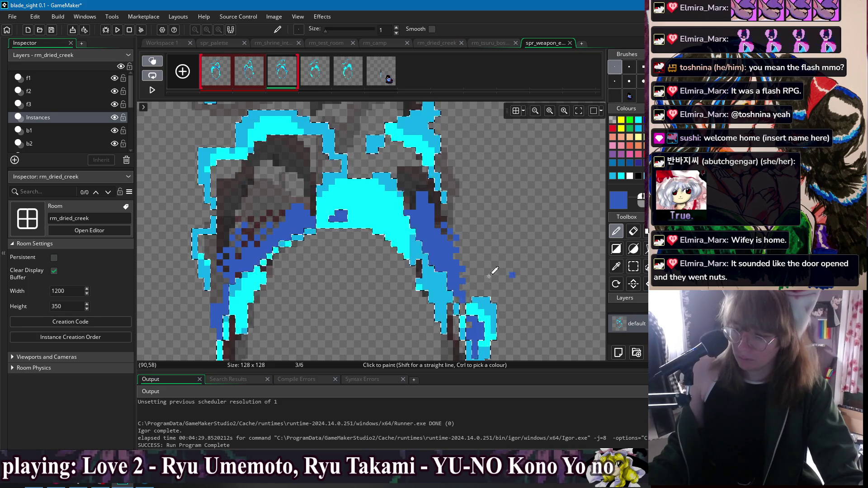
{"action": "scroll", "coordinate": [471, 231], "scroll_direction": "down", "scroll_amount": 2}
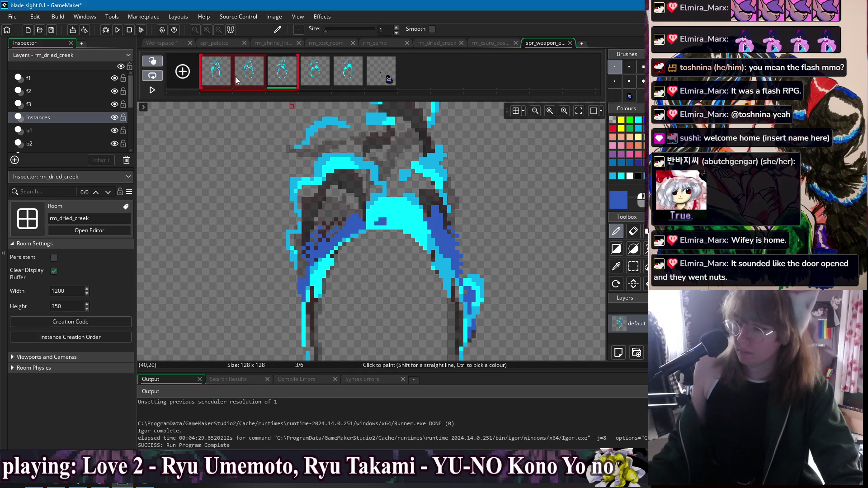
{"action": "left_click", "coordinate": [328, 76]}
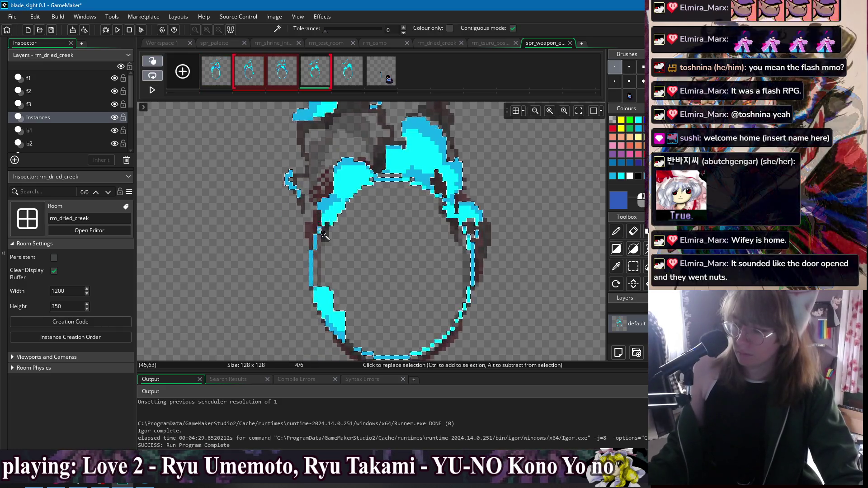
Shade frame 4's ring along its left, top-left, right and lower-left edges in dark blue
{"action": "left_click_drag", "start_coordinate": [312, 250], "coordinate": [318, 211]}
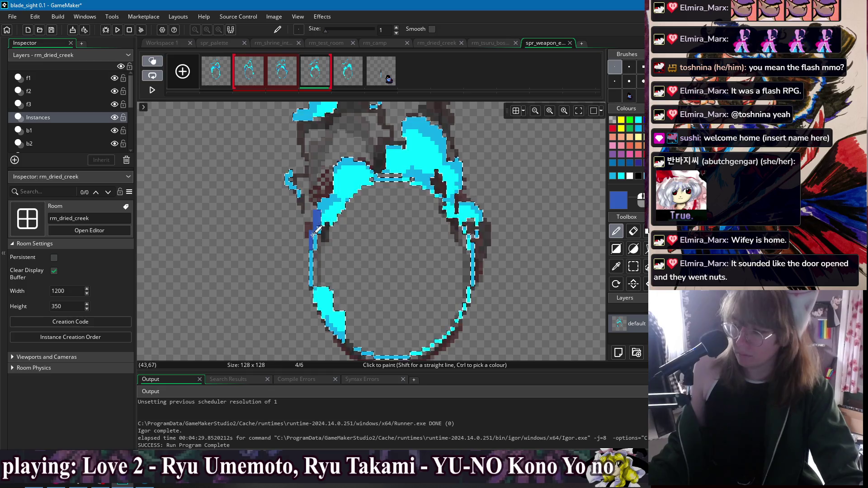
{"action": "mouse_move", "coordinate": [376, 167]}
{"action": "left_mouse_down"}
{"action": "mouse_move", "coordinate": [367, 176]}
{"action": "mouse_move", "coordinate": [436, 176]}
{"action": "mouse_move", "coordinate": [443, 193]}
{"action": "mouse_move", "coordinate": [438, 177]}
{"action": "left_mouse_up"}
{"action": "scroll", "coordinate": [457, 206], "scroll_direction": "up", "scroll_amount": 1}
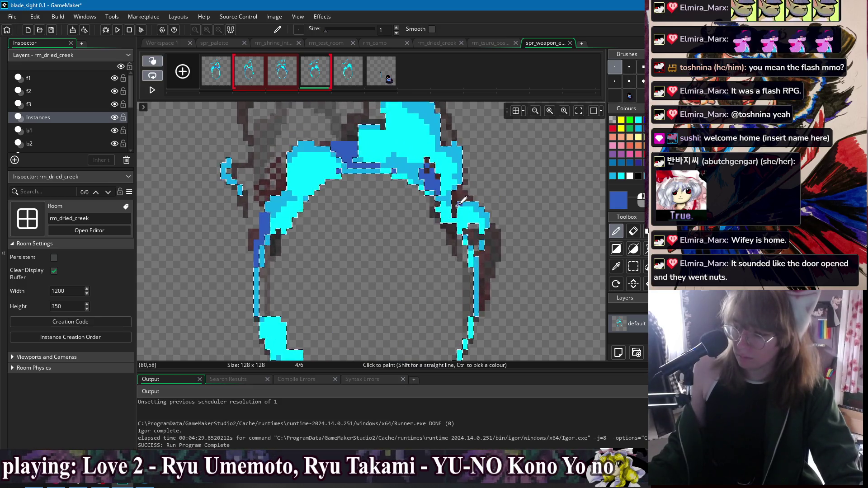
{"action": "scroll", "coordinate": [454, 209], "scroll_direction": "down", "scroll_amount": 2}
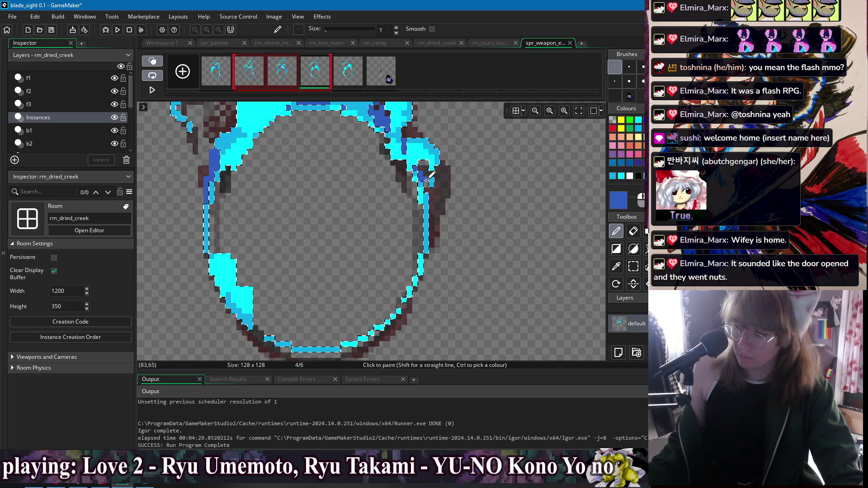
{"action": "mouse_move", "coordinate": [431, 192]}
{"action": "left_mouse_down"}
{"action": "mouse_move", "coordinate": [435, 228]}
{"action": "mouse_move", "coordinate": [434, 209]}
{"action": "left_mouse_up"}
{"action": "scroll", "coordinate": [433, 209], "scroll_direction": "down", "scroll_amount": 2}
{"action": "mouse_move", "coordinate": [236, 222]}
{"action": "left_mouse_down"}
{"action": "mouse_move", "coordinate": [267, 279]}
{"action": "mouse_move", "coordinate": [285, 272]}
{"action": "mouse_move", "coordinate": [349, 287]}
{"action": "mouse_move", "coordinate": [418, 248]}
{"action": "left_mouse_up"}
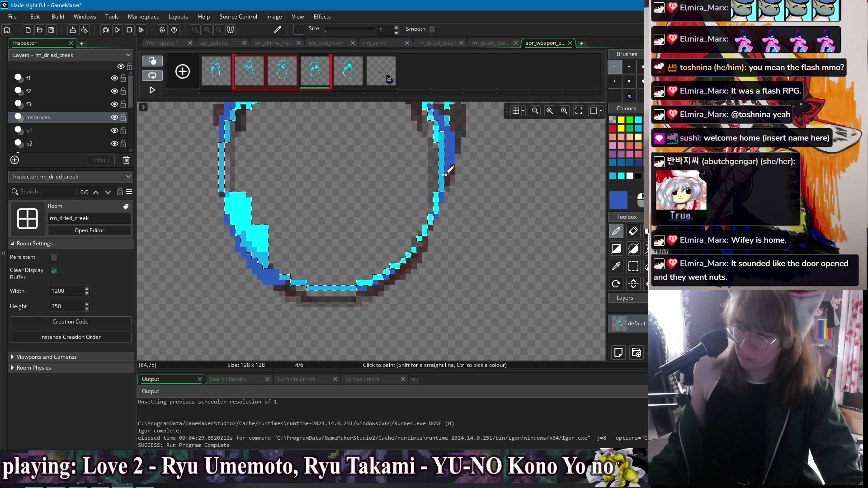
{"action": "left_click", "coordinate": [348, 75]}
Undo a stray pixel, then shade frame 5's ring left edge and top dark blue
{"action": "left_click", "coordinate": [341, 198]}
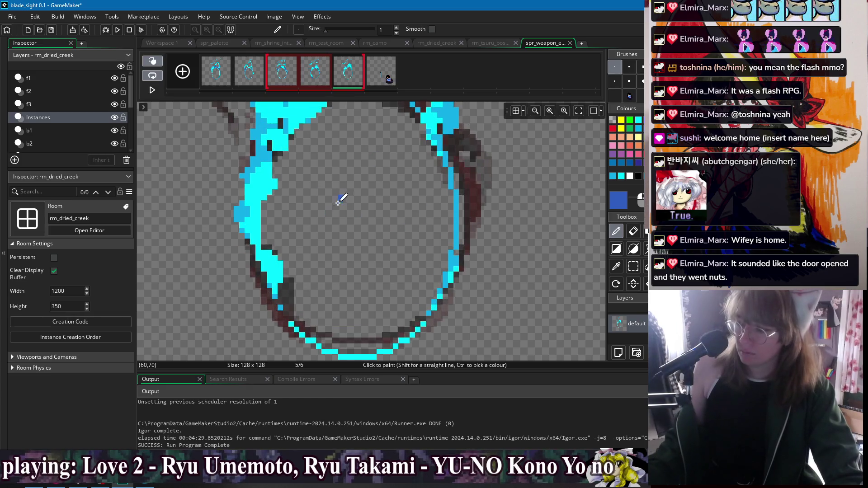
{"action": "key", "text": "ctrl+z"}
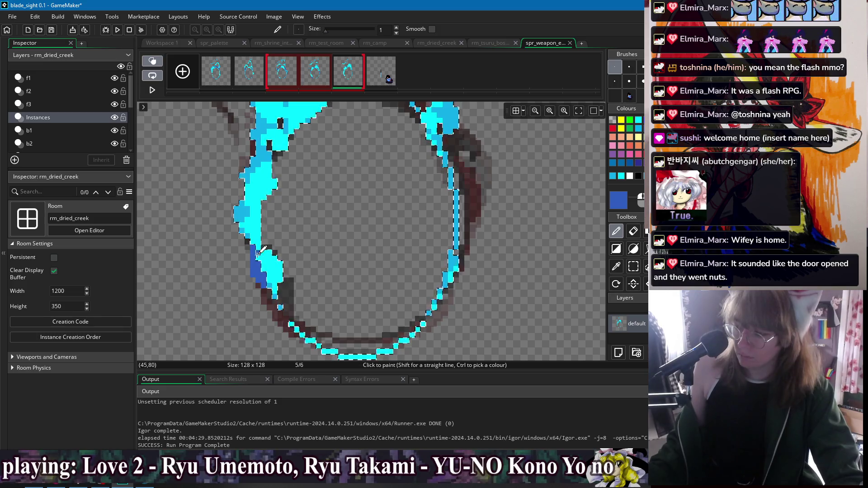
{"action": "key", "text": "ctrl+z"}
{"action": "scroll", "coordinate": [290, 262], "scroll_direction": "up", "scroll_amount": 2}
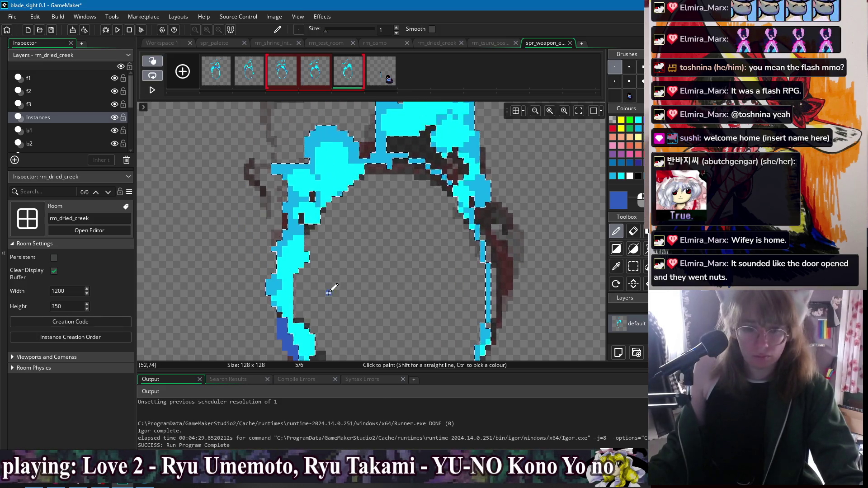
{"action": "left_click", "coordinate": [302, 221]}
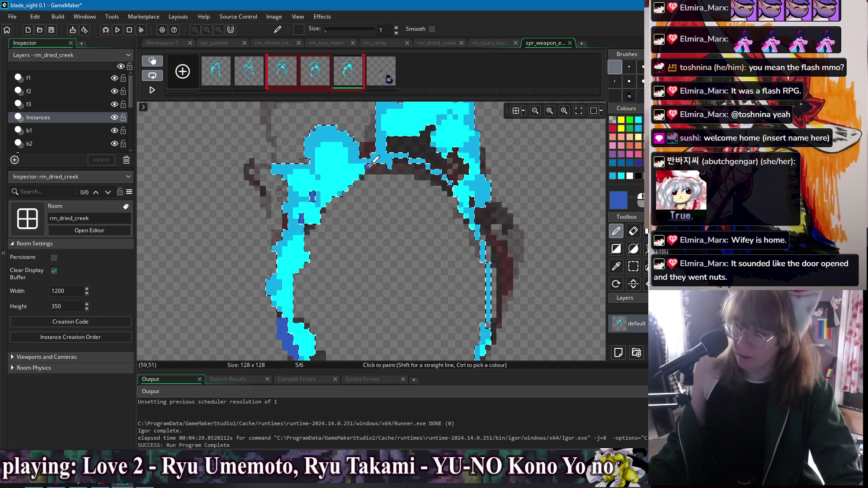
{"action": "left_click_drag", "start_coordinate": [405, 157], "coordinate": [347, 194]}
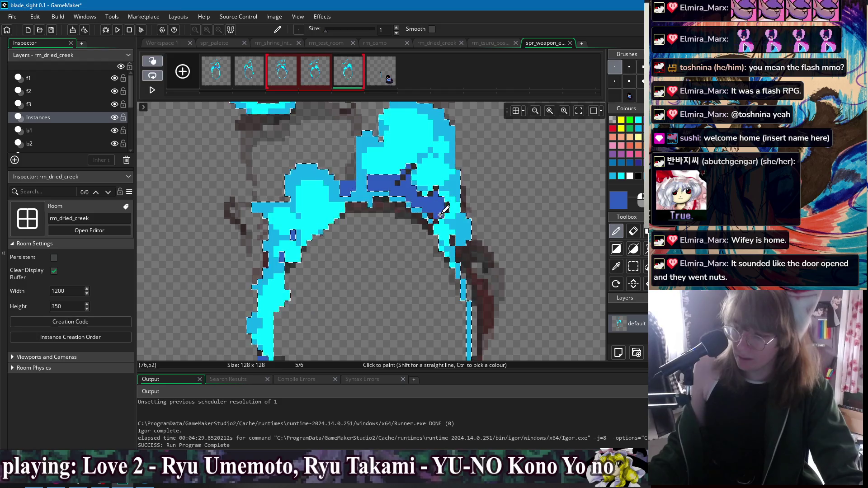
Add dark-blue pixels on the ring's right side and lower right, then zoom out
{"action": "scroll", "coordinate": [441, 217], "scroll_direction": "down", "scroll_amount": 2}
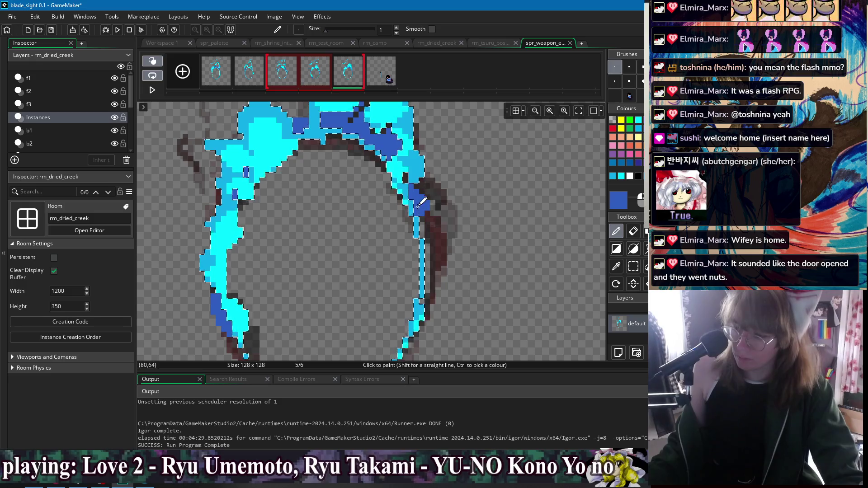
{"action": "left_click", "coordinate": [435, 219]}
{"action": "scroll", "coordinate": [362, 262], "scroll_direction": "down", "scroll_amount": 3}
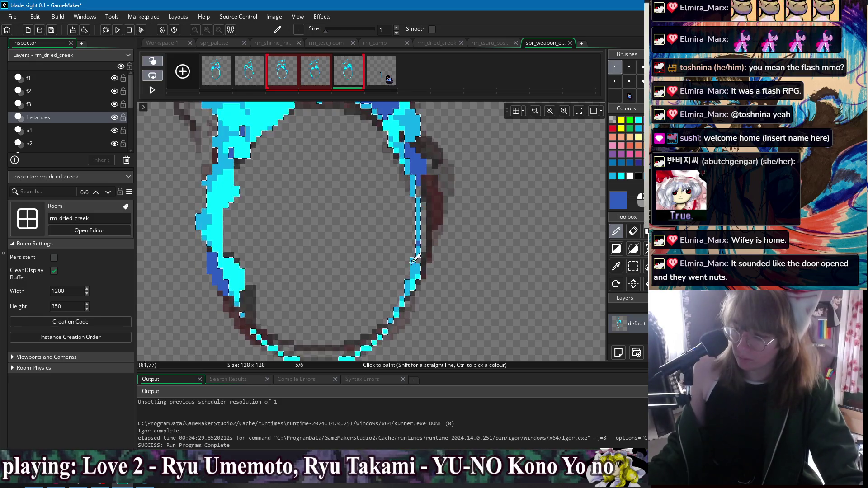
{"action": "scroll", "coordinate": [312, 304], "scroll_direction": "left", "scroll_amount": 1}
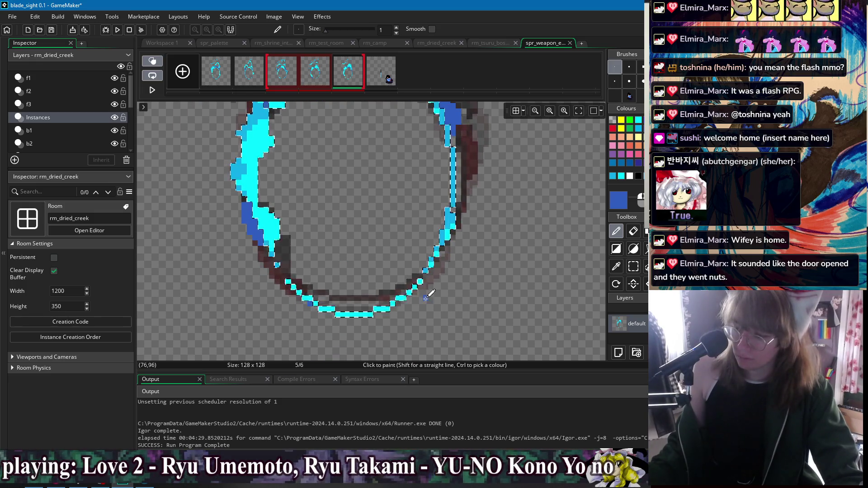
{"action": "left_click", "coordinate": [408, 297]}
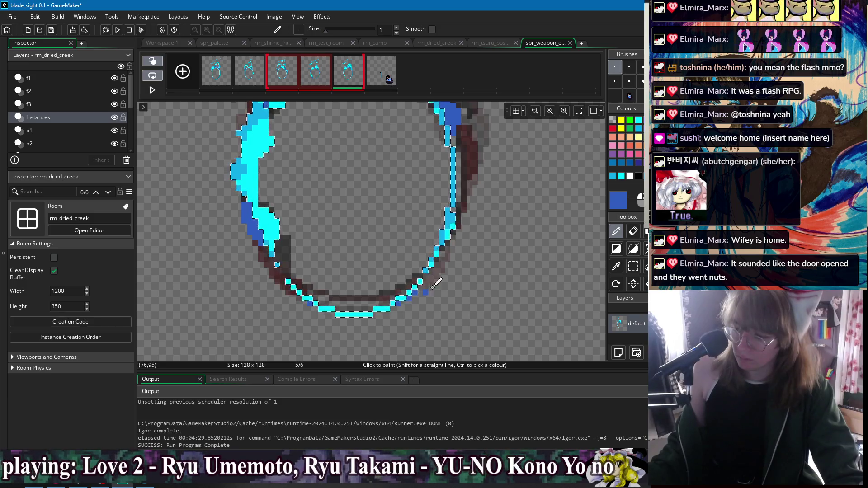
{"action": "scroll", "coordinate": [487, 196], "scroll_direction": "down", "scroll_amount": 2}
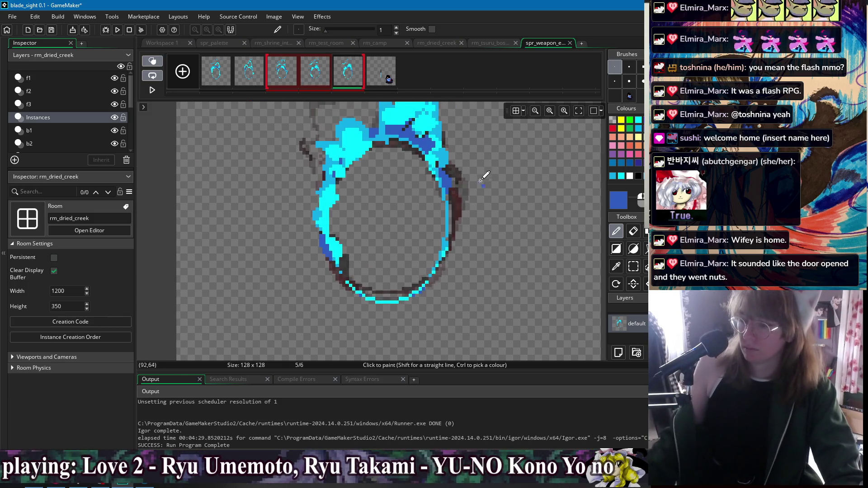
{"action": "scroll", "coordinate": [502, 149], "scroll_direction": "down", "scroll_amount": 2}
Go through frame 2 back to frame 1 of the slash sprite in the frame strip
{"action": "left_click", "coordinate": [216, 73]}
{"action": "left_click", "coordinate": [249, 73]}
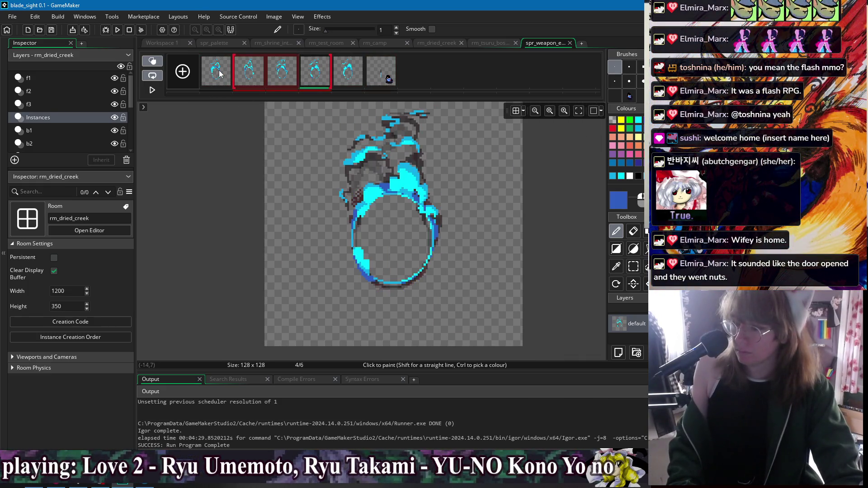
{"action": "left_click", "coordinate": [219, 74]}
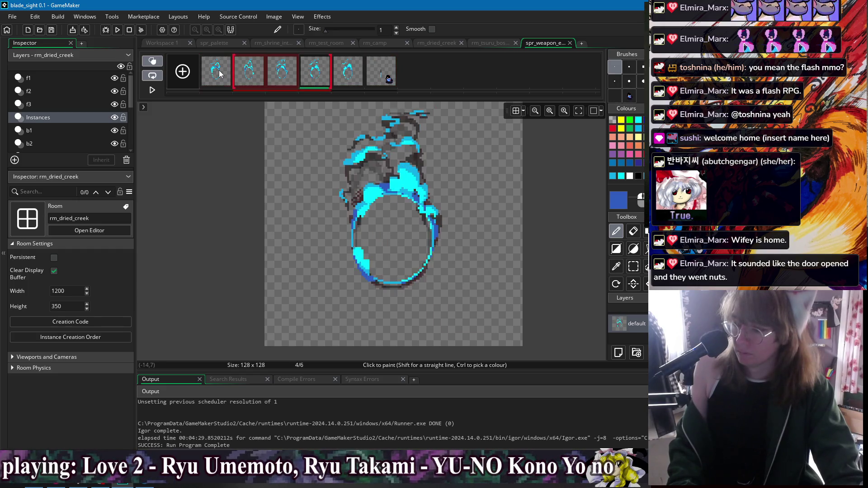
Sample the ring's cyan from the canvas and set the pale cyan 99FFFF as drawing colour
{"action": "key", "text": "w"}
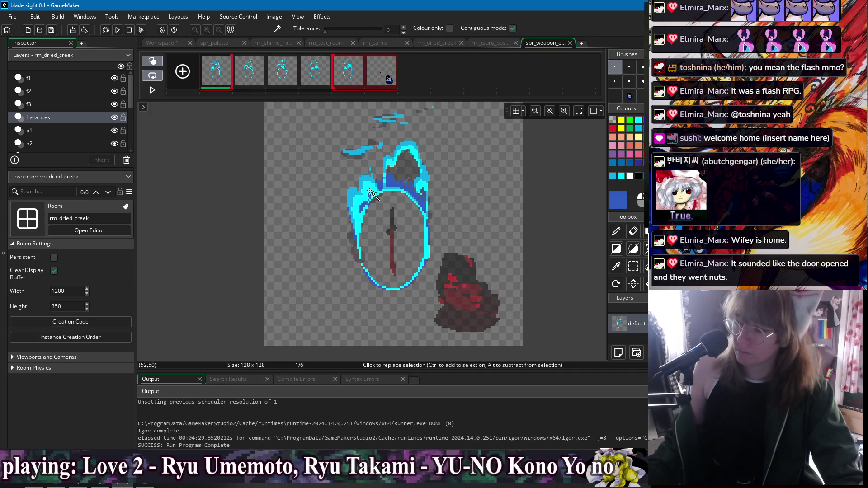
{"action": "left_click", "coordinate": [623, 194]}
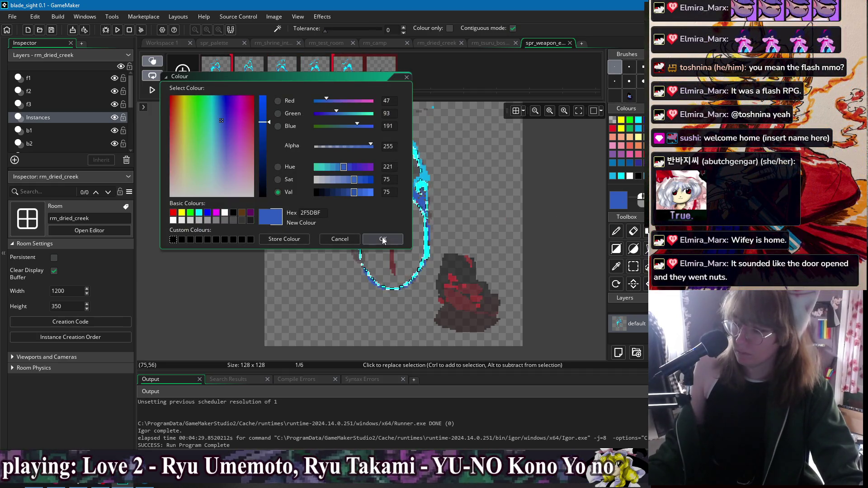
{"action": "key", "text": "i"}
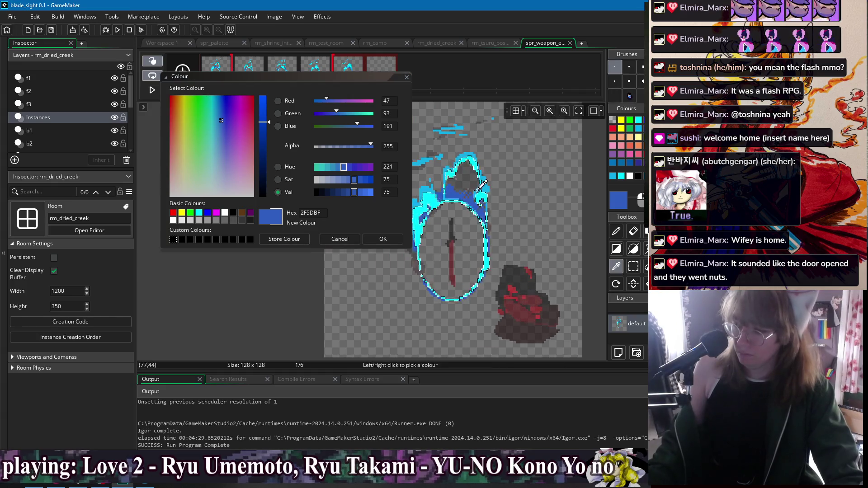
{"action": "left_click", "coordinate": [486, 213]}
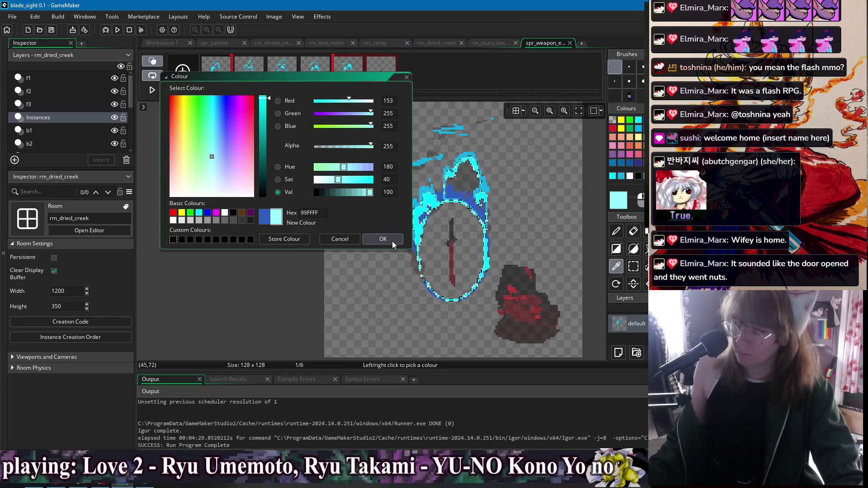
{"action": "left_click", "coordinate": [383, 239]}
Colour-swap the ring's bright cyan to the pale cyan in frames 1 through 5
{"action": "key", "text": "x"}
{"action": "left_click", "coordinate": [487, 245]}
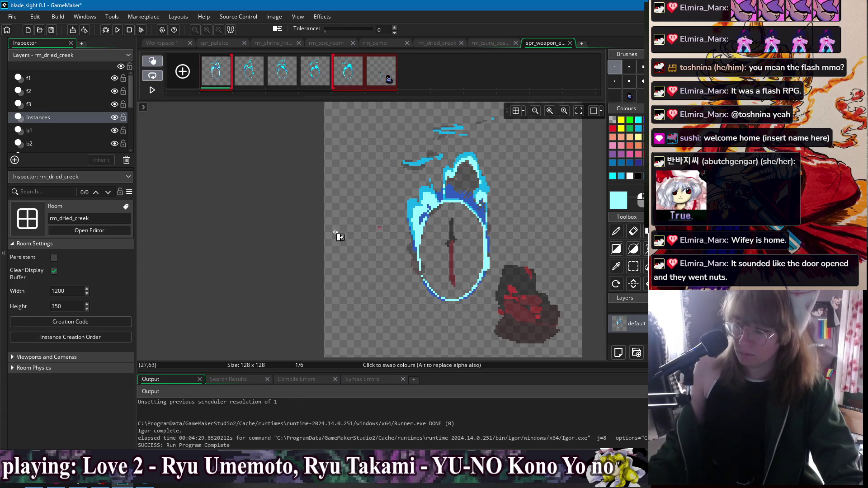
{"action": "key", "text": "Right"}
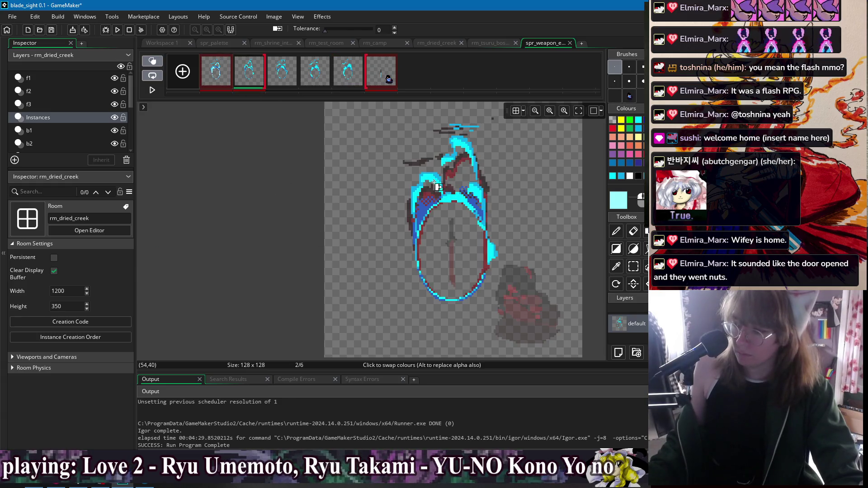
{"action": "key", "text": "Right"}
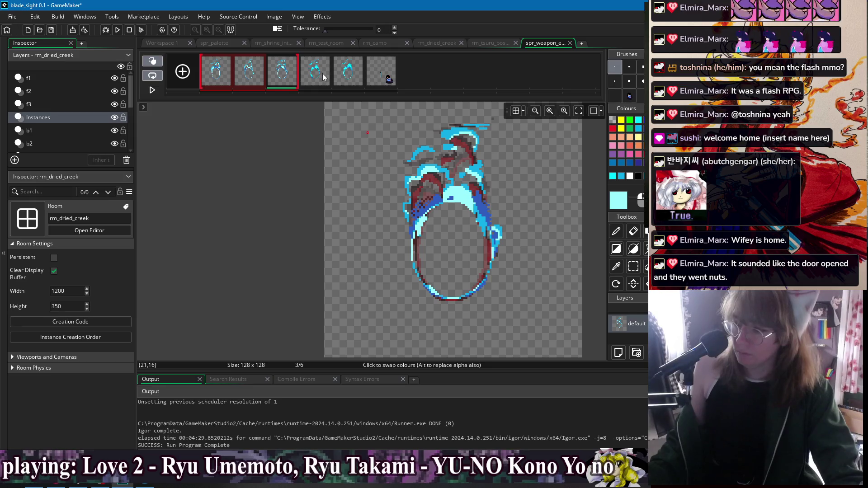
{"action": "left_click", "coordinate": [323, 75]}
{"action": "left_click", "coordinate": [362, 82]}
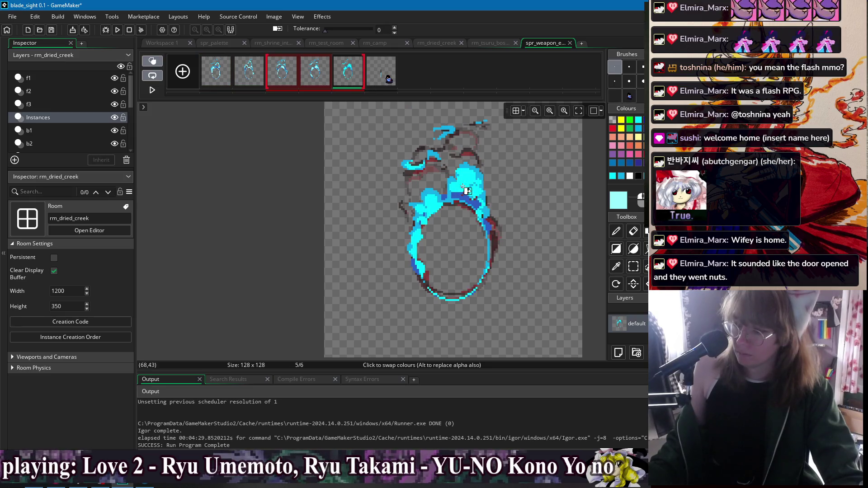
Step back and forth through frames 2–5 to check the recolour, ending on frame 1
{"action": "left_click", "coordinate": [240, 79]}
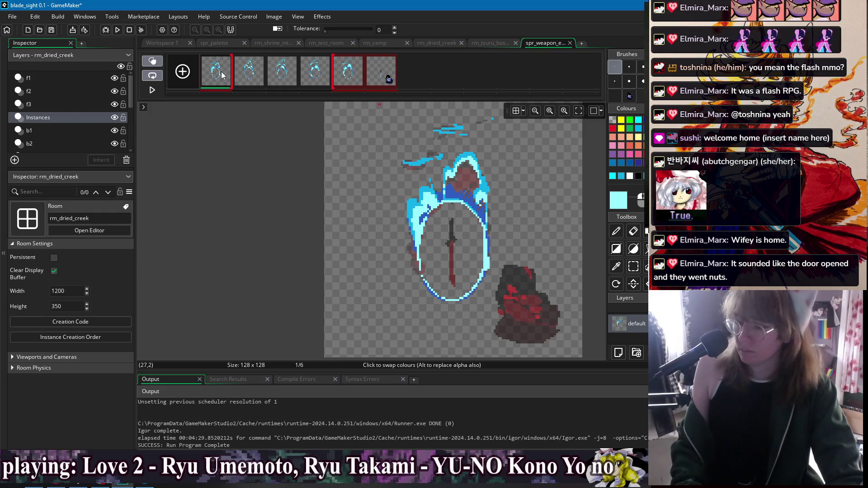
{"action": "key", "text": "Right"}
{"action": "key", "text": "Left"}
{"action": "key", "text": "Right"}
{"action": "key", "text": "Right"}
{"action": "key", "text": "Right"}
{"action": "key", "text": "Left"}
{"action": "key", "text": "Right"}
{"action": "key", "text": "Left"}
{"action": "key", "text": "Right"}
{"action": "key", "text": "Left"}
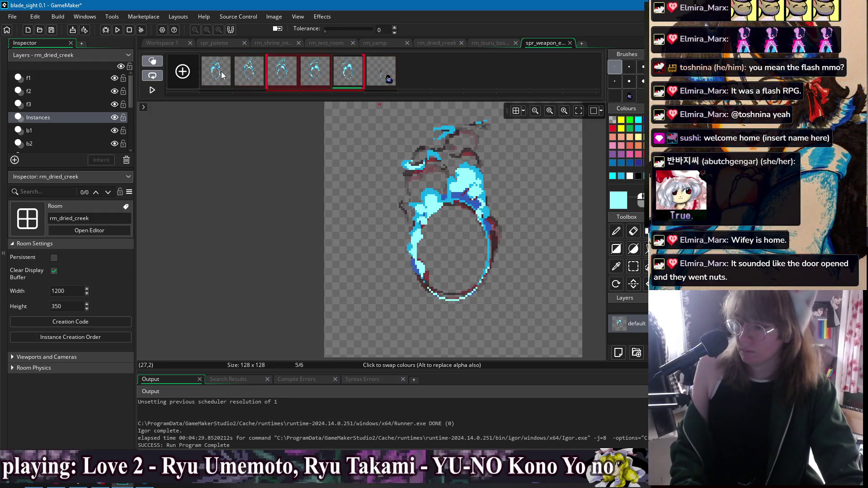
{"action": "left_click", "coordinate": [222, 75]}
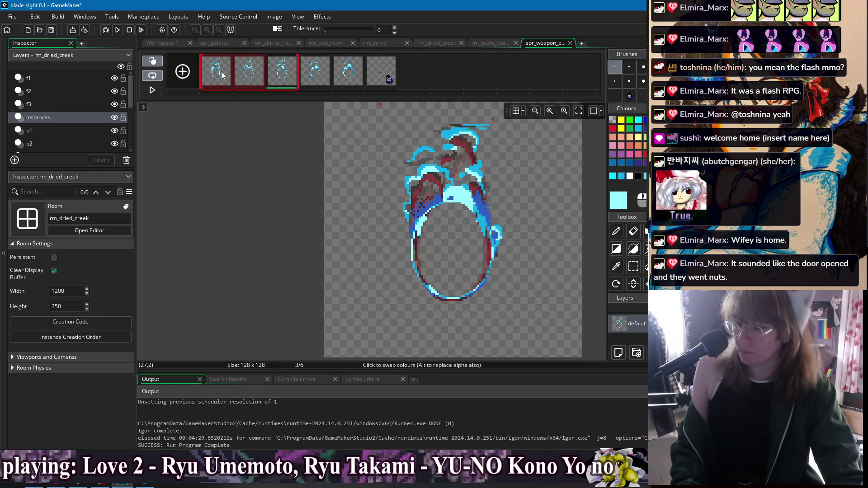
Flip between frames 4 and 5 to compare colours, then return to frame 1 and pick a light blue
{"action": "key", "text": "Left"}
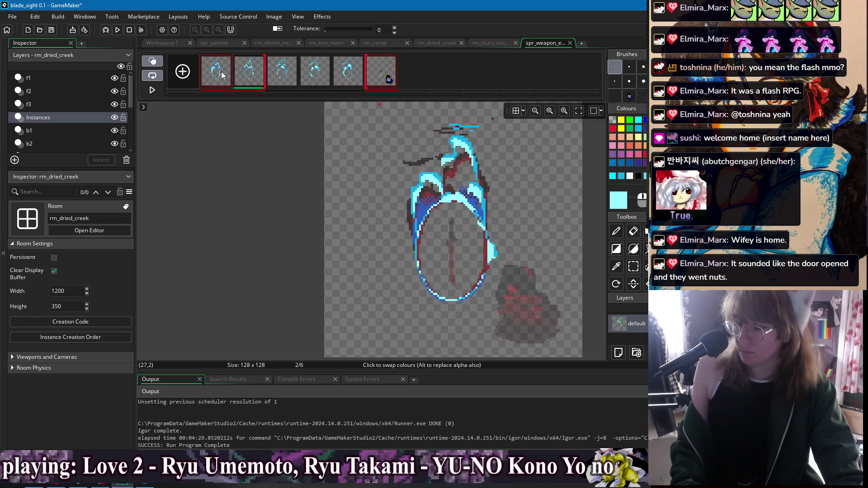
{"action": "key", "text": "Right"}
{"action": "key", "text": "Left"}
{"action": "key", "text": "Right"}
{"action": "key", "text": "Left"}
{"action": "key", "text": "Right"}
{"action": "key", "text": "Left"}
{"action": "key", "text": "Right"}
{"action": "key", "text": "Left"}
{"action": "key", "text": "Left"}
{"action": "key", "text": "Right"}
{"action": "key", "text": "Left"}
{"action": "key", "text": "Right"}
{"action": "key", "text": "Right"}
{"action": "left_click", "coordinate": [221, 74]}
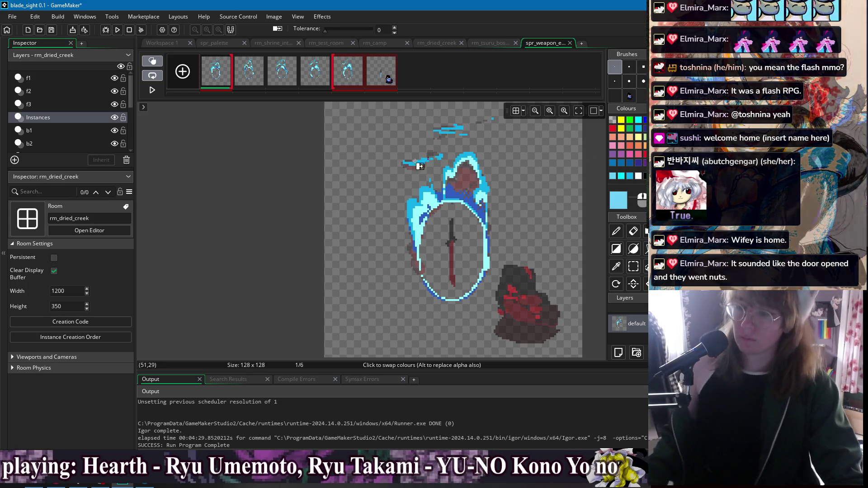
{"action": "left_click", "coordinate": [539, 199]}
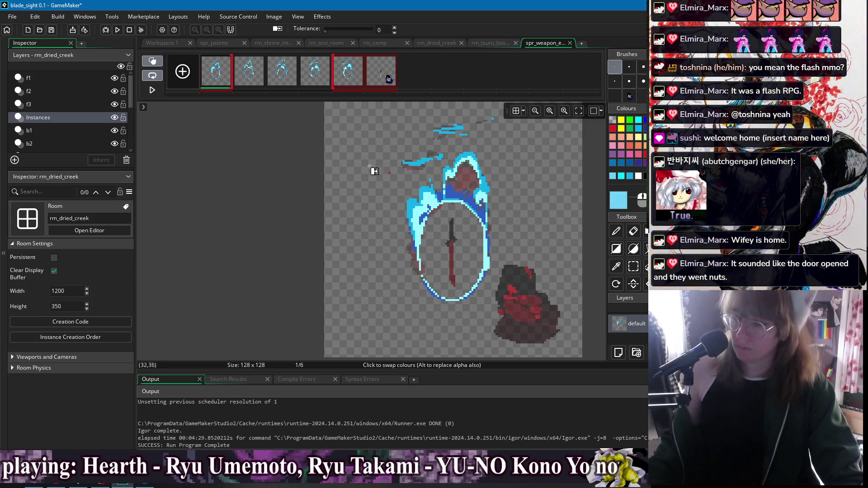
Add a new layer across frames 1–5 and set the Ellipse tool to a semi-transparent deep purple
{"action": "left_click", "coordinate": [619, 353]}
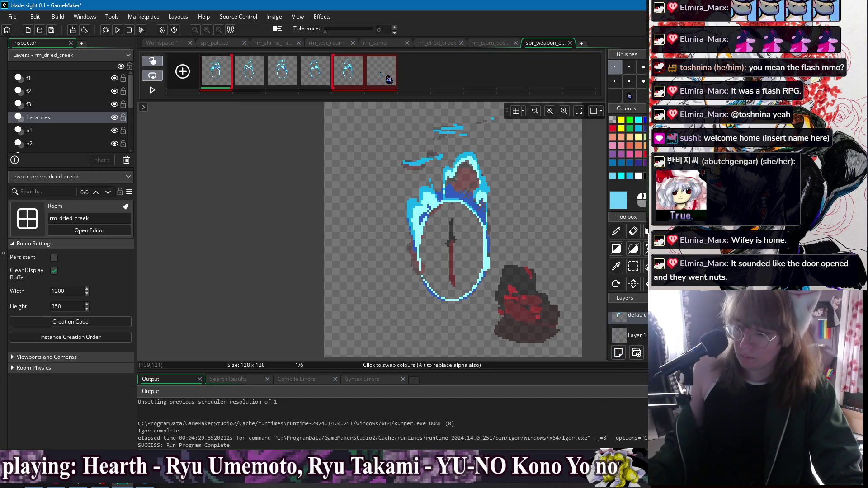
{"action": "left_click", "coordinate": [344, 80], "text": "shift"}
{"action": "left_click", "coordinate": [635, 249]}
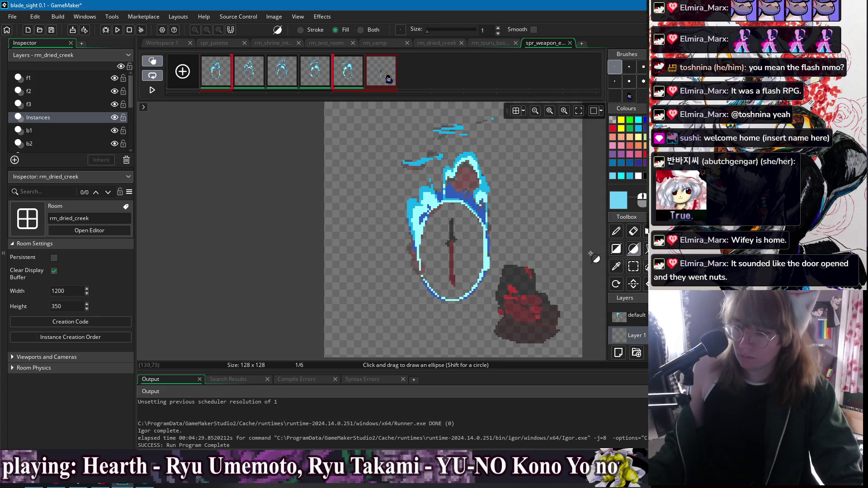
{"action": "left_click", "coordinate": [620, 207]}
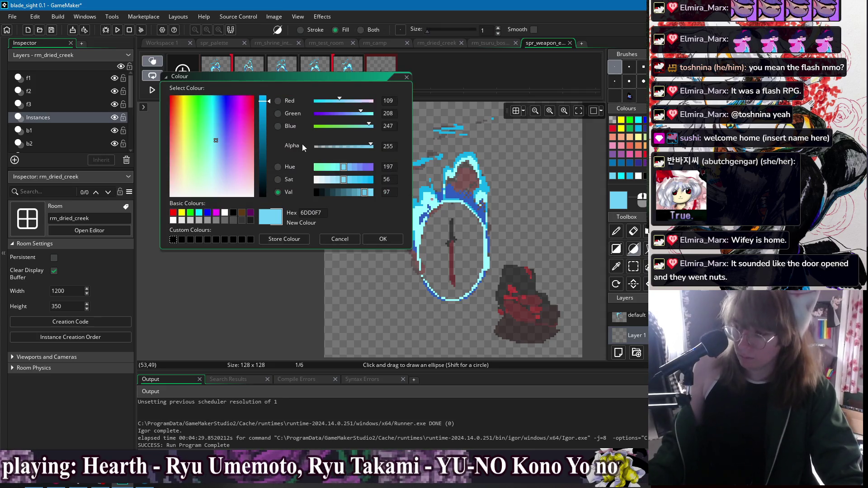
{"action": "left_click", "coordinate": [347, 194]}
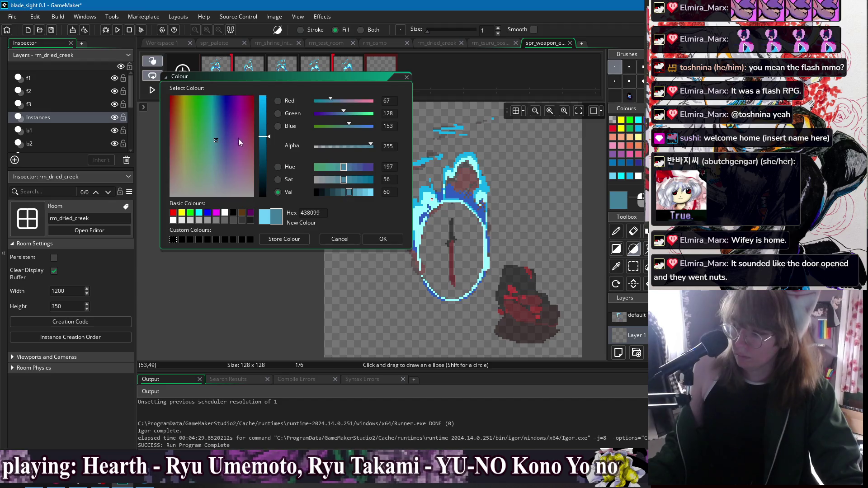
{"action": "left_click_drag", "start_coordinate": [226, 125], "coordinate": [263, 145]}
{"action": "left_click_drag", "start_coordinate": [338, 147], "coordinate": [337, 148]}
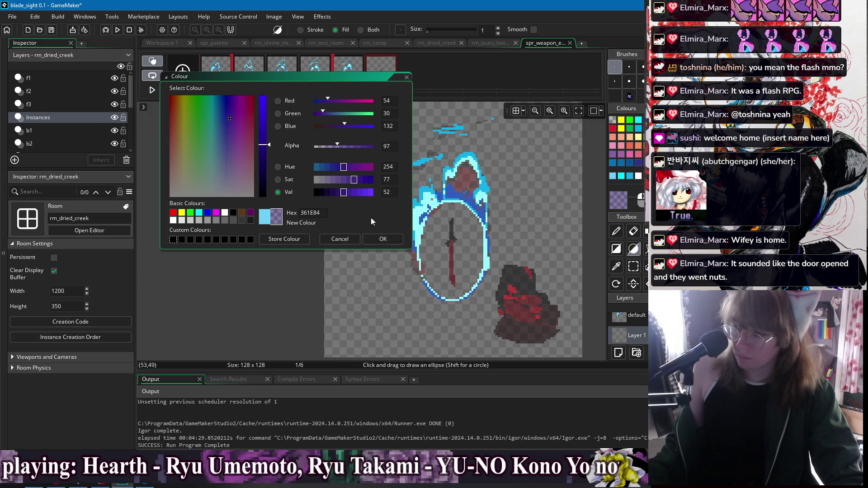
{"action": "left_click", "coordinate": [385, 241]}
Draw a filled purple ellipse inside the ring, undoing and redrawing it on frames 3–5
{"action": "scroll", "coordinate": [465, 231], "scroll_direction": "up", "scroll_amount": 4}
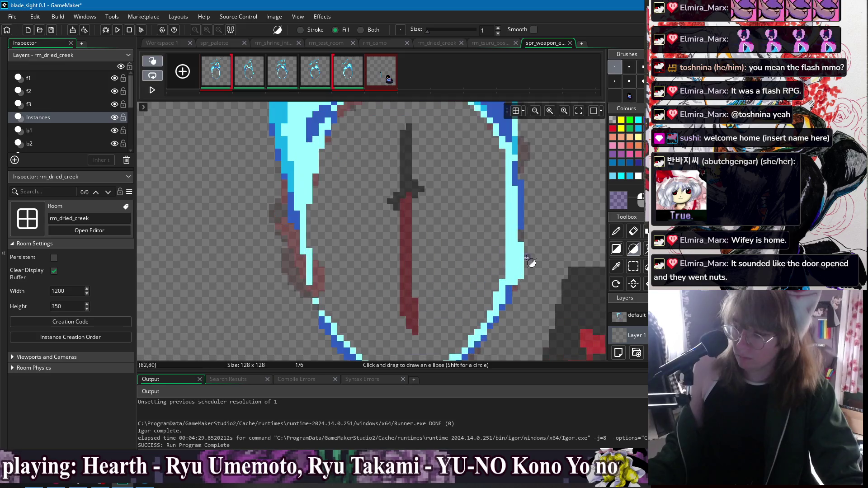
{"action": "scroll", "coordinate": [385, 208], "scroll_direction": "down", "scroll_amount": 2}
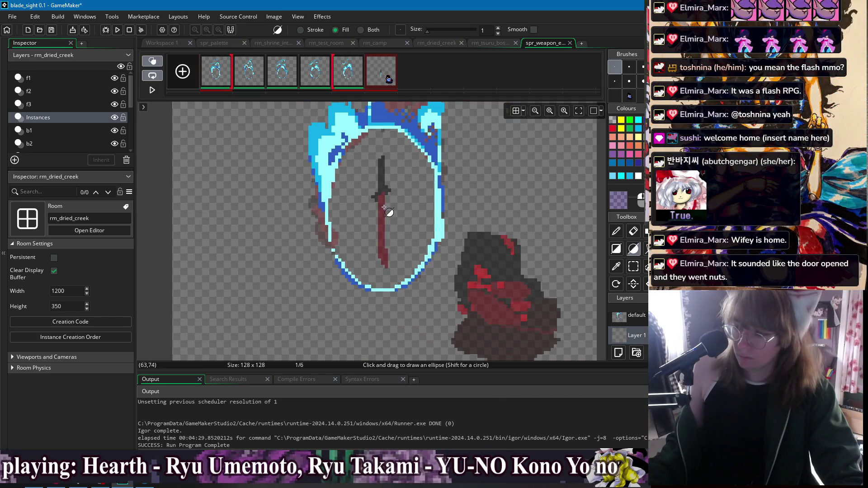
{"action": "left_click_drag", "start_coordinate": [398, 244], "coordinate": [421, 269]}
{"action": "mouse_move", "coordinate": [407, 237]}
{"action": "left_mouse_down"}
{"action": "mouse_move", "coordinate": [387, 210]}
{"action": "mouse_move", "coordinate": [433, 279]}
{"action": "mouse_move", "coordinate": [415, 267]}
{"action": "mouse_move", "coordinate": [434, 283]}
{"action": "mouse_move", "coordinate": [379, 208]}
{"action": "mouse_move", "coordinate": [232, 101]}
{"action": "mouse_move", "coordinate": [421, 259]}
{"action": "left_mouse_up"}
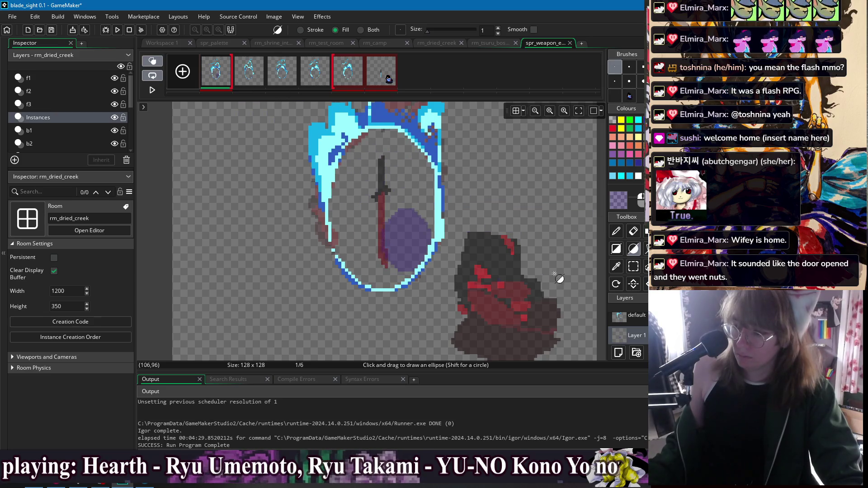
{"action": "mouse_move", "coordinate": [383, 201]}
{"action": "left_mouse_down"}
{"action": "mouse_move", "coordinate": [420, 270]}
{"action": "mouse_move", "coordinate": [384, 202]}
{"action": "mouse_move", "coordinate": [416, 282]}
{"action": "mouse_move", "coordinate": [420, 260]}
{"action": "mouse_move", "coordinate": [425, 273]}
{"action": "left_mouse_up"}
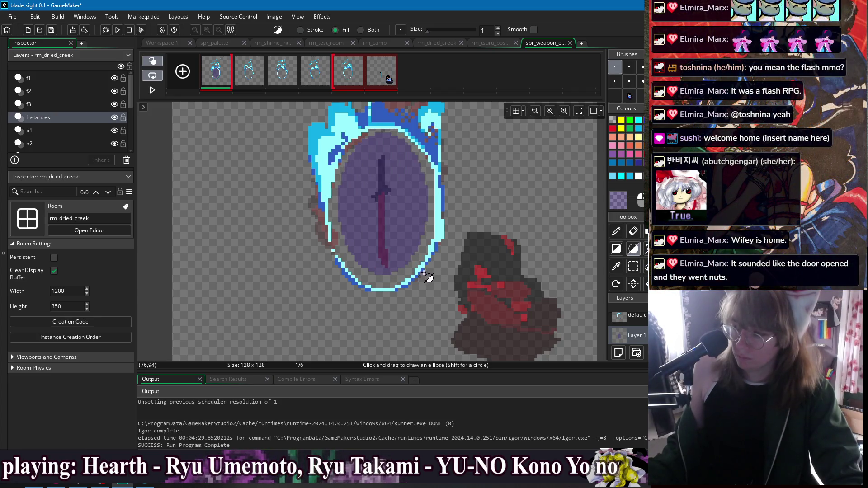
{"action": "key", "text": "ctrl+z"}
{"action": "left_click_drag", "start_coordinate": [340, 88], "coordinate": [222, 73]}
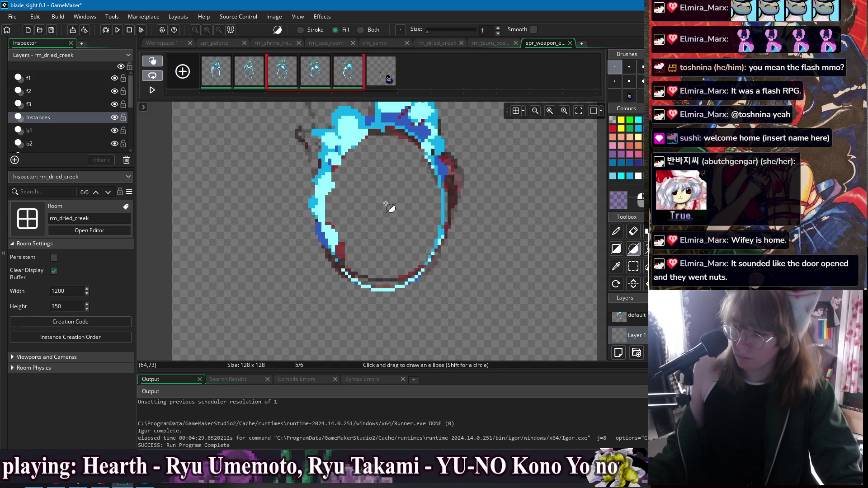
{"action": "left_click_drag", "start_coordinate": [384, 207], "coordinate": [432, 277]}
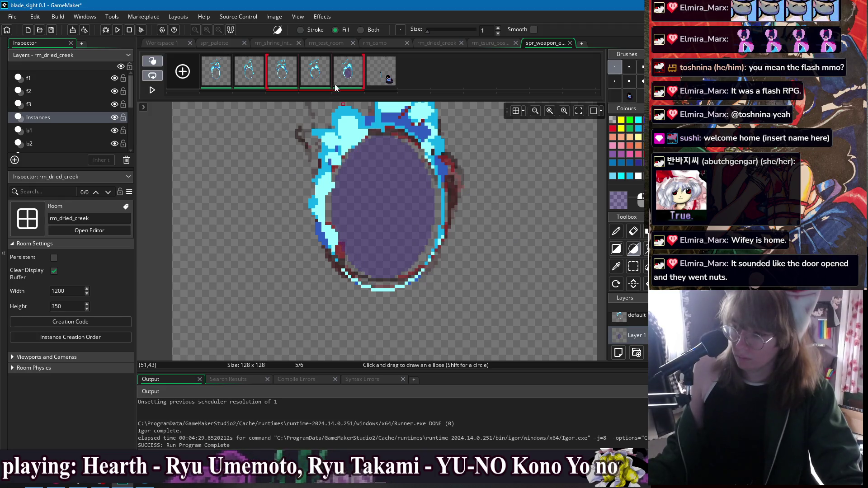
Select frame 5's purple ellipse and the outside transparent area, then return to painting on frame 1
{"action": "key", "text": "w"}
{"action": "left_click", "coordinate": [400, 204]}
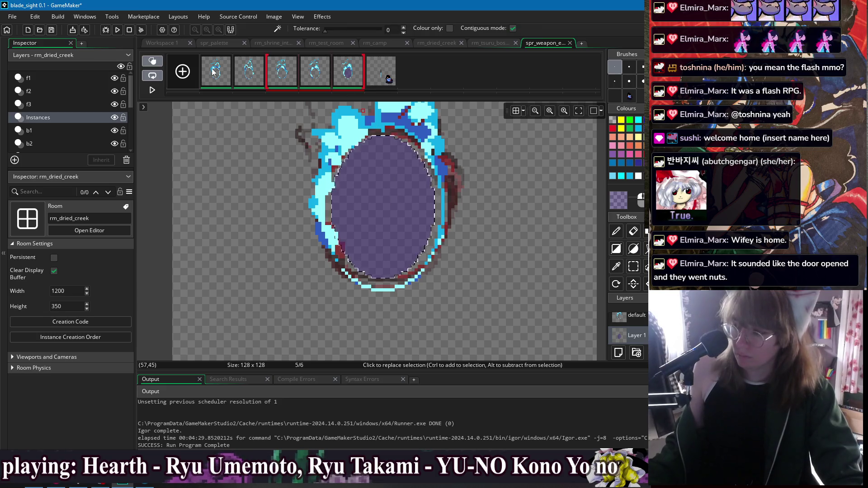
{"action": "left_click", "coordinate": [315, 73]}
{"action": "left_click", "coordinate": [348, 81]}
{"action": "left_click", "coordinate": [473, 181], "text": "ctrl"}
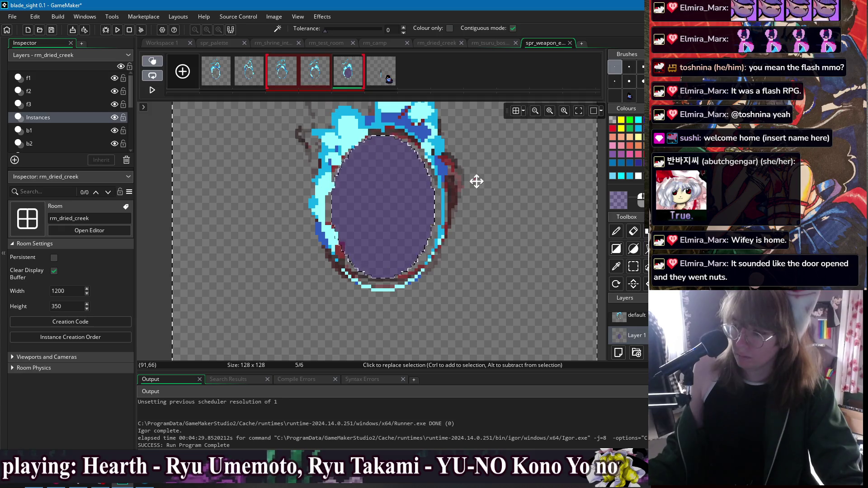
{"action": "key", "text": "d"}
{"action": "left_click", "coordinate": [217, 72]}
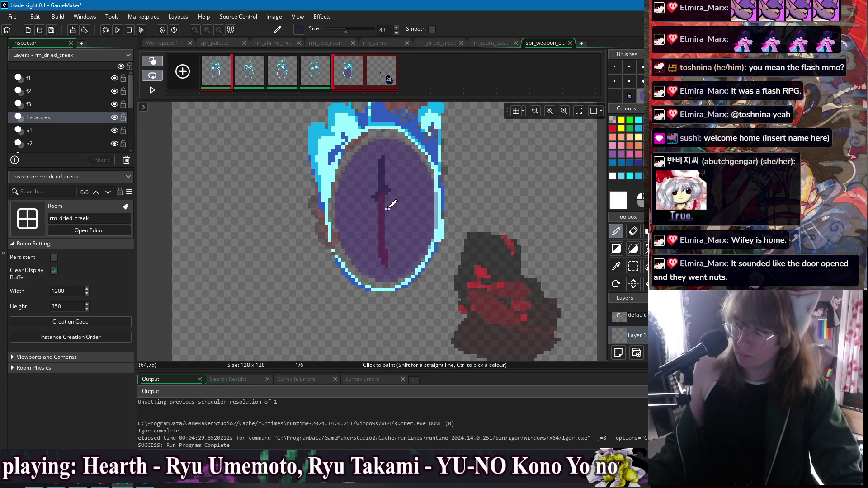
Turn off onion skinning and set the drawing colour to the purple 612EA0
{"action": "left_click", "coordinate": [153, 61]}
{"action": "left_click", "coordinate": [407, 226], "text": "ctrl"}
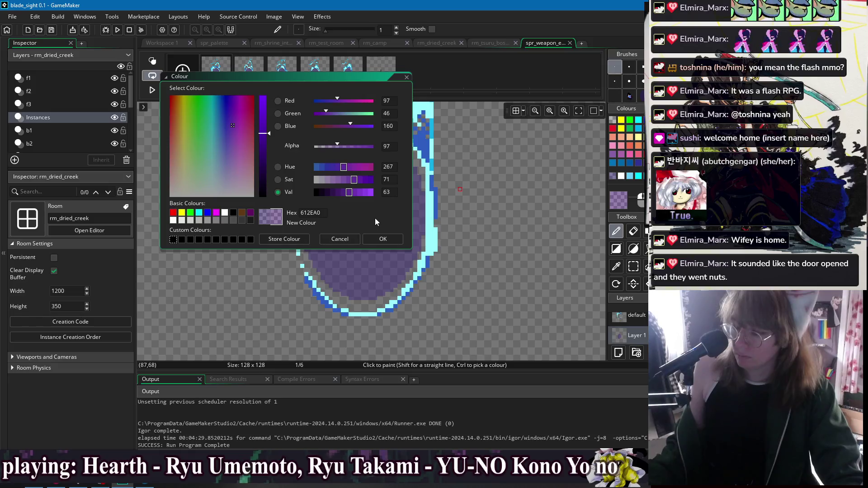
{"action": "left_click", "coordinate": [383, 239]}
Zoom in and paint darker purple pixels along the ellipse's lower-left and bottom edges
{"action": "scroll", "coordinate": [344, 184], "scroll_direction": "up", "scroll_amount": 3}
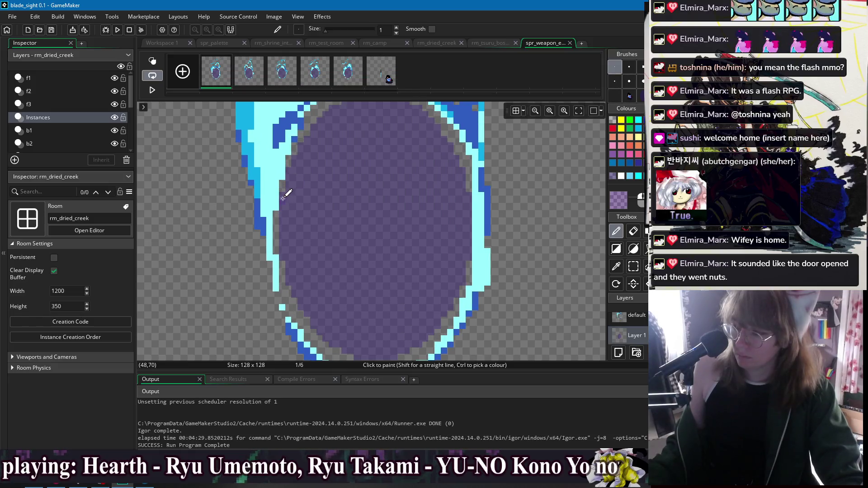
{"action": "scroll", "coordinate": [330, 279], "scroll_direction": "up", "scroll_amount": 3}
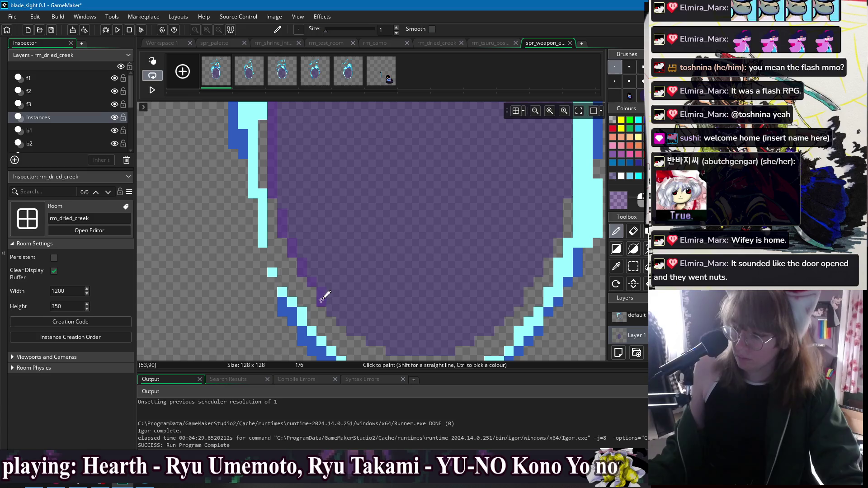
{"action": "left_click_drag", "start_coordinate": [358, 330], "coordinate": [372, 339]}
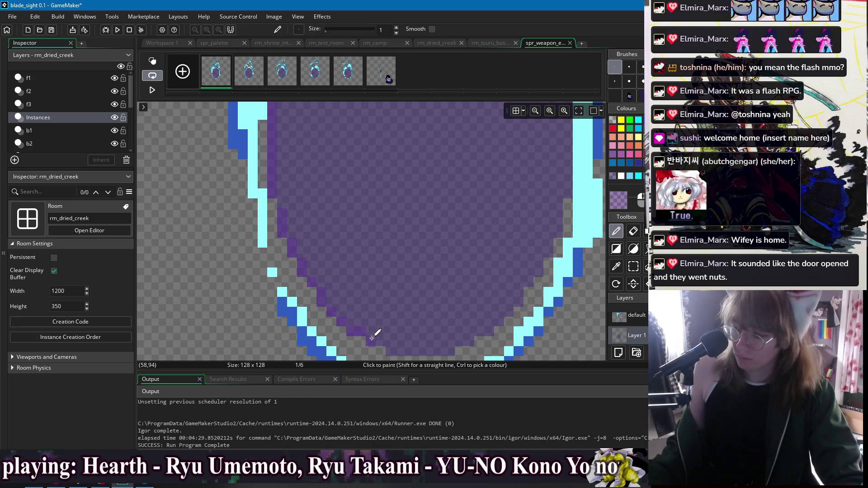
{"action": "left_click", "coordinate": [449, 356]}
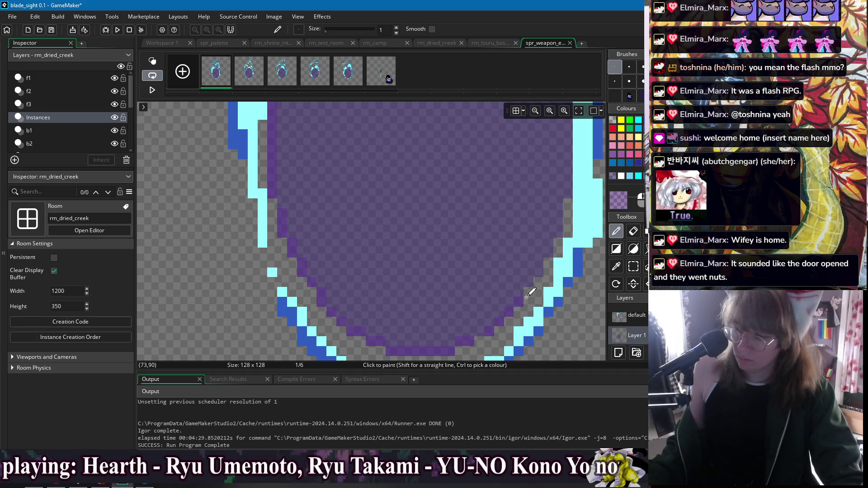
{"action": "scroll", "coordinate": [549, 253], "scroll_direction": "up", "scroll_amount": 3}
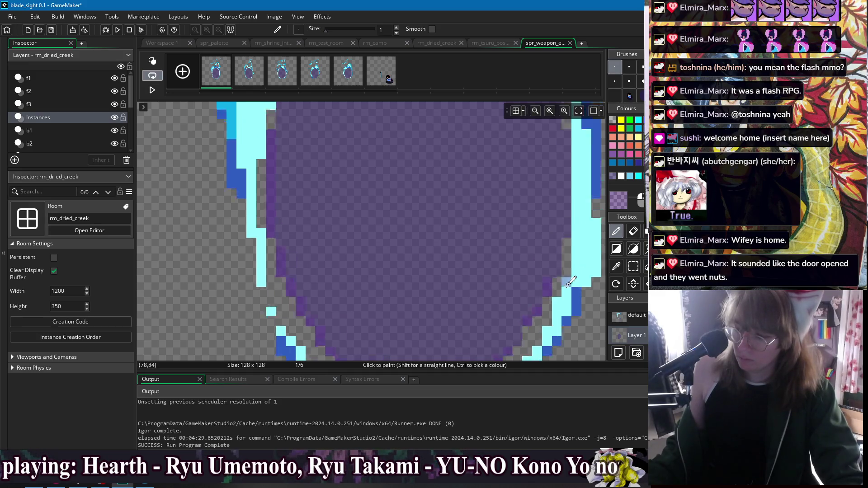
{"action": "scroll", "coordinate": [570, 309], "scroll_direction": "up", "scroll_amount": 5}
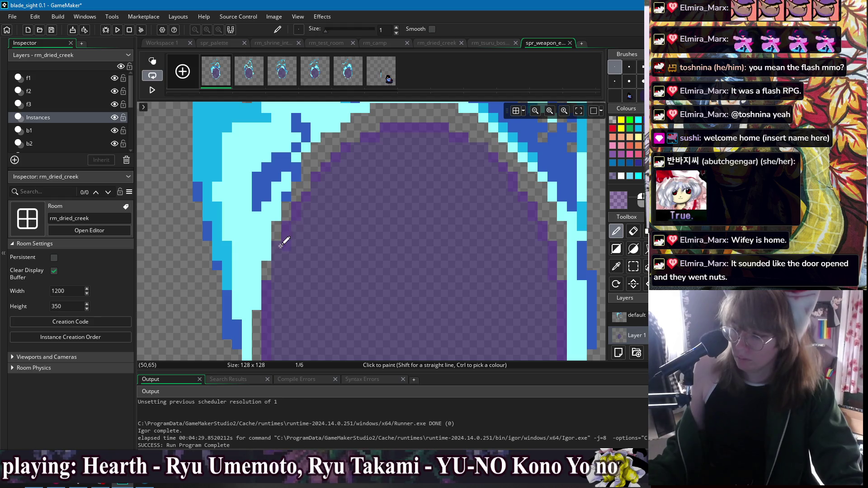
{"action": "scroll", "coordinate": [392, 272], "scroll_direction": "down", "scroll_amount": 5}
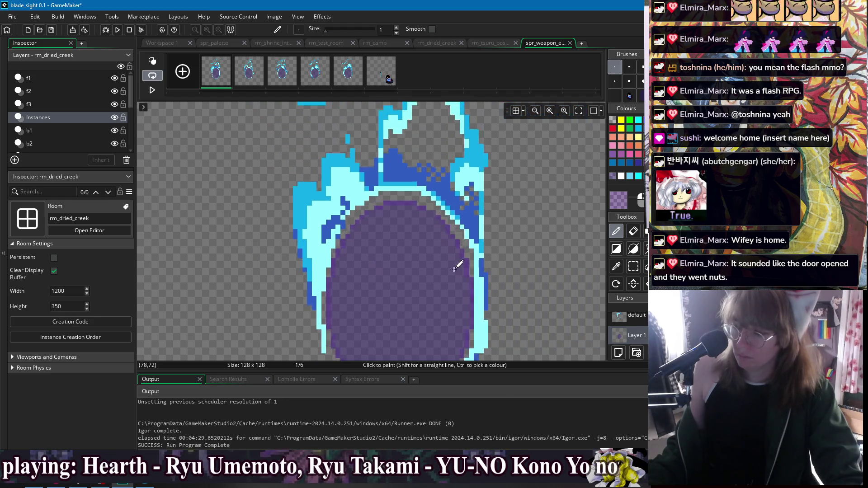
{"action": "scroll", "coordinate": [417, 227], "scroll_direction": "down", "scroll_amount": 2}
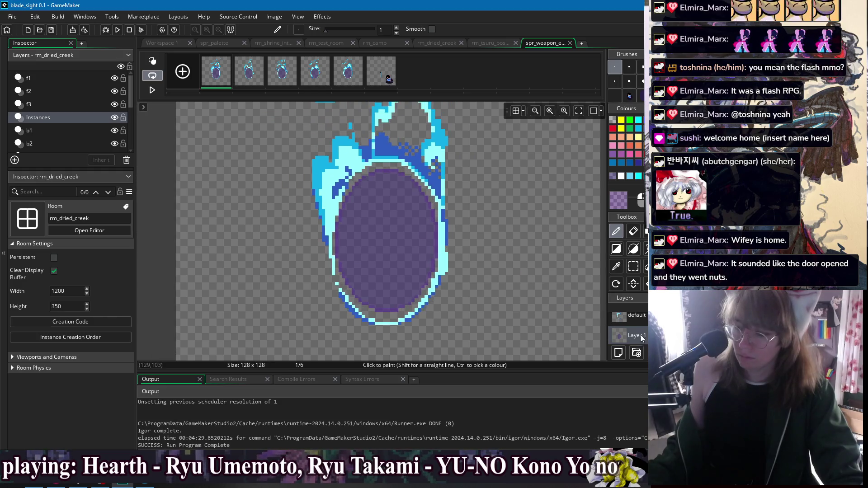
{"action": "scroll", "coordinate": [481, 333], "scroll_direction": "up", "scroll_amount": 10}
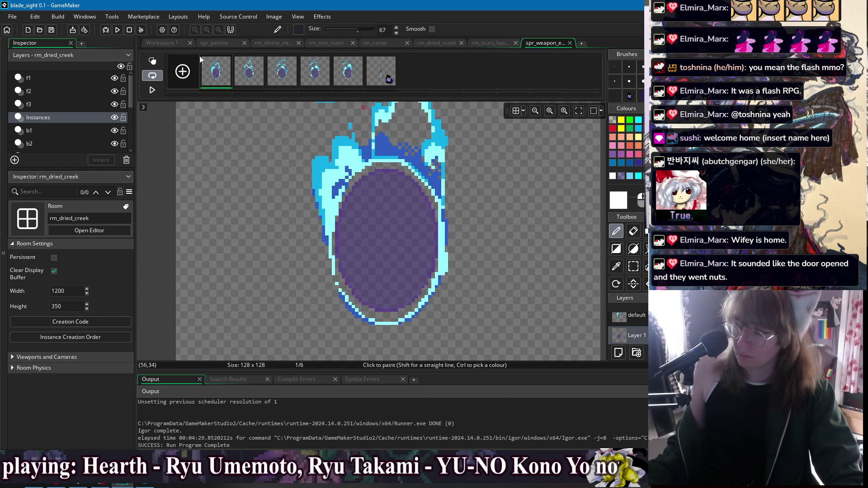
Repaint the ovals in frames 2 and 3 with the deeper purple using the large brush
{"action": "left_click", "coordinate": [262, 72]}
{"action": "left_click", "coordinate": [383, 236]}
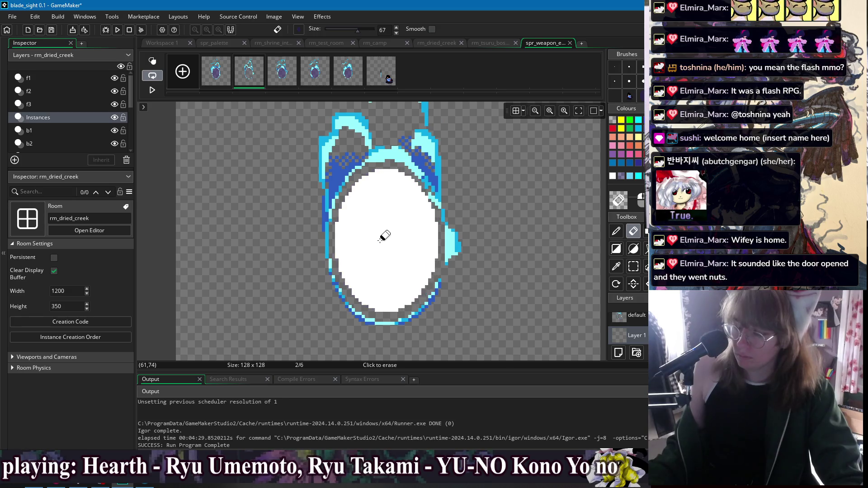
{"action": "left_click", "coordinate": [280, 72]}
{"action": "key", "text": "w"}
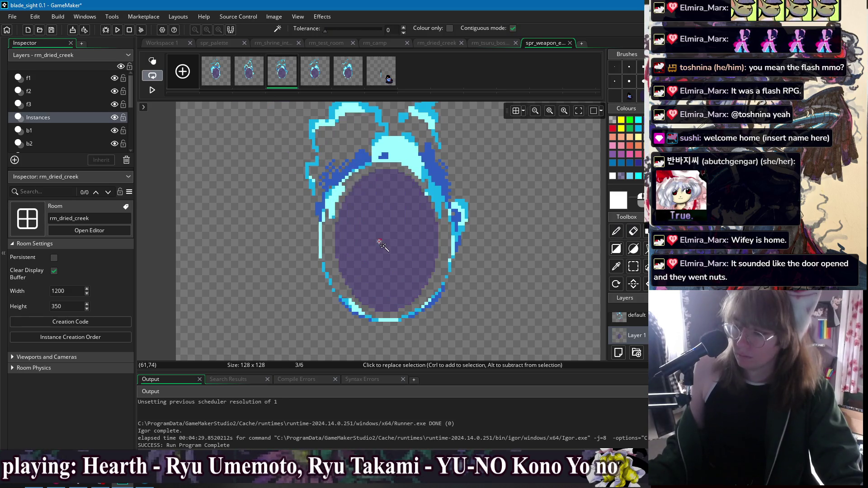
{"action": "key", "text": "d"}
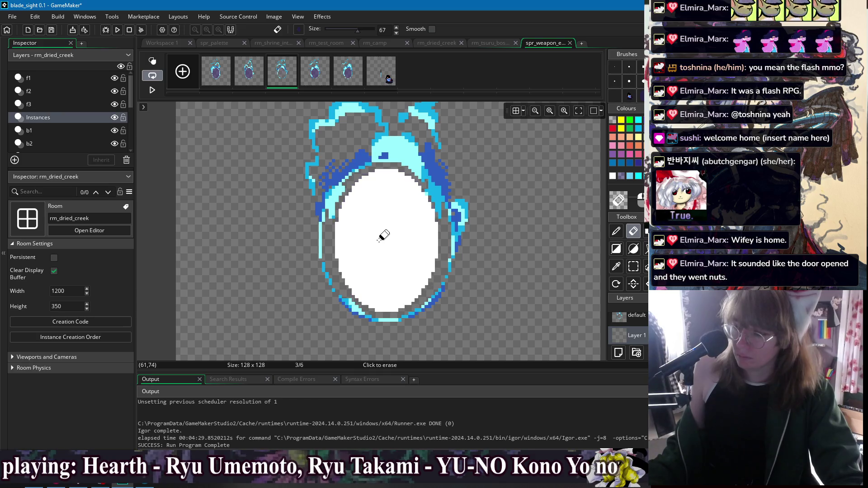
{"action": "left_click", "coordinate": [379, 233]}
Move on to frame 5 and paint its white oval the deeper purple
{"action": "key", "text": "Right"}
{"action": "key", "text": "e"}
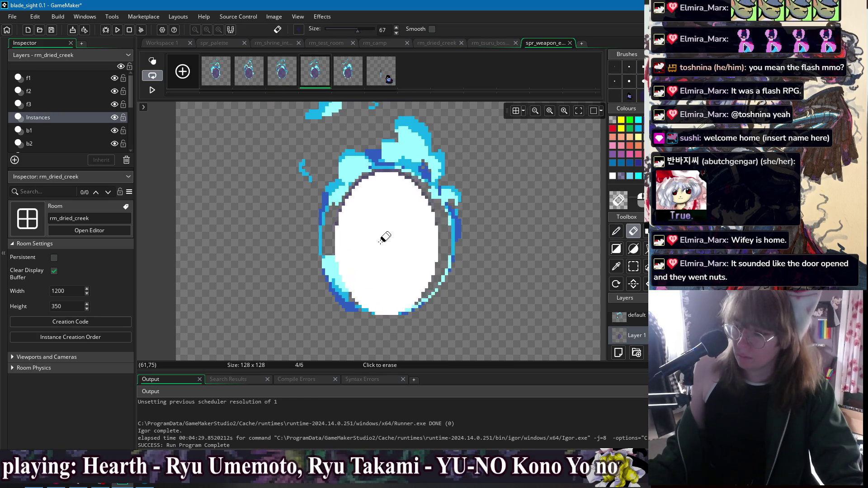
{"action": "key", "text": "Left"}
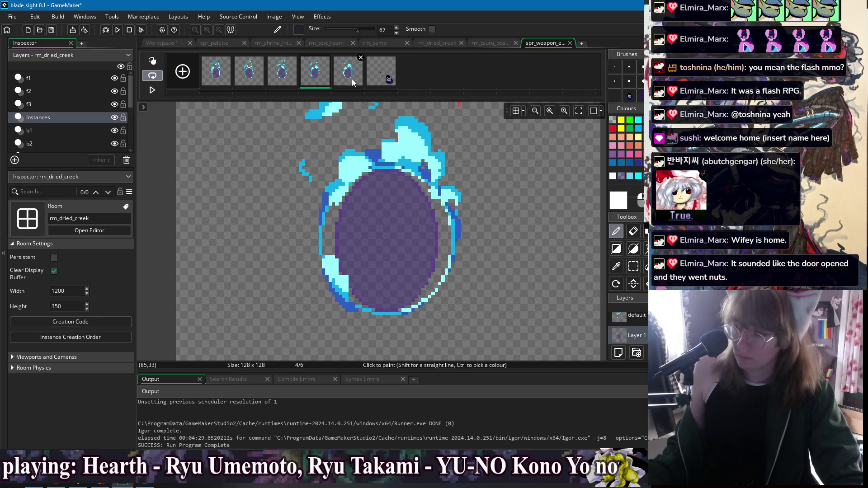
{"action": "key", "text": "Right"}
{"action": "key", "text": "Right"}
{"action": "key", "text": "d"}
{"action": "left_click", "coordinate": [384, 236]}
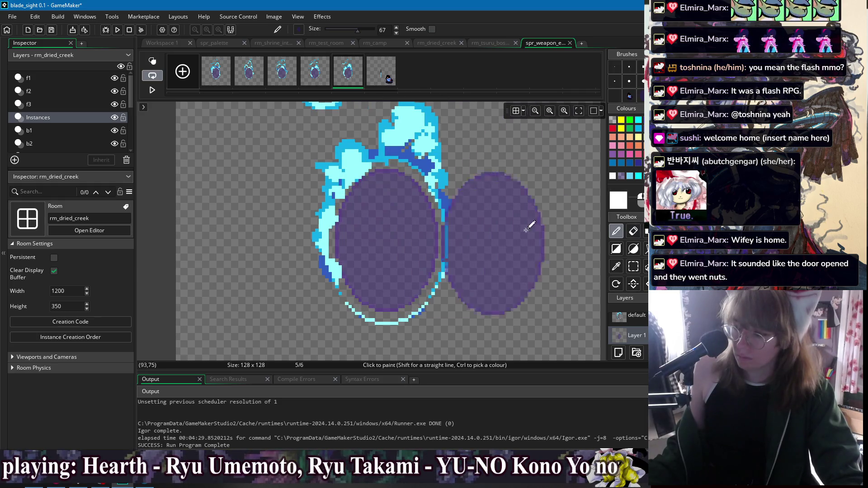
Step through the frames to compare the purple, then undo the stray ellipse in frame 2
{"action": "key", "text": "Left"}
{"action": "key", "text": "Left"}
{"action": "key", "text": "Left"}
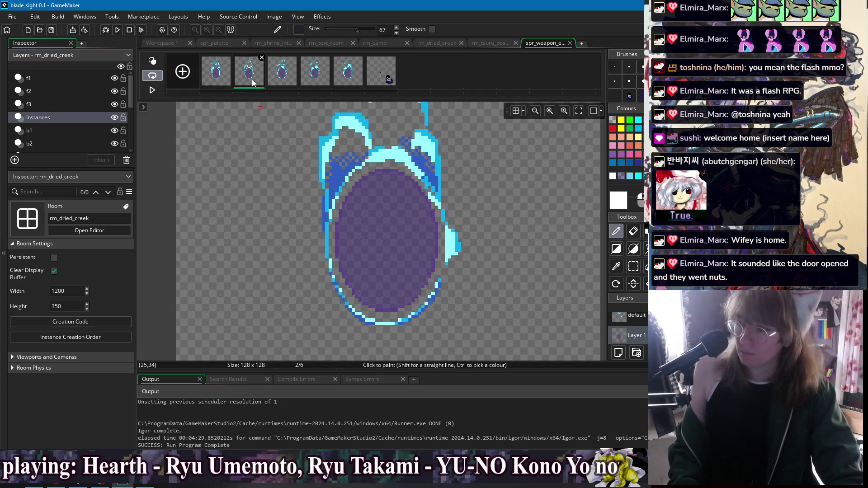
{"action": "key", "text": "Left"}
{"action": "key", "text": "Left"}
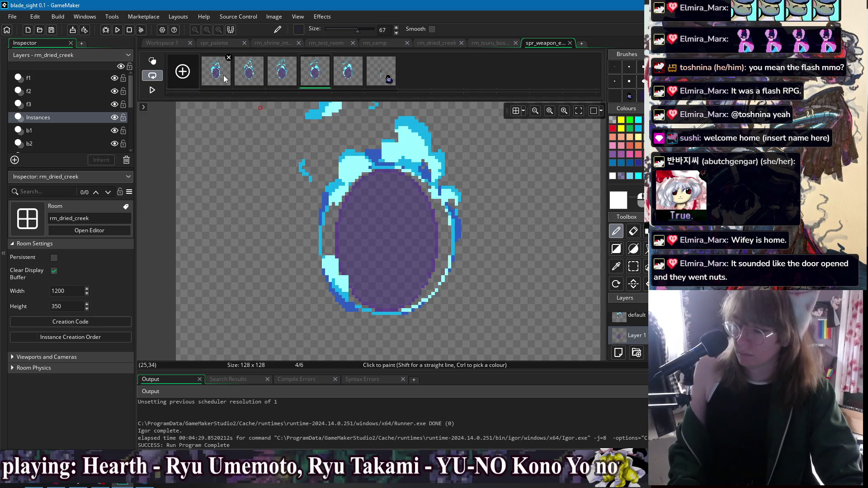
{"action": "key", "text": "Left"}
{"action": "key", "text": "Left"}
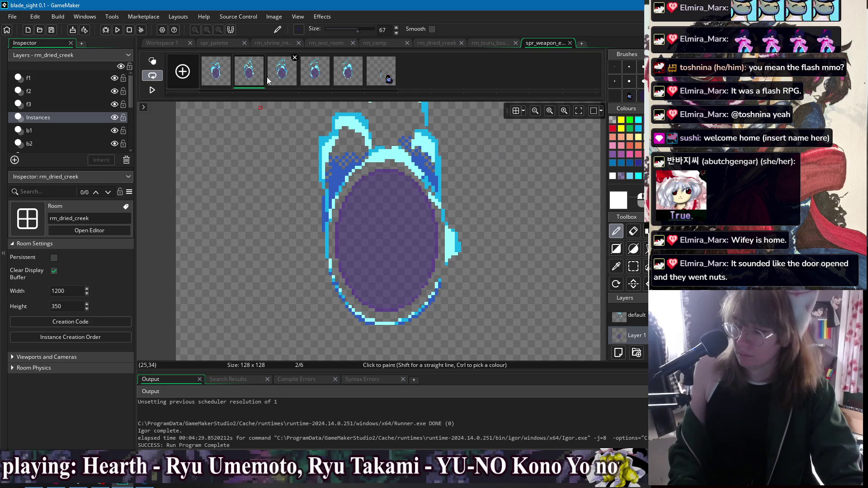
{"action": "key", "text": "Right"}
{"action": "key", "text": "Right"}
{"action": "key", "text": "Right"}
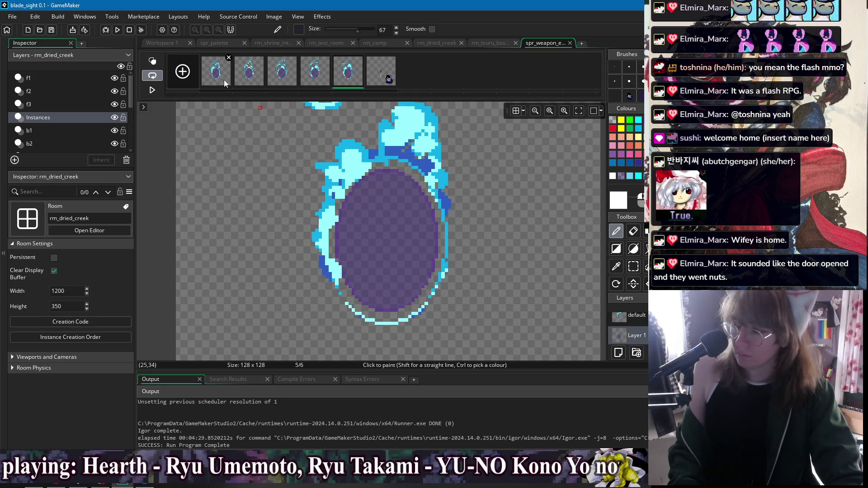
{"action": "left_click", "coordinate": [249, 72]}
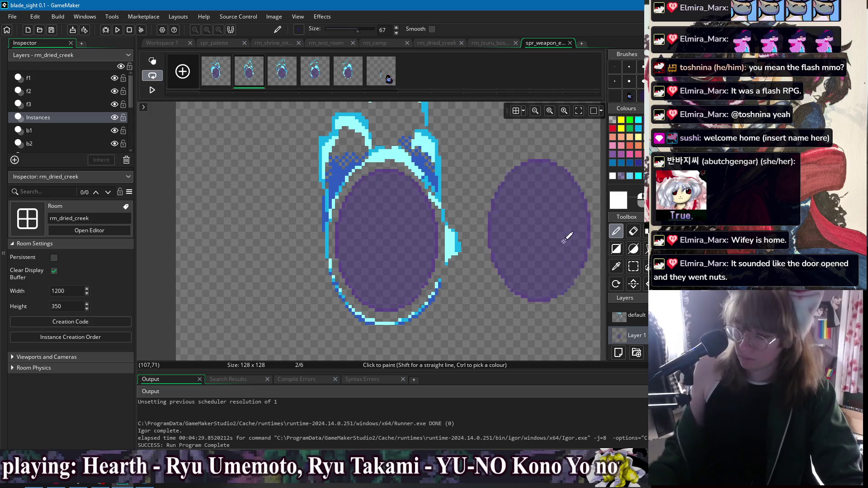
{"action": "key", "text": "ctrl+z"}
Delete a one-pixel vertical strip through the current frame's ellipse and try selecting its halves
{"action": "key", "text": "s"}
{"action": "left_click_drag", "start_coordinate": [384, 163], "coordinate": [385, 327]}
{"action": "key", "text": "Delete"}
{"action": "left_click", "coordinate": [308, 144]}
{"action": "left_click_drag", "start_coordinate": [298, 126], "coordinate": [388, 342]}
{"action": "mouse_move", "coordinate": [488, 149]}
{"action": "left_mouse_down"}
{"action": "mouse_move", "coordinate": [484, 226]}
{"action": "mouse_move", "coordinate": [398, 336]}
{"action": "mouse_move", "coordinate": [388, 335]}
{"action": "left_mouse_up"}
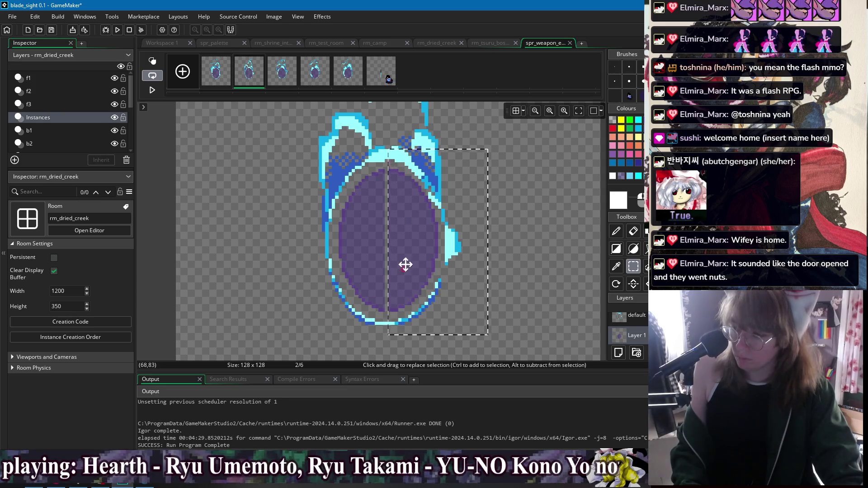
{"action": "left_click", "coordinate": [412, 257]}
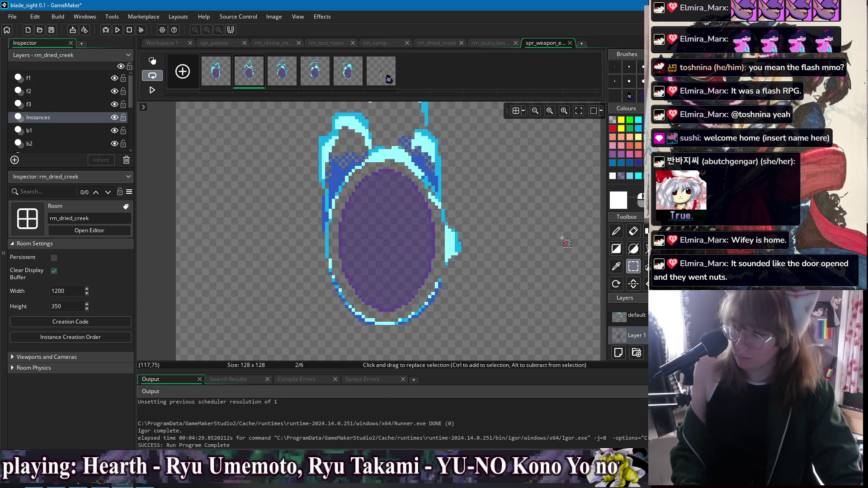
In frame 3, erase a one-pixel line across the ellipse and shift both halves one pixel together
{"action": "left_click", "coordinate": [281, 79]}
{"action": "left_click_drag", "start_coordinate": [379, 153], "coordinate": [396, 322]}
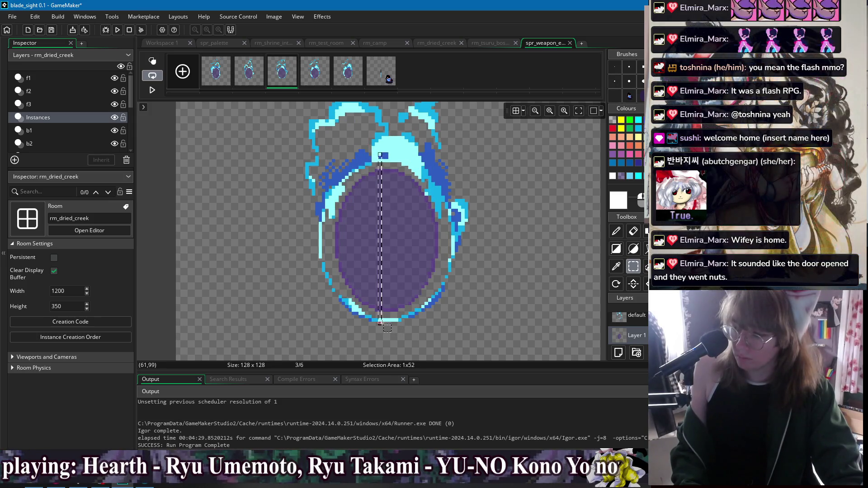
{"action": "left_click_drag", "start_coordinate": [313, 234], "coordinate": [462, 235]}
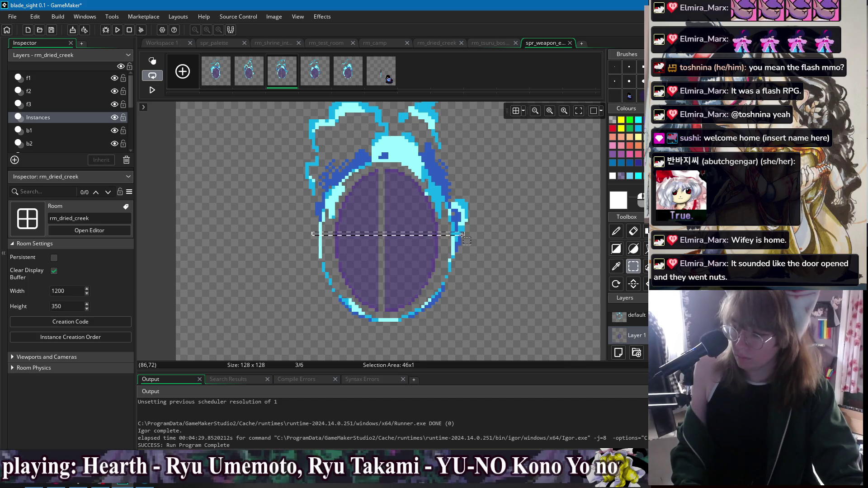
{"action": "key", "text": "Delete"}
{"action": "left_click_drag", "start_coordinate": [306, 143], "coordinate": [379, 352]}
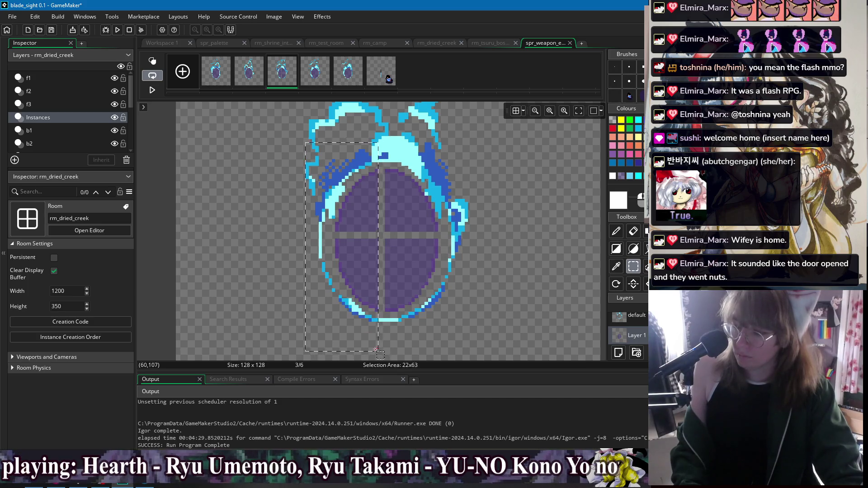
{"action": "left_click_drag", "start_coordinate": [358, 273], "coordinate": [360, 274]}
{"action": "mouse_move", "coordinate": [459, 143]}
{"action": "left_mouse_down"}
{"action": "mouse_move", "coordinate": [446, 294]}
{"action": "mouse_move", "coordinate": [385, 323]}
{"action": "left_mouse_up"}
{"action": "left_click_drag", "start_coordinate": [413, 277], "coordinate": [411, 277]}
{"action": "mouse_move", "coordinate": [331, 136]}
{"action": "left_mouse_down"}
{"action": "mouse_move", "coordinate": [448, 253]}
{"action": "mouse_move", "coordinate": [468, 232]}
{"action": "left_mouse_up"}
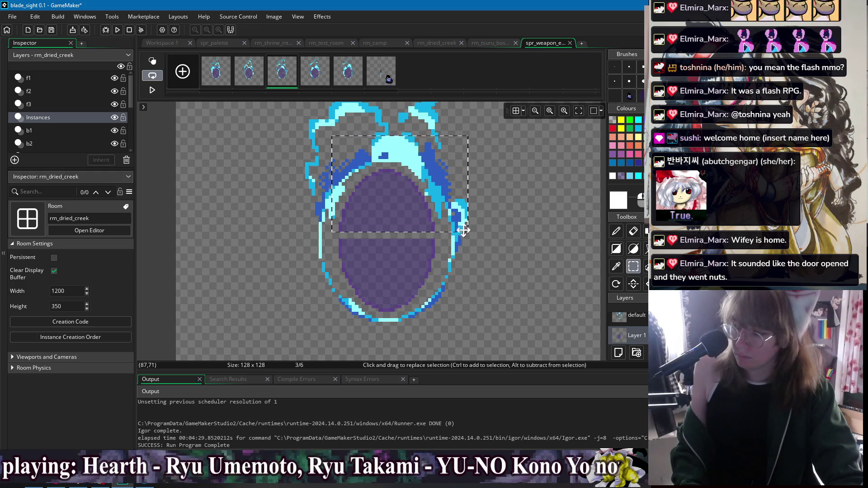
{"action": "mouse_move", "coordinate": [315, 236]}
{"action": "left_mouse_down"}
{"action": "mouse_move", "coordinate": [343, 271]}
{"action": "mouse_move", "coordinate": [429, 317]}
{"action": "mouse_move", "coordinate": [481, 331]}
{"action": "left_mouse_up"}
{"action": "left_click", "coordinate": [402, 264]}
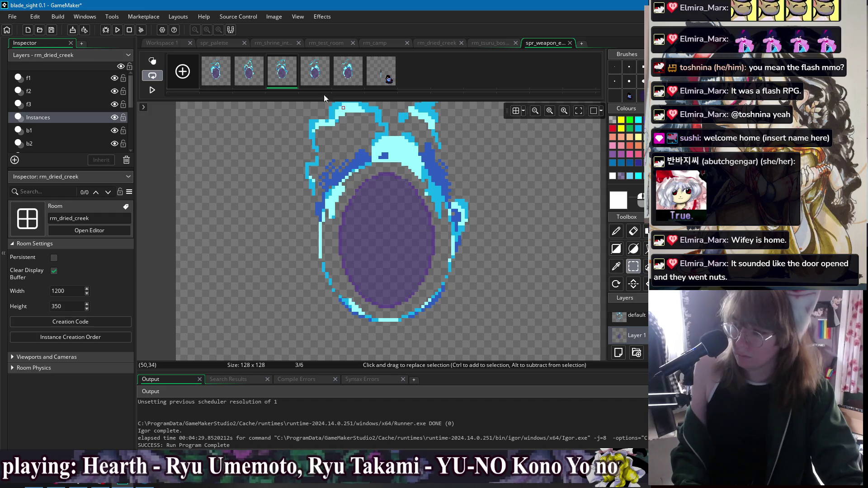
In frame 4, delete a thin horizontal strip and move the oval's lower half up to close the gap
{"action": "key", "text": "Right"}
{"action": "left_click_drag", "start_coordinate": [282, 235], "coordinate": [471, 248]}
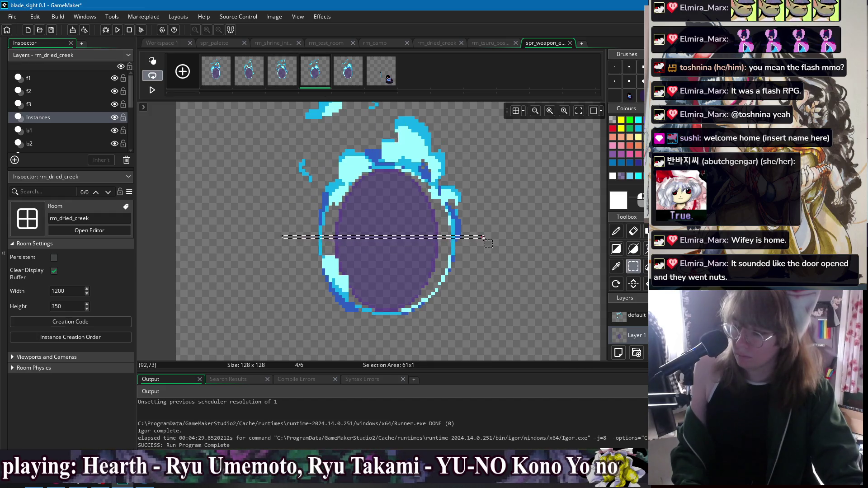
{"action": "key", "text": "Delete"}
{"action": "left_click_drag", "start_coordinate": [289, 242], "coordinate": [485, 319]}
{"action": "left_click_drag", "start_coordinate": [433, 258], "coordinate": [434, 253]}
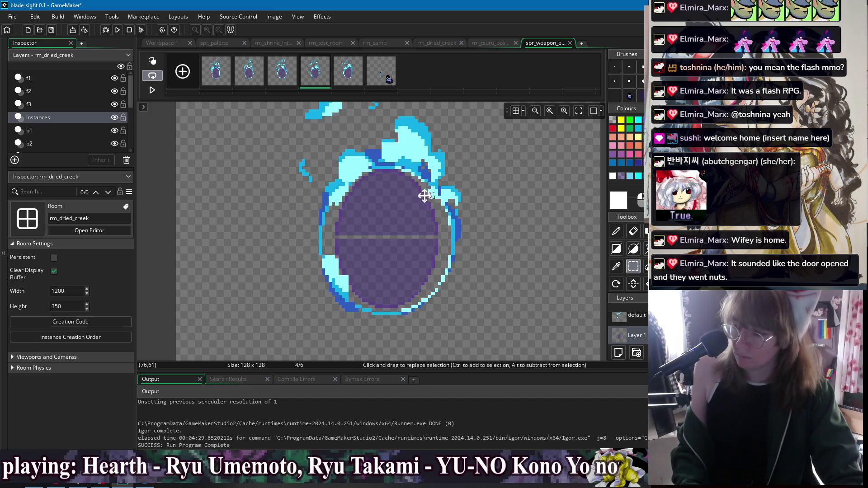
{"action": "left_click_drag", "start_coordinate": [295, 139], "coordinate": [461, 239]}
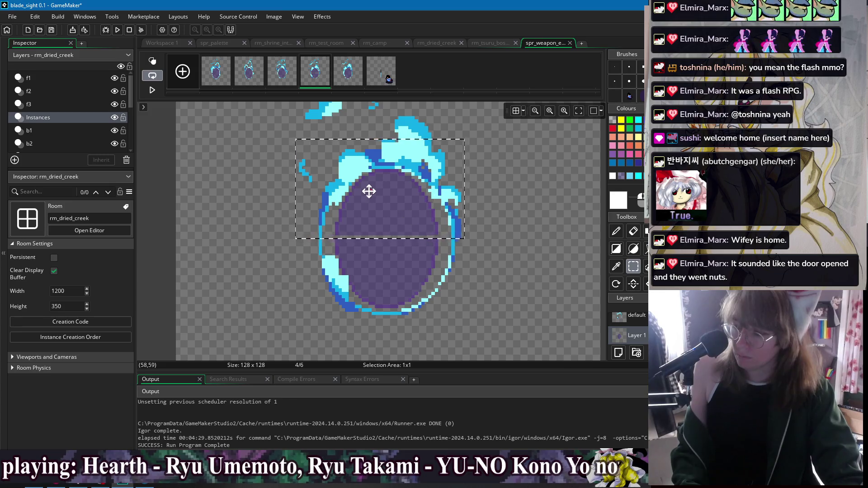
{"action": "left_click", "coordinate": [434, 148]}
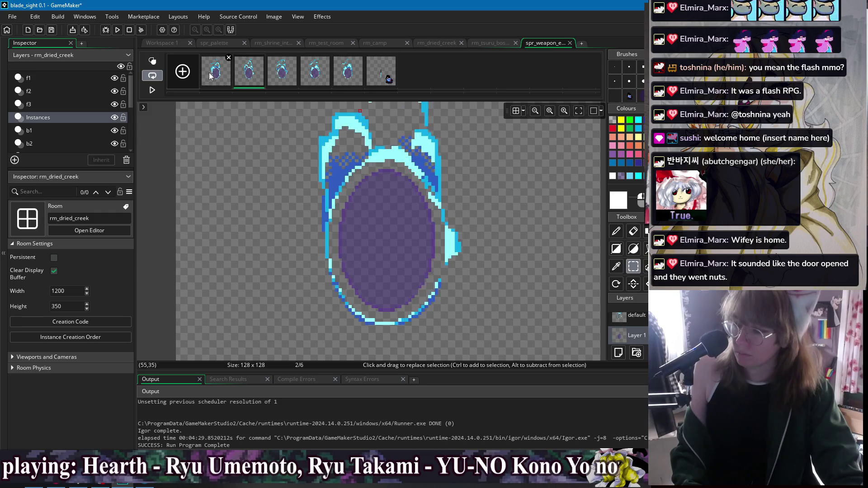
Sample the purple core colour and set the drawing colour to teal 1B5F82
{"action": "key", "text": "i"}
{"action": "left_click", "coordinate": [395, 240]}
{"action": "left_click", "coordinate": [622, 200]}
{"action": "left_click_drag", "start_coordinate": [226, 123], "coordinate": [216, 118]}
{"action": "left_click", "coordinate": [383, 239]}
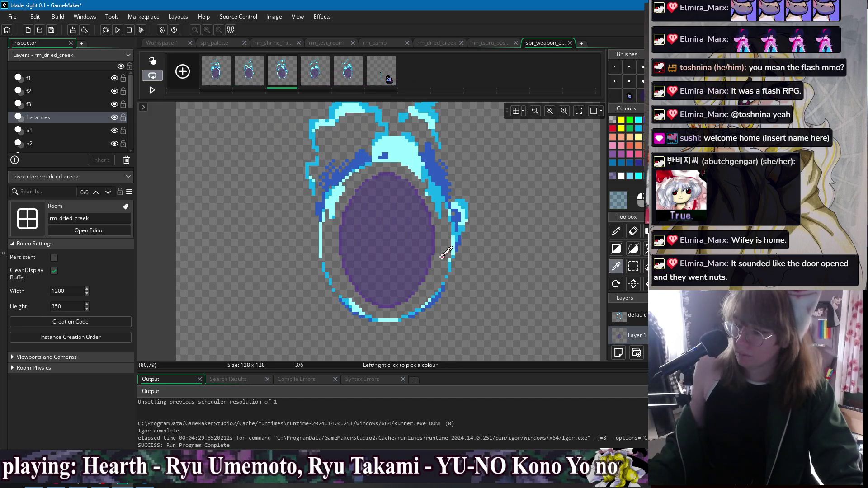
{"action": "left_click", "coordinate": [619, 200]}
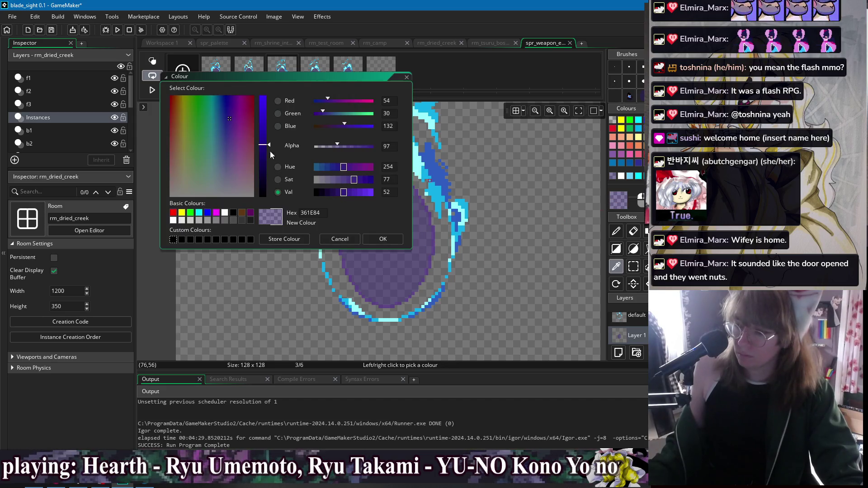
{"action": "left_click", "coordinate": [215, 118]}
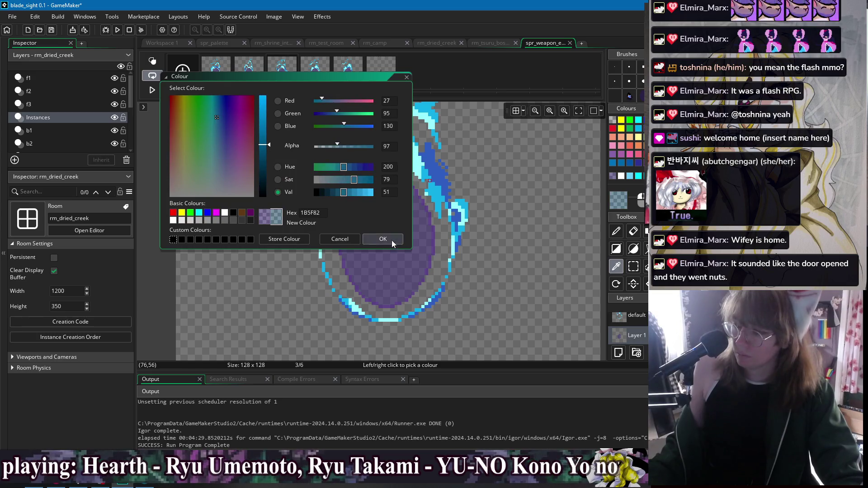
{"action": "left_click", "coordinate": [383, 239]}
Colour-swap the purple ellipse core to teal in frames 3, 4, 5, 1 and 2
{"action": "key", "text": "c"}
{"action": "left_click", "coordinate": [416, 224]}
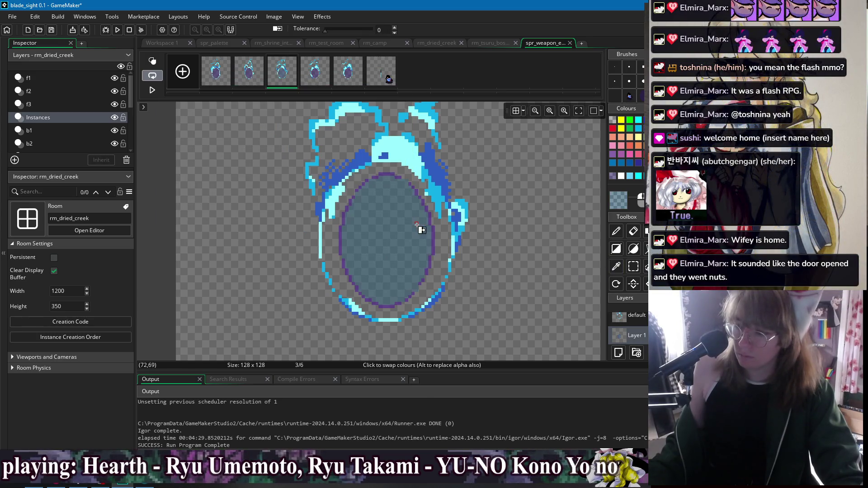
{"action": "left_click", "coordinate": [315, 71]}
{"action": "left_click", "coordinate": [384, 235]}
{"action": "left_click", "coordinate": [348, 71]}
{"action": "left_click", "coordinate": [384, 235]}
{"action": "left_click", "coordinate": [226, 72]}
{"action": "left_click", "coordinate": [388, 218]}
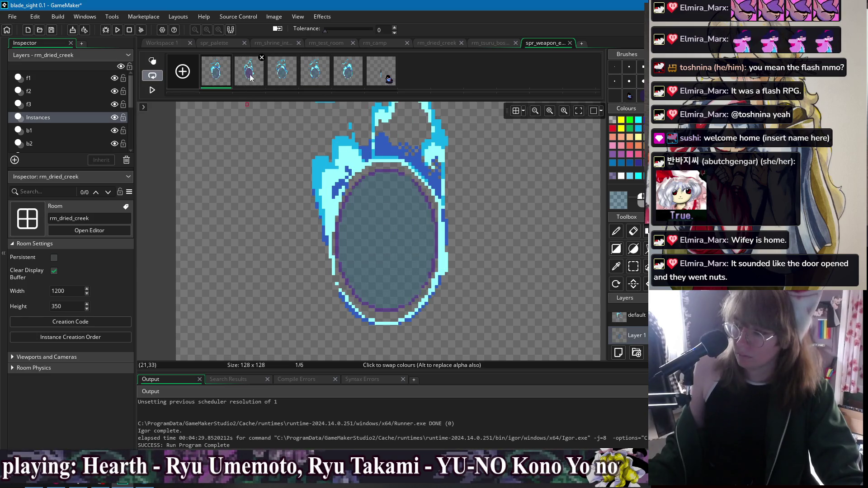
{"action": "left_click", "coordinate": [249, 73]}
{"action": "left_click", "coordinate": [384, 193]}
{"action": "left_click", "coordinate": [291, 80]}
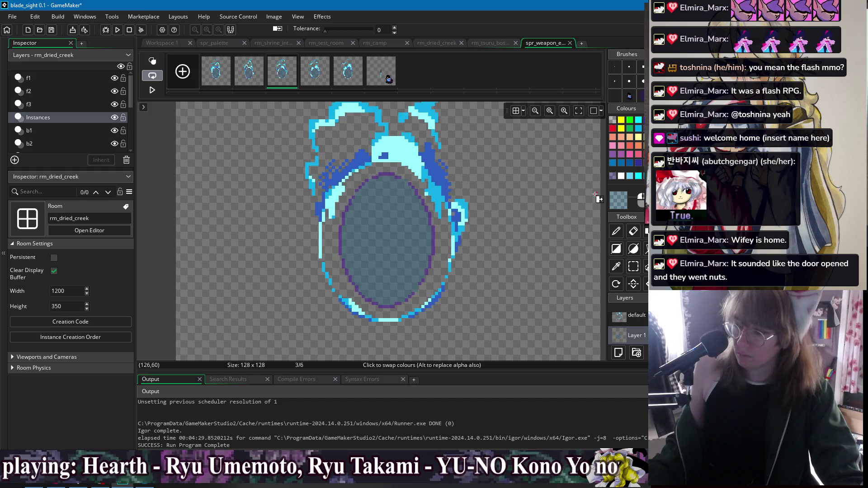
Recolour the purple outline ring to teal in frames 3 and 4
{"action": "left_click", "coordinate": [619, 200]}
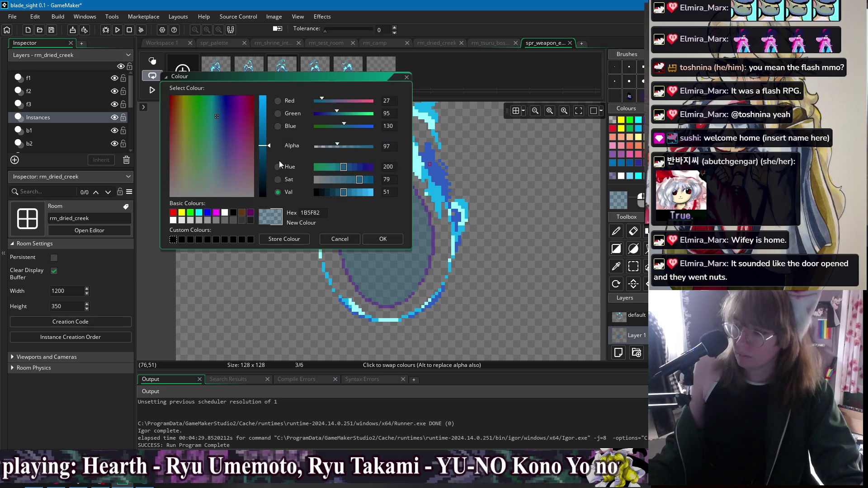
{"action": "left_click", "coordinate": [394, 243]}
{"action": "left_click", "coordinate": [434, 239]}
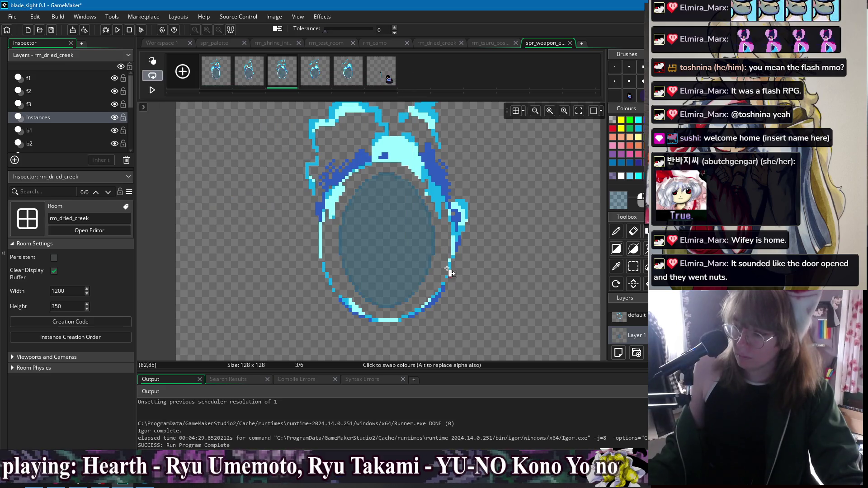
{"action": "left_click", "coordinate": [326, 79]}
{"action": "left_click", "coordinate": [436, 237]}
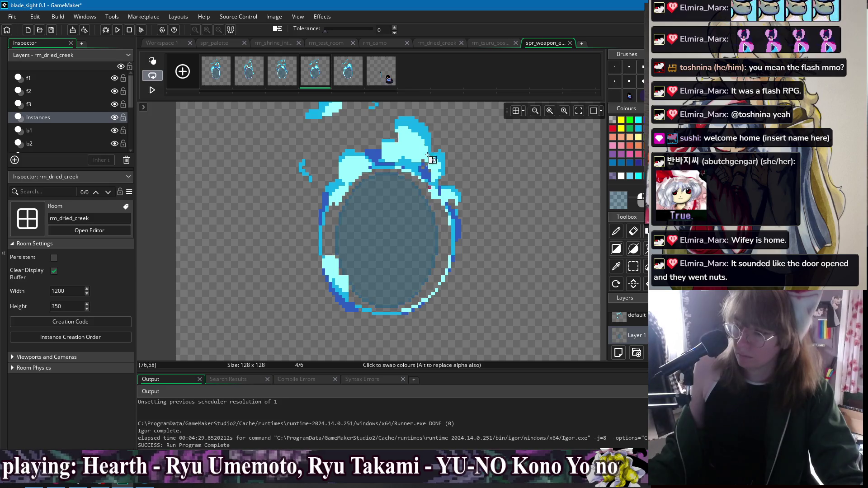
{"action": "left_click", "coordinate": [353, 81]}
{"action": "left_click", "coordinate": [296, 74]}
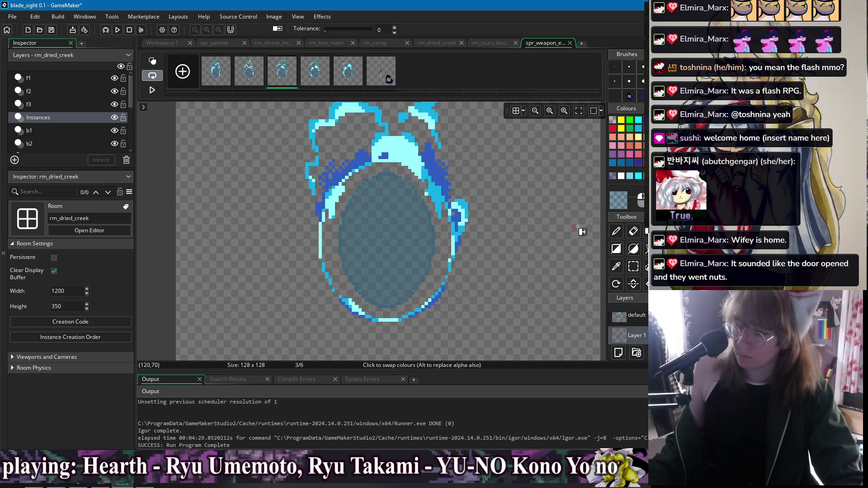
Brighten the drawing colour and swap the purple ring in frames 4, 5, 1 and 2
{"action": "left_click", "coordinate": [622, 205]}
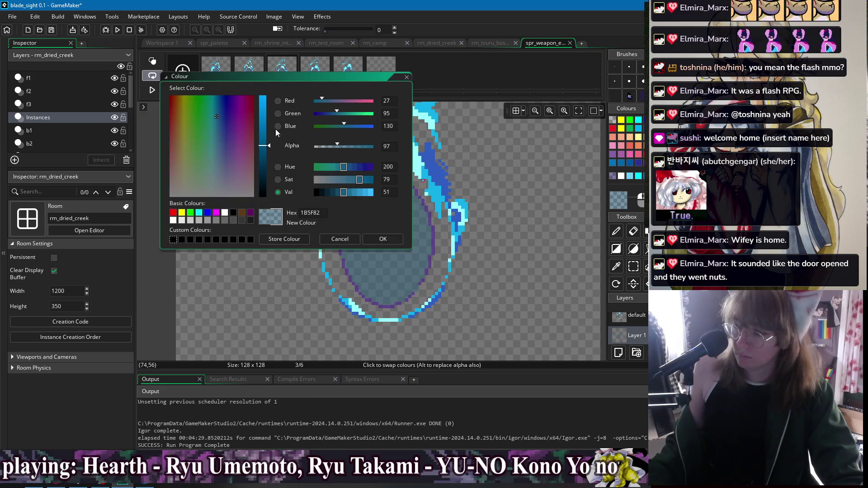
{"action": "left_click_drag", "start_coordinate": [263, 110], "coordinate": [263, 124]}
{"action": "key", "text": "Return"}
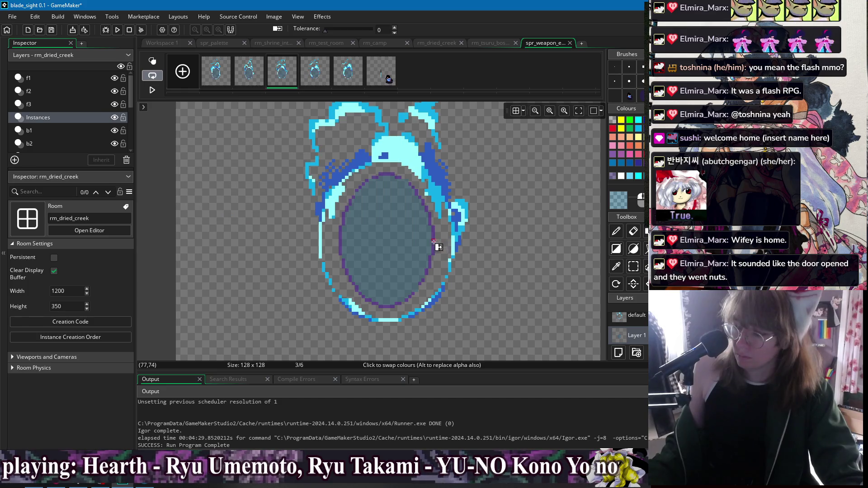
{"action": "key", "text": "Right"}
{"action": "left_click", "coordinate": [437, 237]}
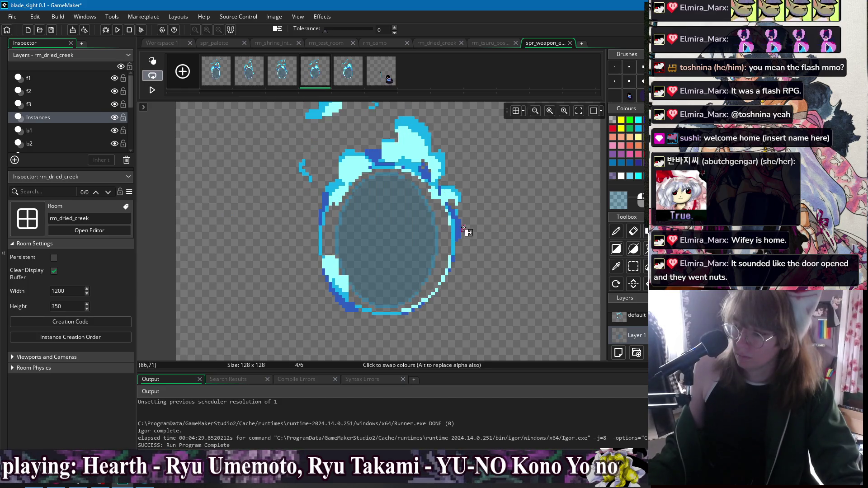
{"action": "left_click", "coordinate": [356, 79]}
{"action": "left_click", "coordinate": [436, 231]}
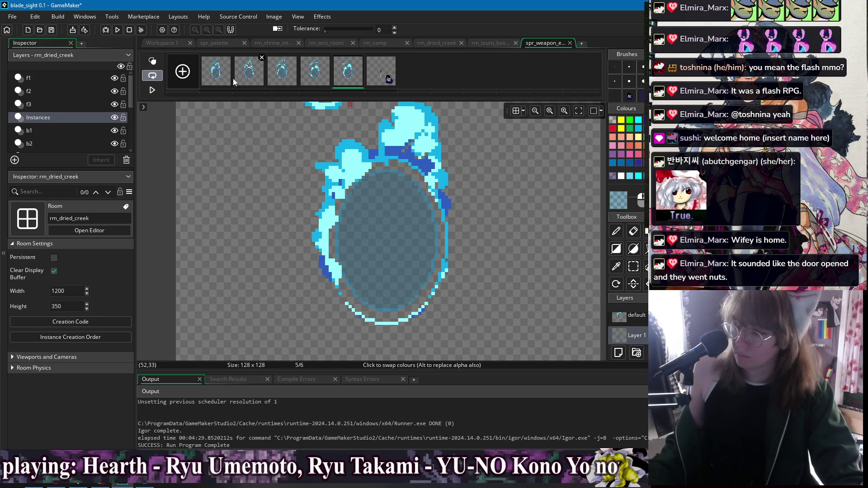
{"action": "key", "text": "Right"}
{"action": "key", "text": "Right"}
{"action": "left_click", "coordinate": [433, 217]}
{"action": "key", "text": "Right"}
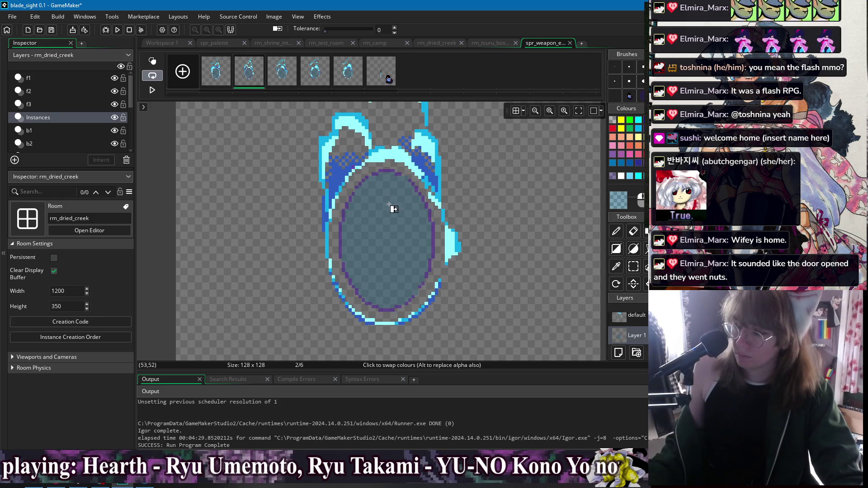
{"action": "left_click", "coordinate": [435, 236]}
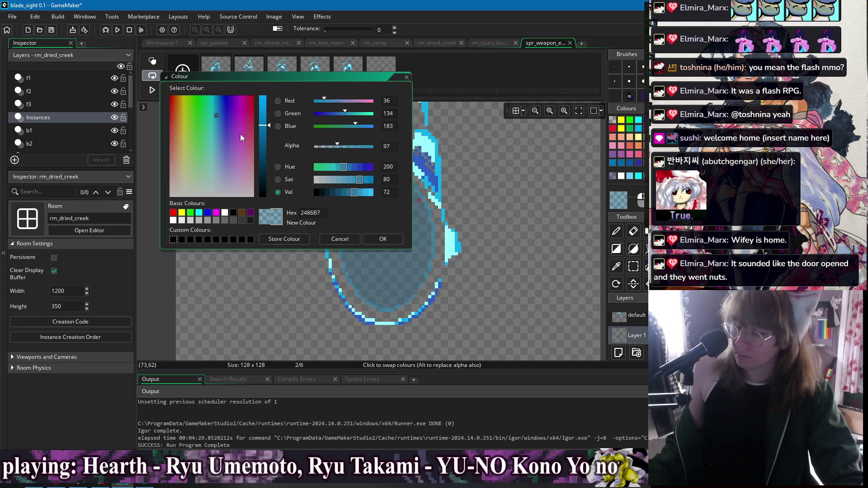
Adjust the drawing colour to a lighter, more saturated teal and apply it
{"action": "left_click", "coordinate": [215, 124]}
{"action": "left_click_drag", "start_coordinate": [216, 128], "coordinate": [214, 117]}
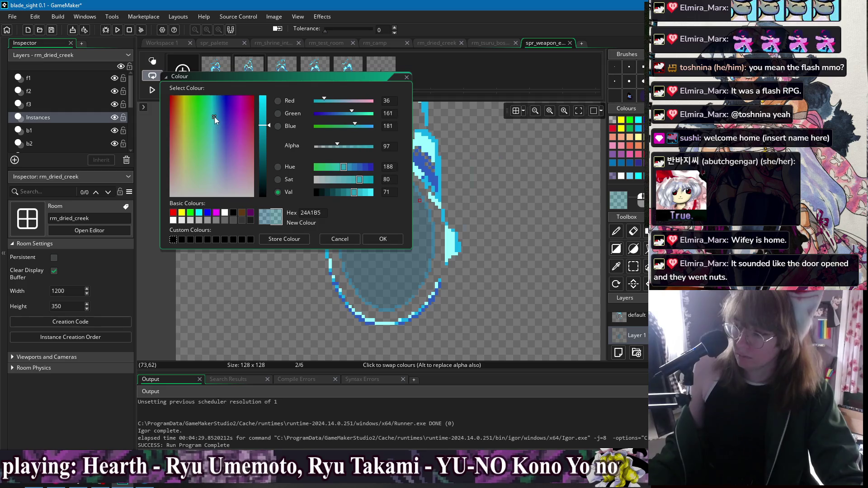
{"action": "left_click", "coordinate": [263, 145]}
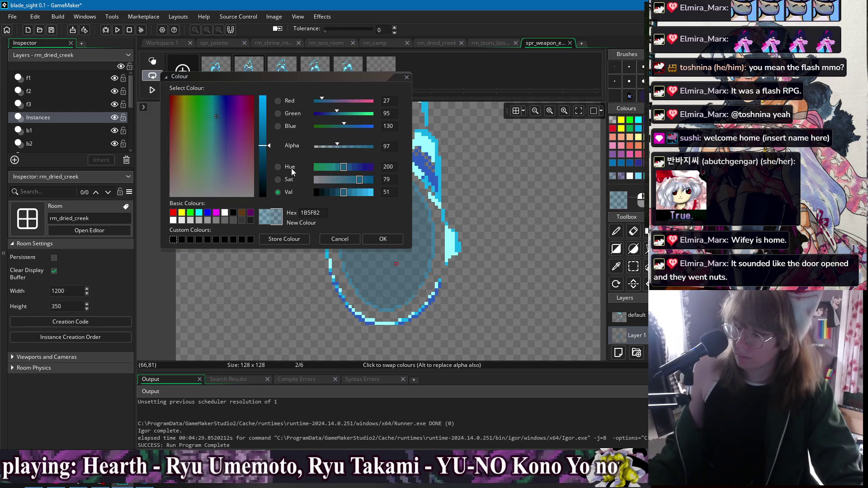
{"action": "left_click", "coordinate": [264, 111]}
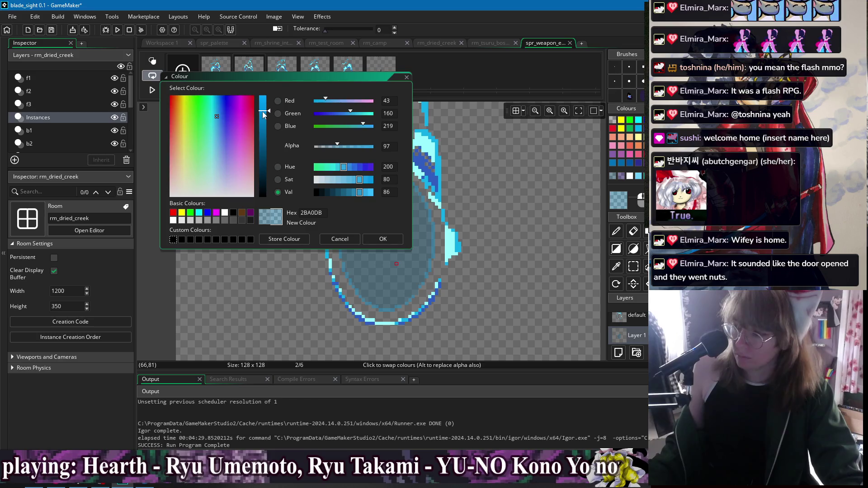
{"action": "left_click", "coordinate": [216, 120]}
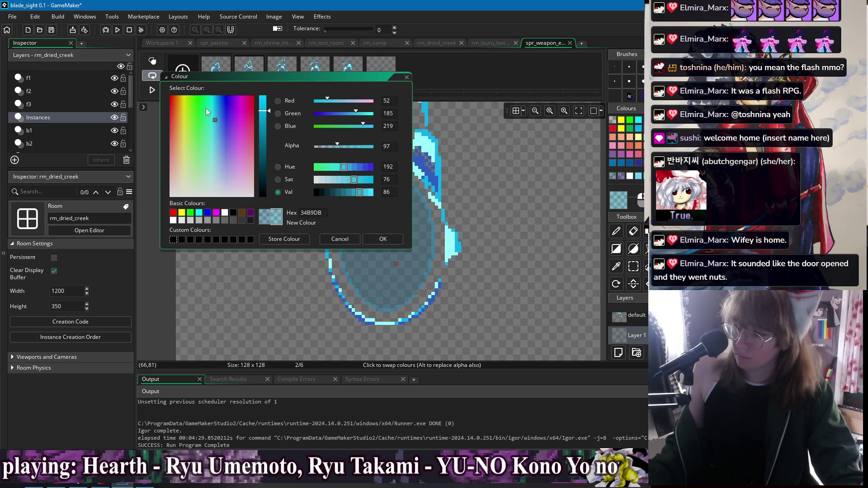
{"action": "left_click", "coordinate": [215, 112]}
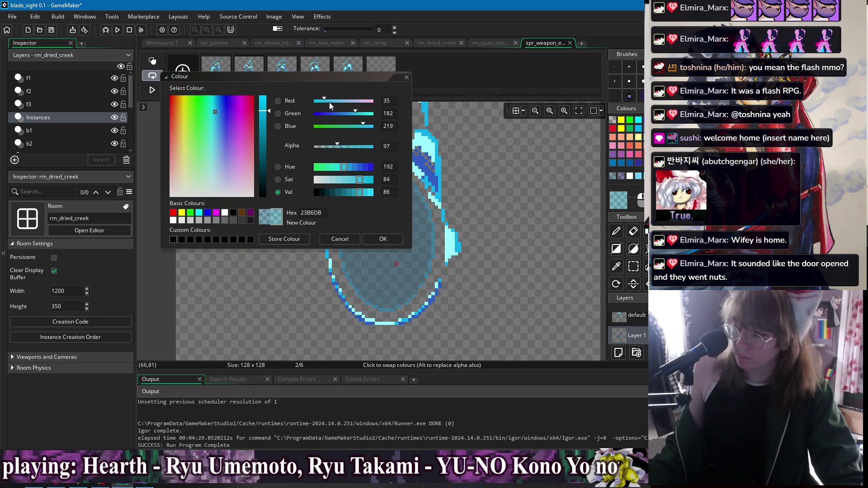
{"action": "left_click", "coordinate": [388, 237]}
Compare the core colour across all frames, then recolour frame 5's ellipse core to the lighter teal
{"action": "left_click", "coordinate": [289, 77]}
{"action": "left_click", "coordinate": [313, 84]}
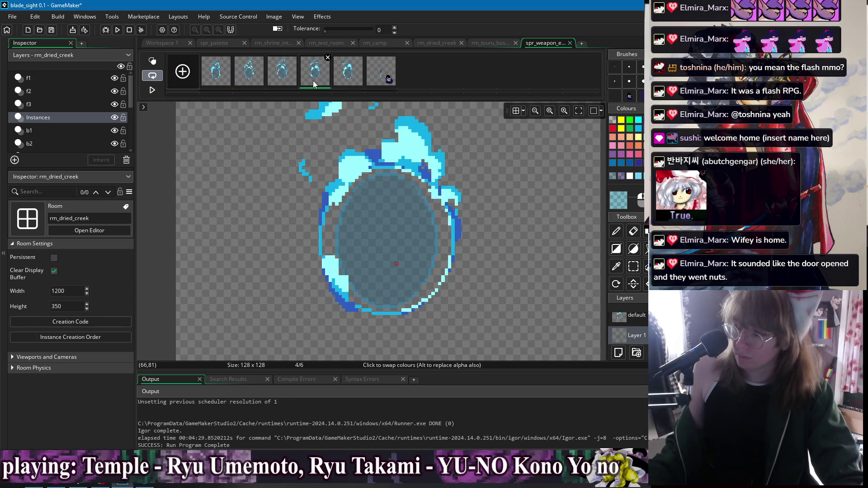
{"action": "left_click", "coordinate": [348, 77]}
{"action": "left_click", "coordinate": [216, 77]}
{"action": "left_click", "coordinate": [249, 77]}
{"action": "left_click", "coordinate": [280, 79]}
{"action": "left_click", "coordinate": [316, 79]}
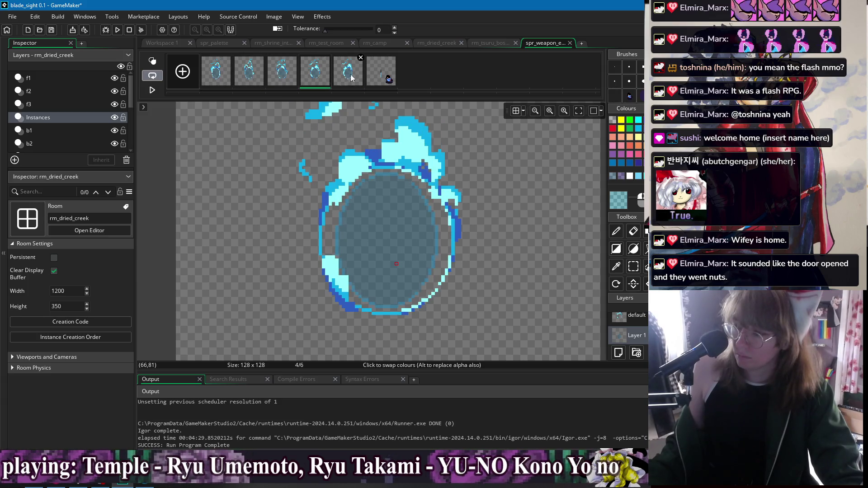
{"action": "left_click", "coordinate": [352, 77]}
{"action": "left_click", "coordinate": [221, 78]}
{"action": "left_click", "coordinate": [251, 80]}
{"action": "left_click", "coordinate": [281, 81]}
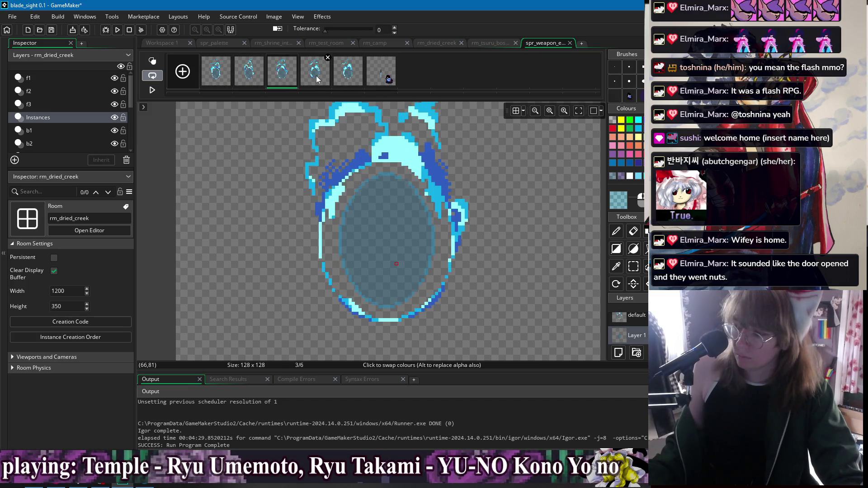
{"action": "left_click", "coordinate": [316, 81]}
{"action": "left_click", "coordinate": [340, 79]}
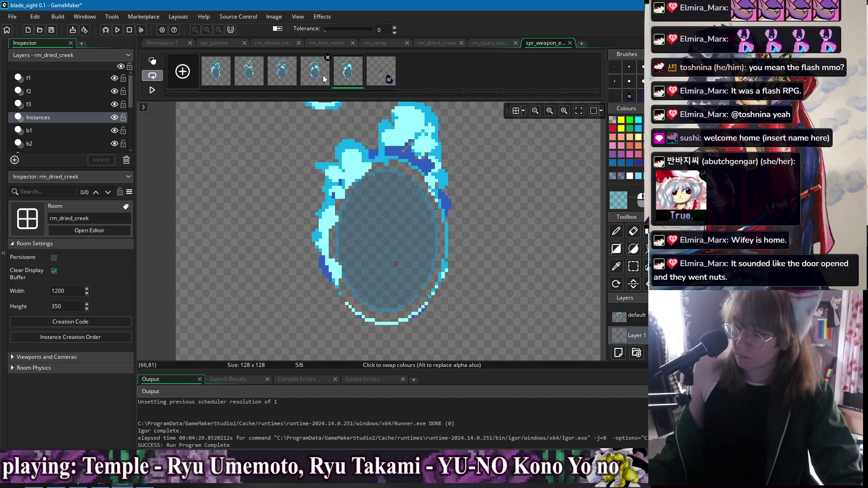
{"action": "left_click", "coordinate": [401, 219]}
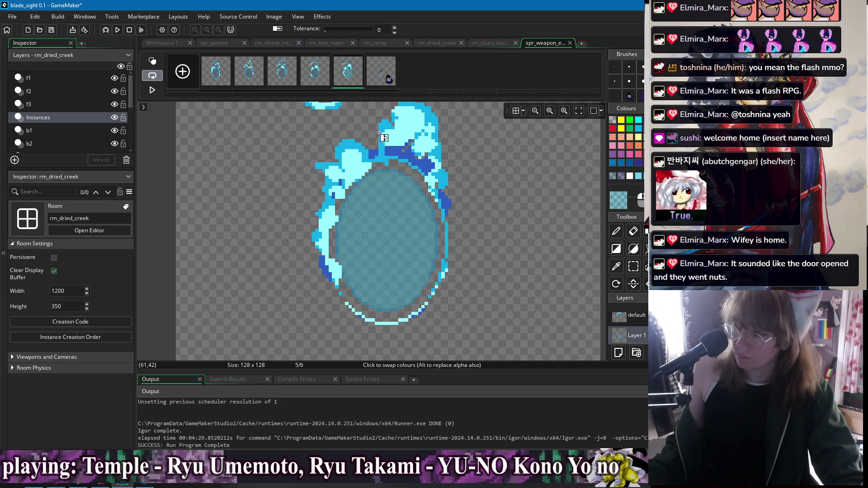
Fine-tune the teal's brightness and compare neighbouring frames, ending on frame 4
{"action": "left_click", "coordinate": [618, 200]}
{"action": "left_click", "coordinate": [261, 120]}
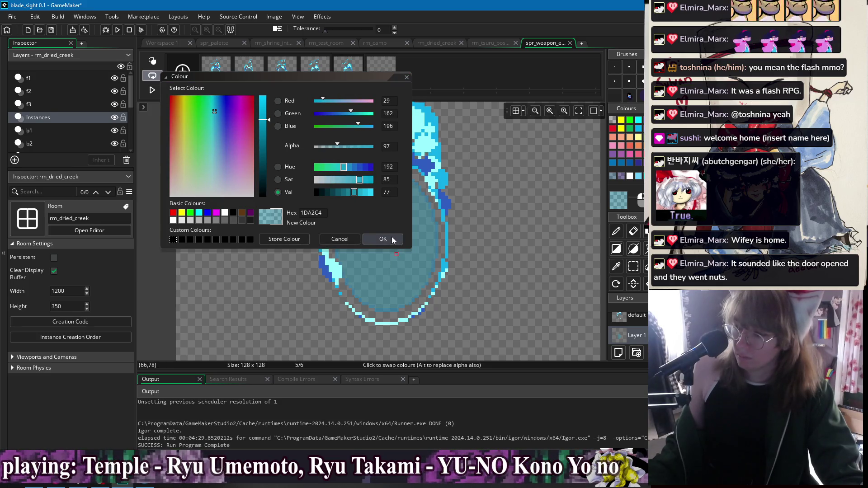
{"action": "left_click", "coordinate": [265, 113]}
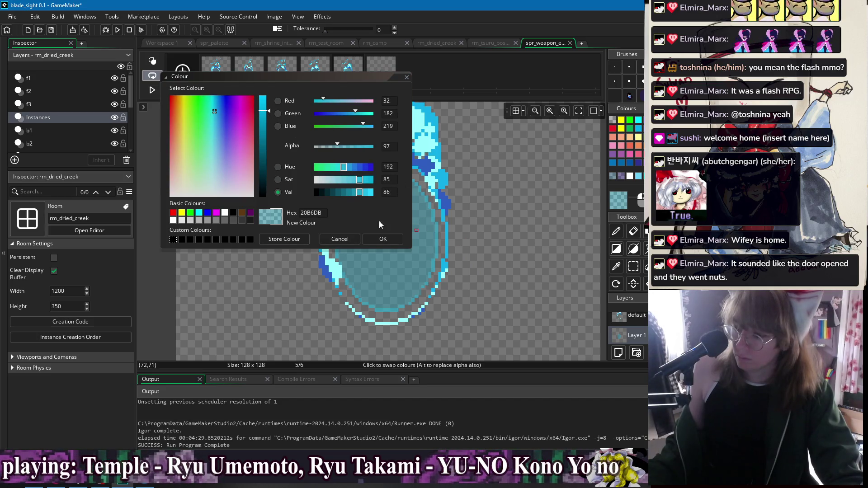
{"action": "left_click", "coordinate": [383, 239]}
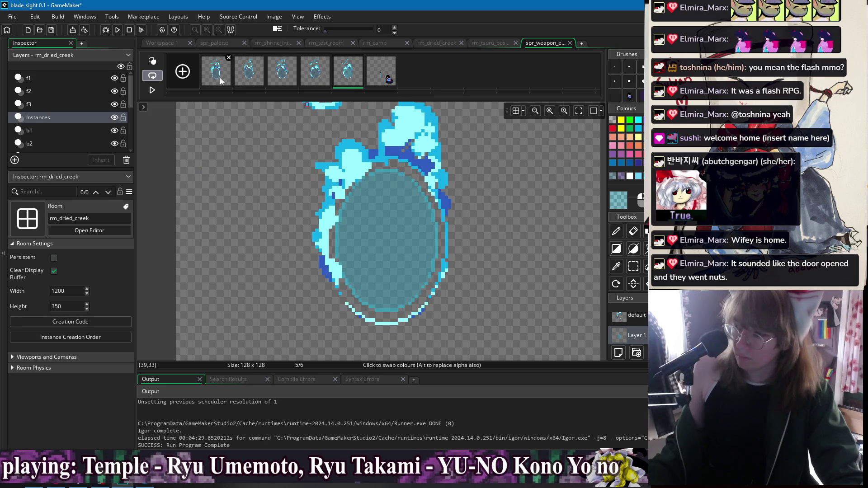
{"action": "left_click", "coordinate": [221, 81]}
{"action": "left_click", "coordinate": [282, 80]}
{"action": "left_click", "coordinate": [325, 81]}
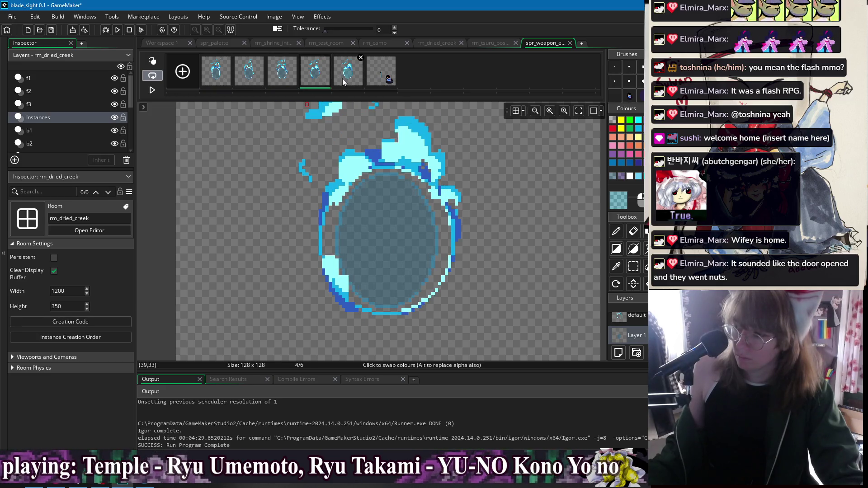
Swap frame 1's inner ellipse ring to a brighter cyan
{"action": "left_click", "coordinate": [343, 78]}
{"action": "left_click", "coordinate": [281, 78]}
{"action": "left_click", "coordinate": [315, 77]}
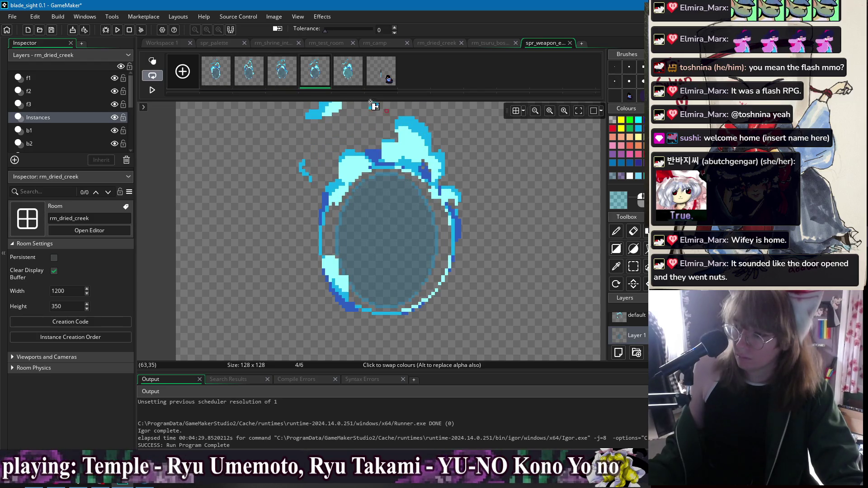
{"action": "key", "text": "Left"}
{"action": "key", "text": "Left"}
{"action": "key", "text": "Left"}
{"action": "left_click", "coordinate": [387, 170]}
Step through all five frames to check the ring colour matches
{"action": "key", "text": "Right"}
{"action": "key", "text": "Right"}
{"action": "key", "text": "Right"}
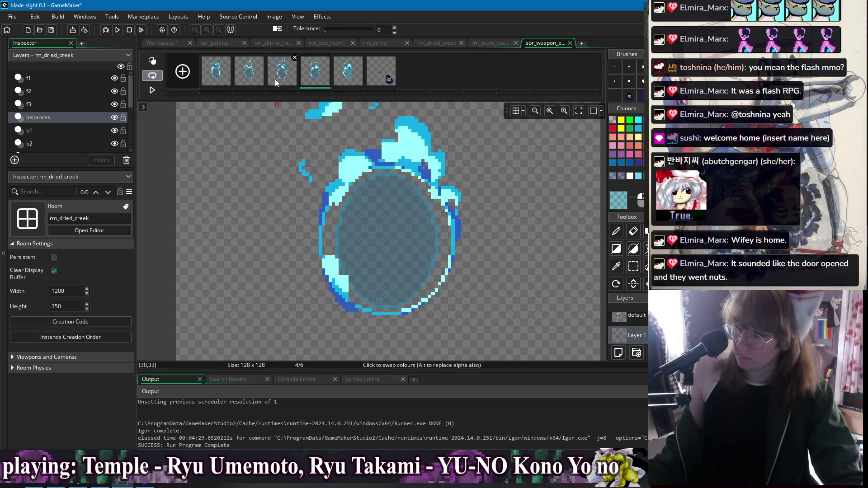
{"action": "left_click", "coordinate": [226, 78]}
{"action": "left_click", "coordinate": [262, 75]}
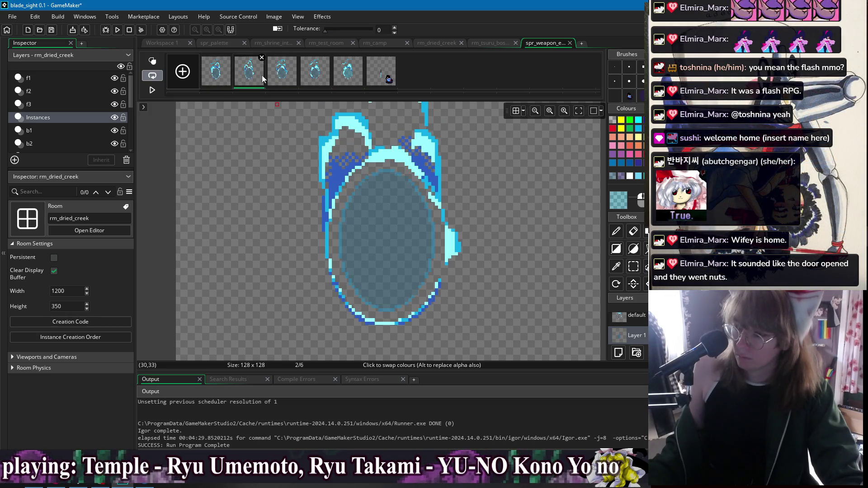
{"action": "left_click", "coordinate": [295, 80]}
{"action": "left_click", "coordinate": [316, 80]}
{"action": "left_click", "coordinate": [339, 81]}
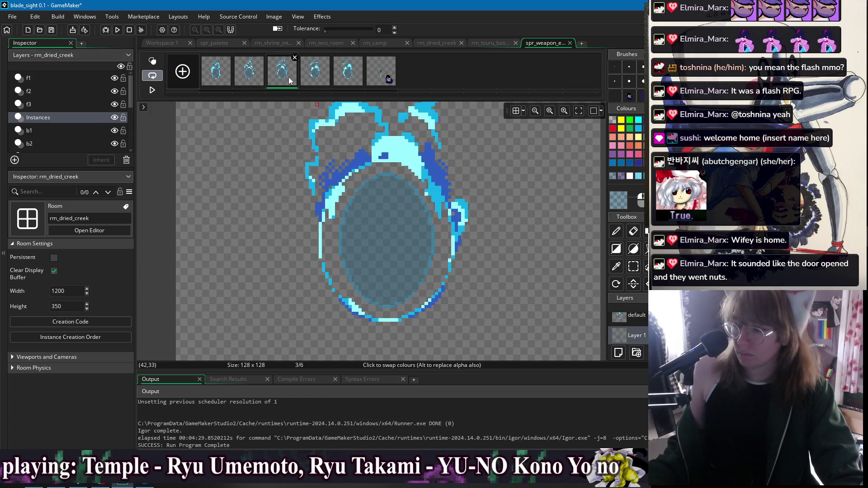
{"action": "left_click", "coordinate": [242, 79]}
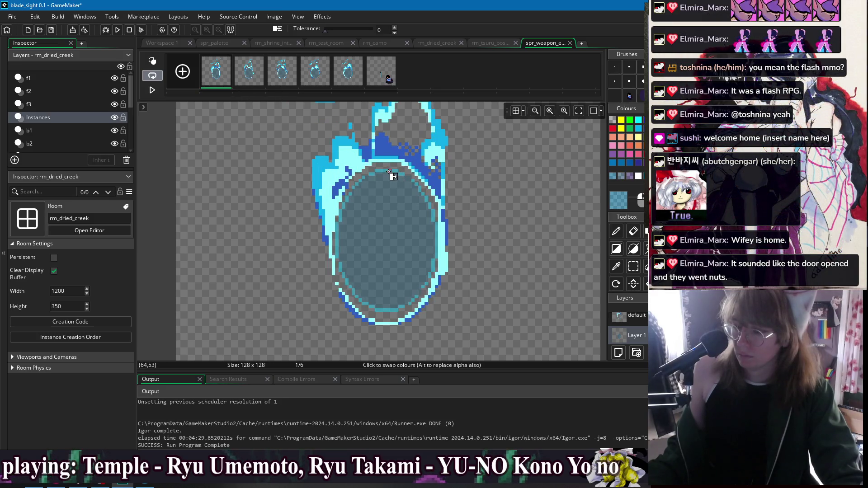
{"action": "key", "text": "Left"}
{"action": "key", "text": "Left"}
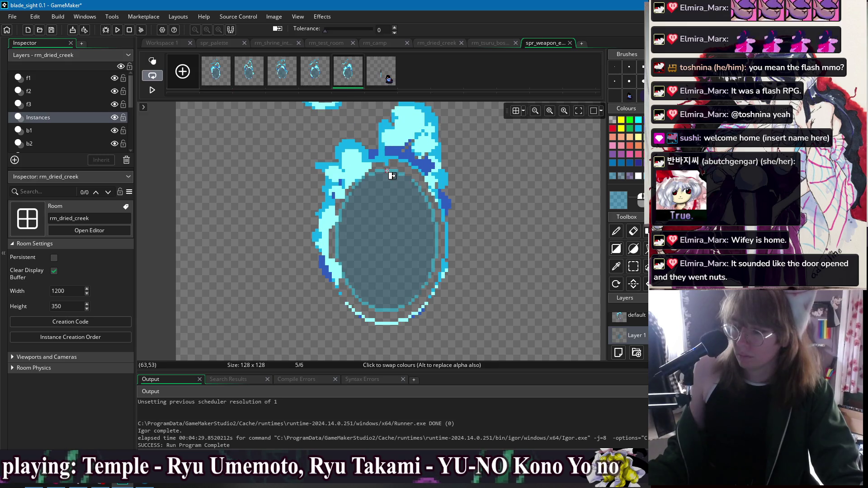
{"action": "key", "text": "Left"}
{"action": "left_click", "coordinate": [294, 81]}
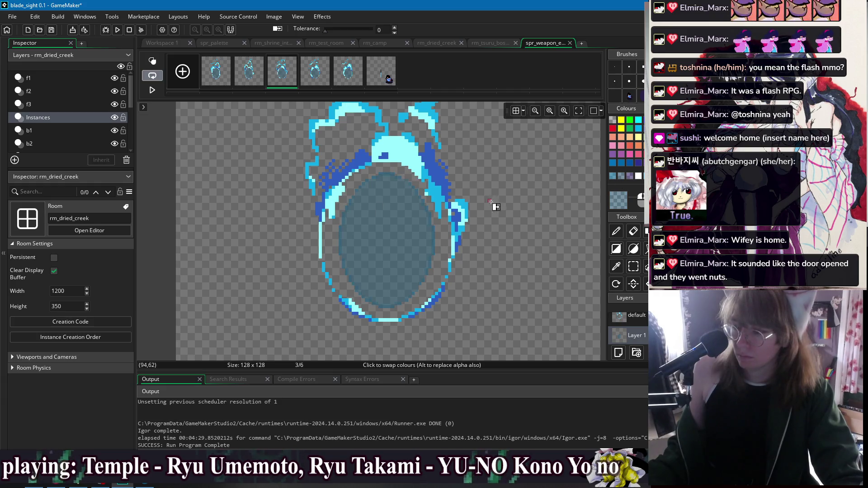
Pick the core's blue as drawing colour, inspect its values, and return to frame 1
{"action": "left_click", "coordinate": [615, 177]}
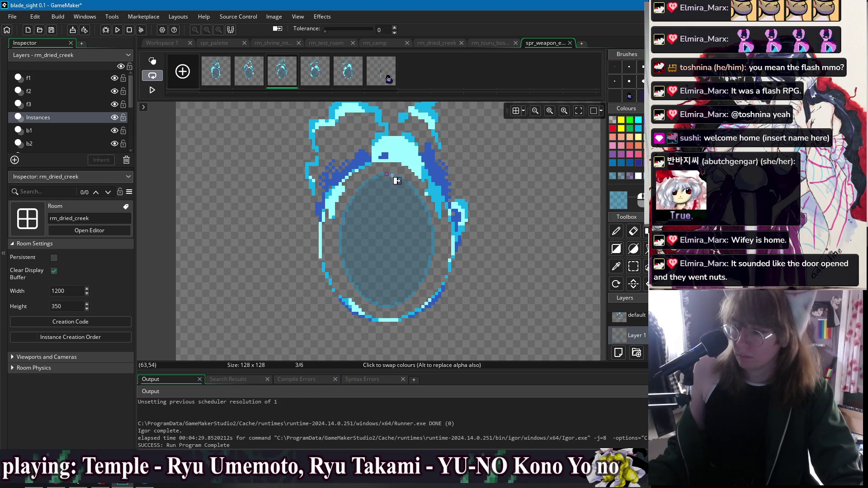
{"action": "double_click", "coordinate": [620, 201]}
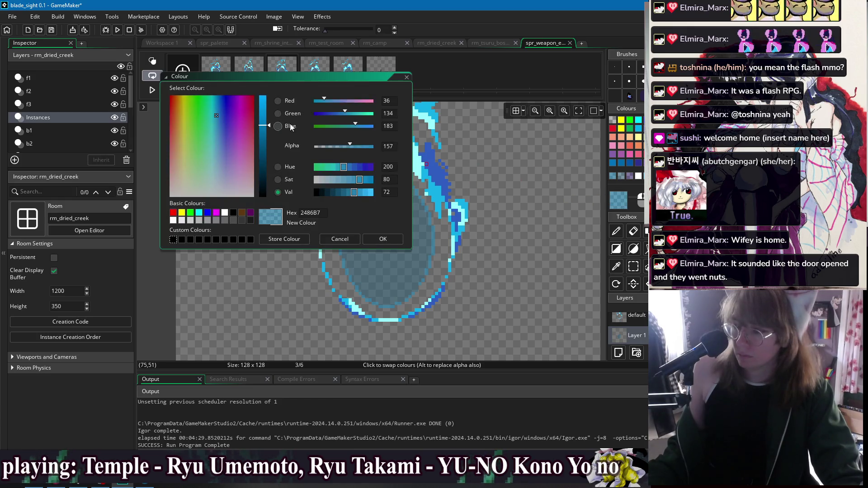
{"action": "left_click", "coordinate": [382, 238]}
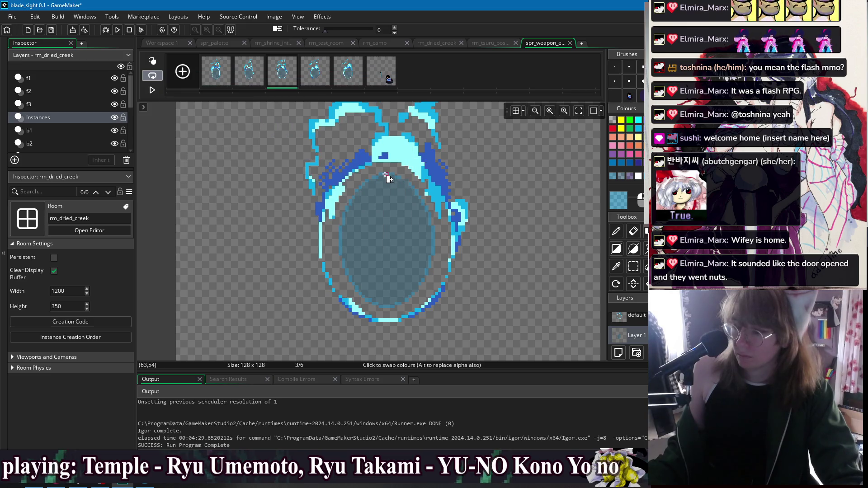
{"action": "left_click", "coordinate": [318, 82]}
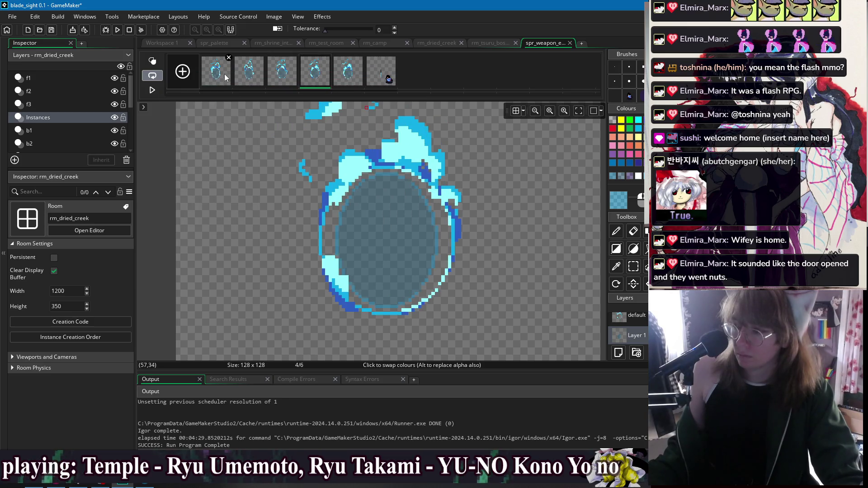
{"action": "left_click", "coordinate": [248, 72]}
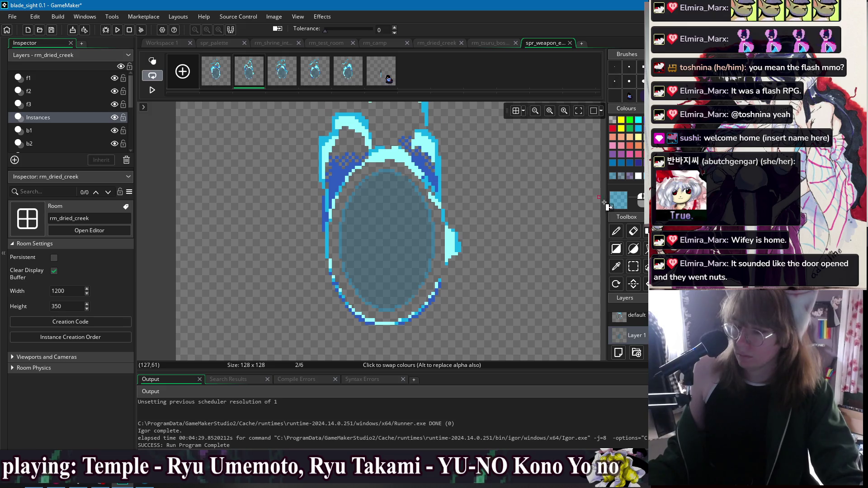
{"action": "left_click", "coordinate": [616, 205]}
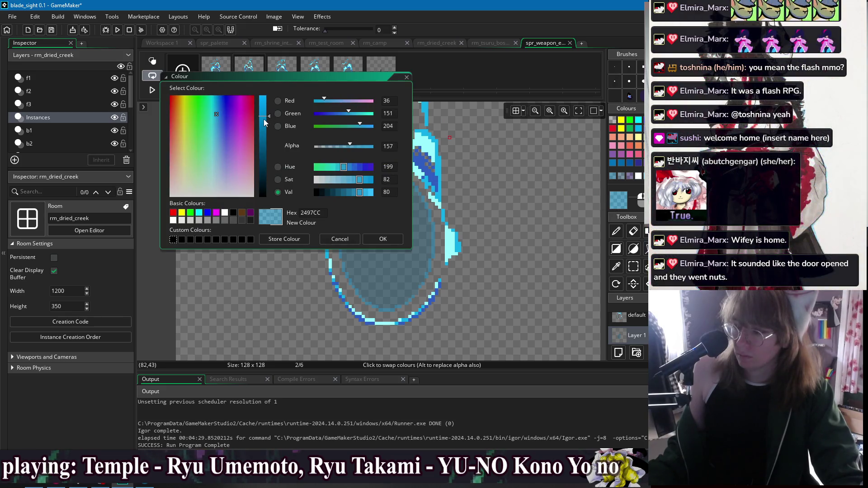
{"action": "left_click", "coordinate": [383, 239]}
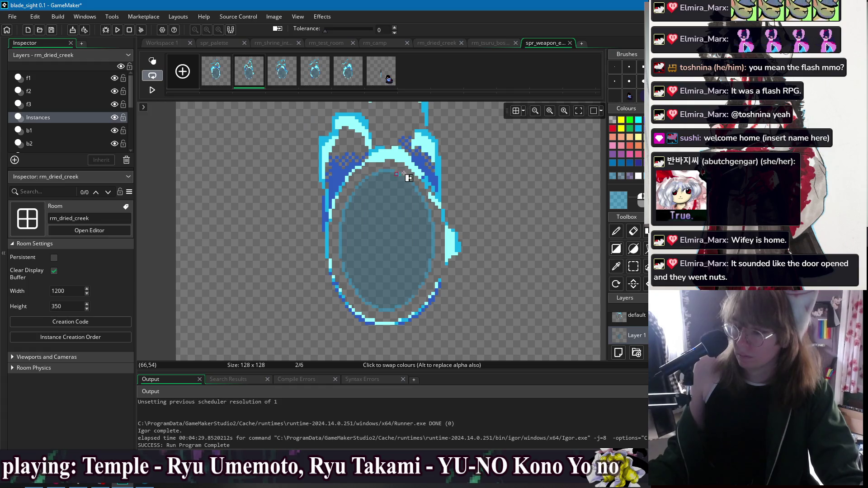
{"action": "left_click", "coordinate": [225, 77]}
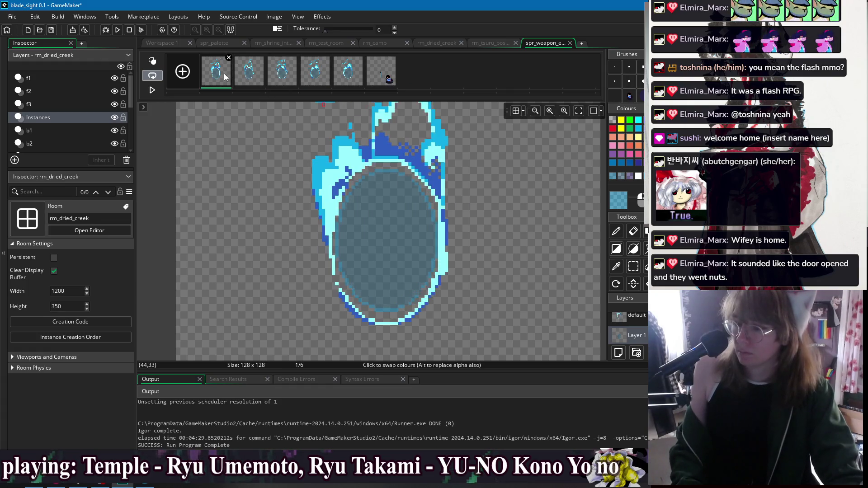
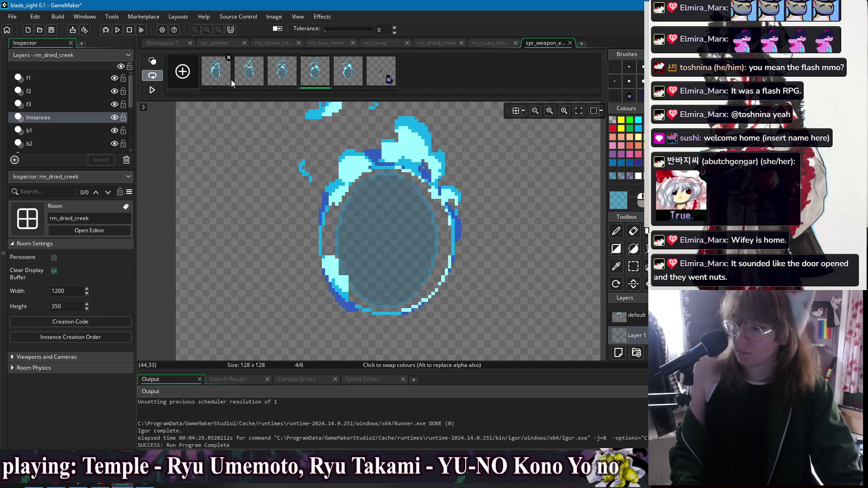
On frame 5, recolour the light-cyan flame patch medium blue with a 1 px Pencil
{"action": "scroll", "coordinate": [443, 271], "scroll_direction": "down", "scroll_amount": 2}
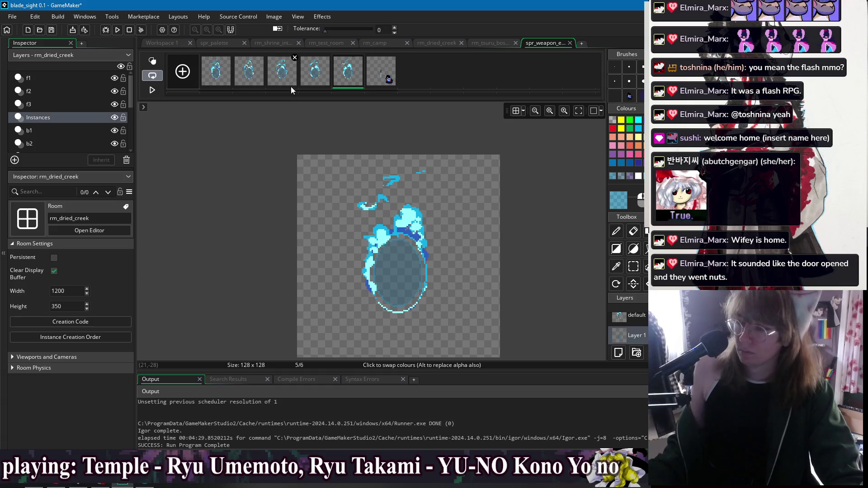
{"action": "left_click", "coordinate": [347, 80]}
{"action": "key", "text": "d"}
{"action": "scroll", "coordinate": [396, 232], "scroll_direction": "up", "scroll_amount": 4}
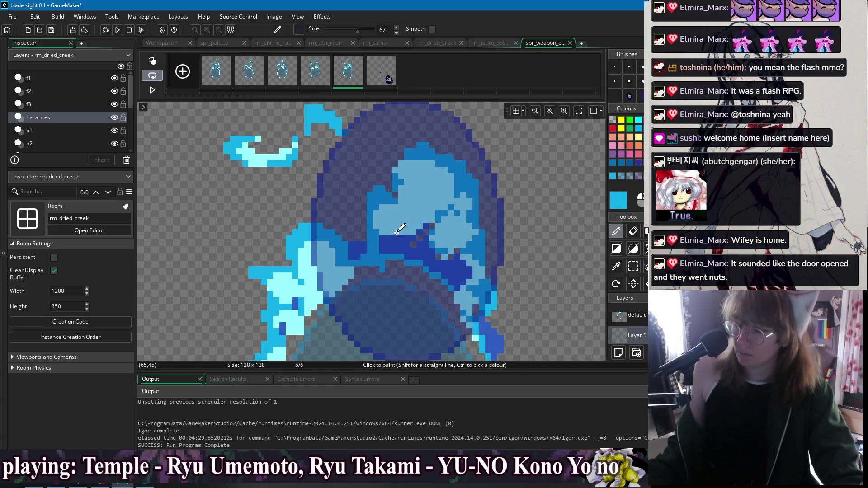
{"action": "left_click", "coordinate": [614, 66]}
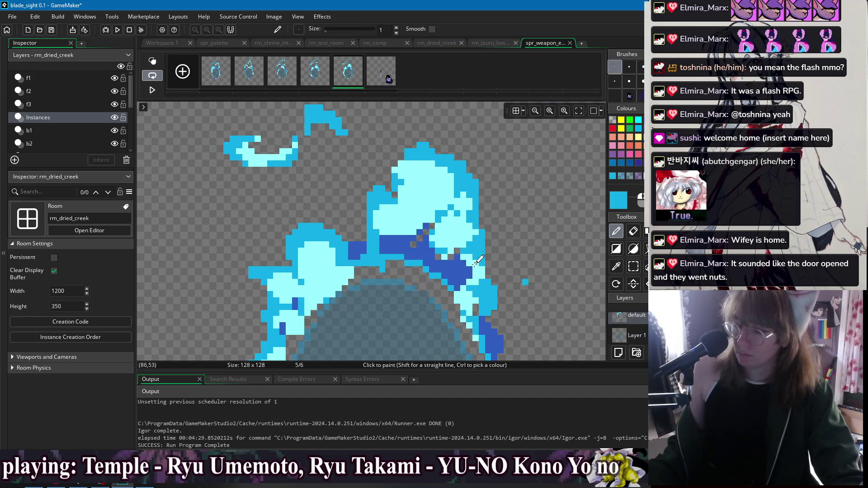
{"action": "left_click_drag", "start_coordinate": [415, 199], "coordinate": [447, 202]}
{"action": "left_click", "coordinate": [441, 193], "text": "ctrl"}
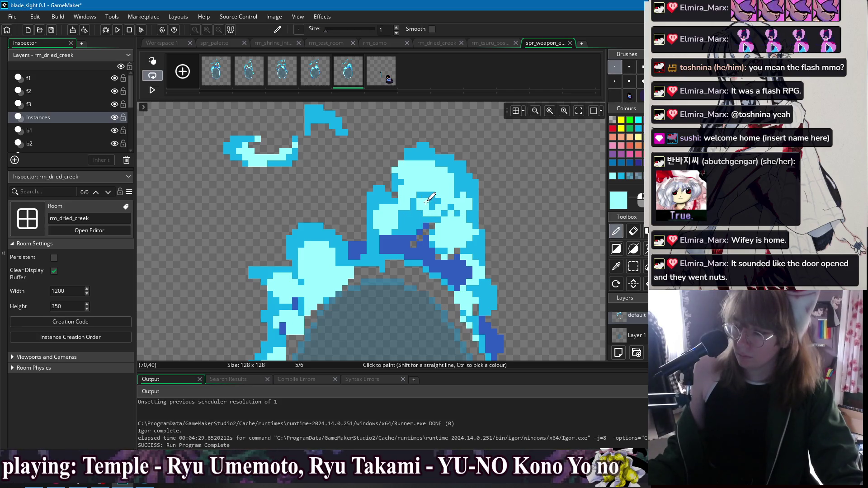
Paint a cyan curl onto the flame tip of frame 1
{"action": "scroll", "coordinate": [500, 234], "scroll_direction": "down", "scroll_amount": 2}
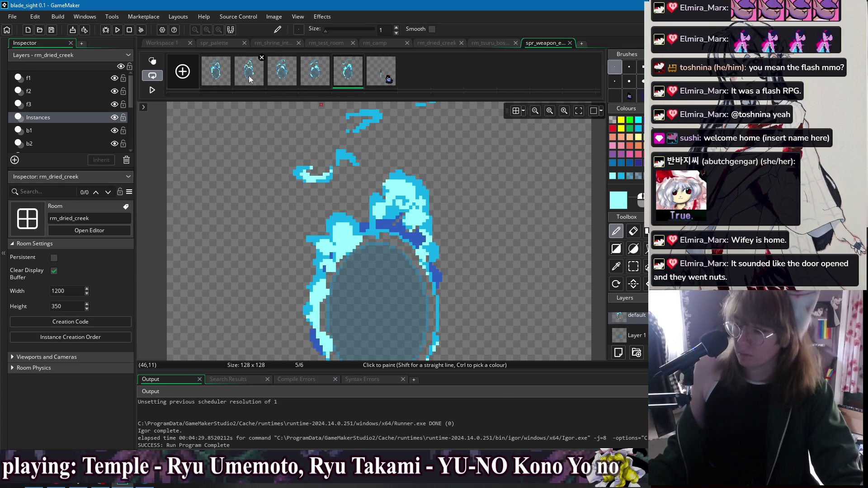
{"action": "left_click", "coordinate": [228, 78]}
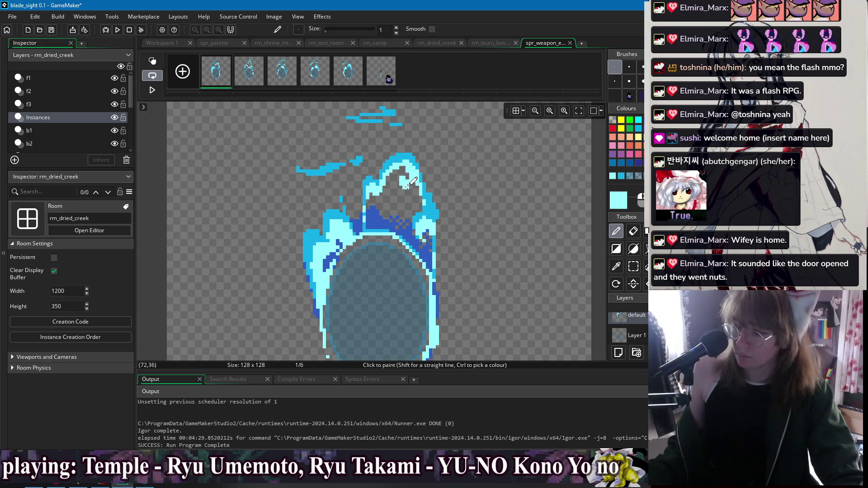
{"action": "scroll", "coordinate": [410, 172], "scroll_direction": "up", "scroll_amount": 2}
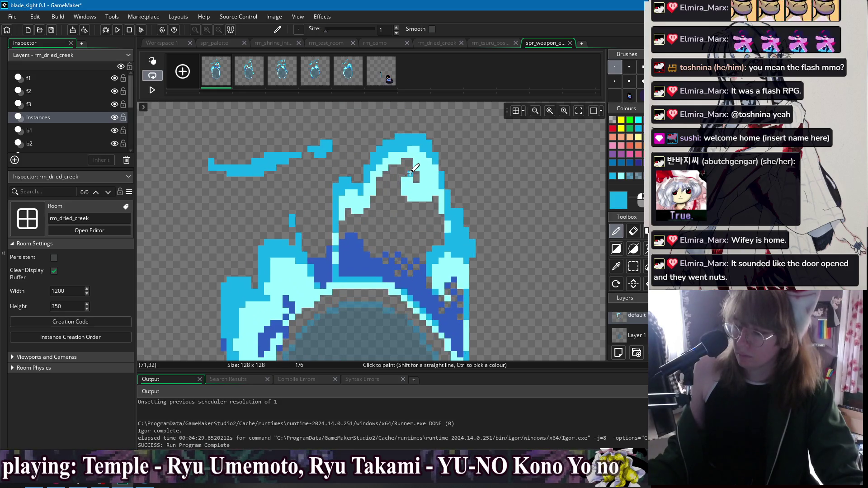
{"action": "left_click_drag", "start_coordinate": [404, 201], "coordinate": [433, 205]}
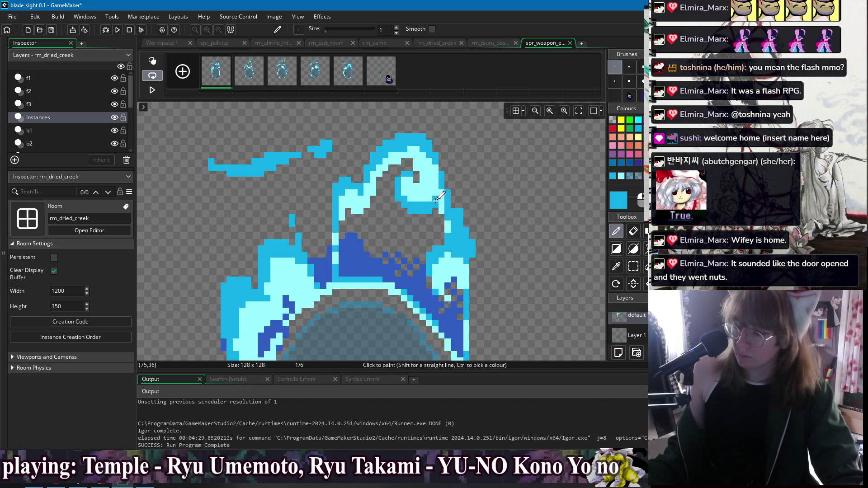
Review frames 2 and 3, then return to frame 1
{"action": "key", "text": "Right"}
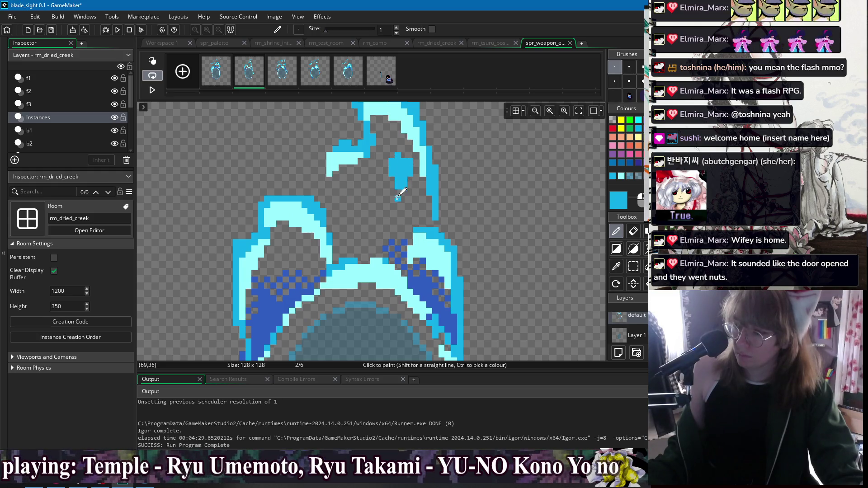
{"action": "left_click", "coordinate": [277, 79]}
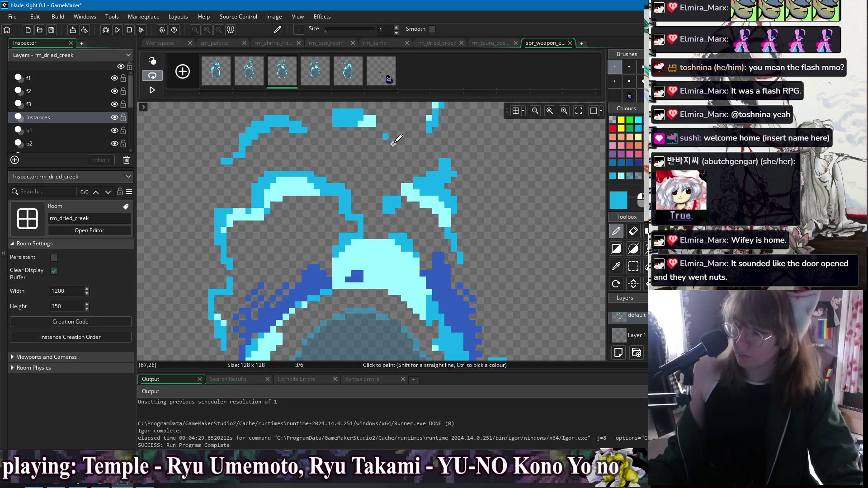
{"action": "scroll", "coordinate": [396, 186], "scroll_direction": "up", "scroll_amount": 1}
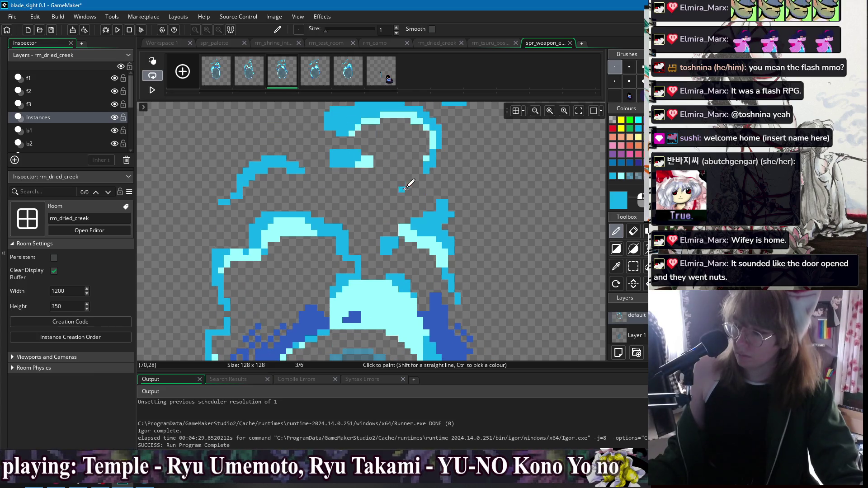
{"action": "scroll", "coordinate": [417, 195], "scroll_direction": "down", "scroll_amount": 4}
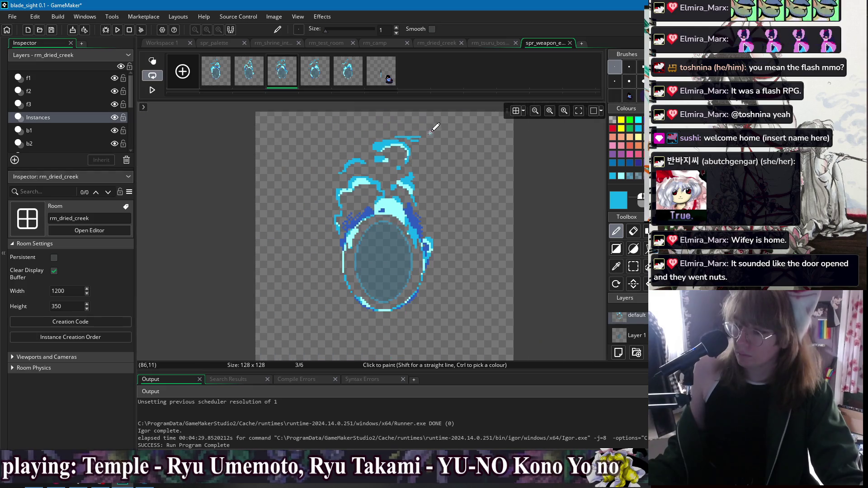
{"action": "left_click", "coordinate": [225, 80]}
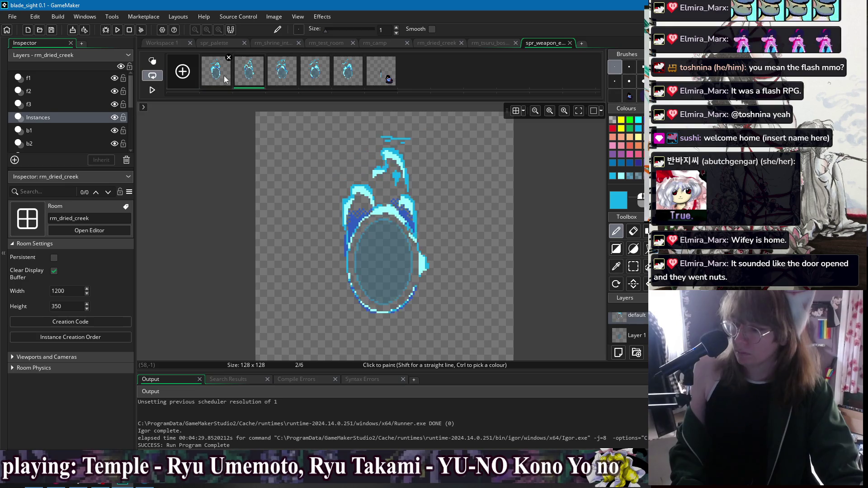
Erase and repaint stray wisp pixels on frames 2 and 3, then enable onion skinning
{"action": "key", "text": "Right"}
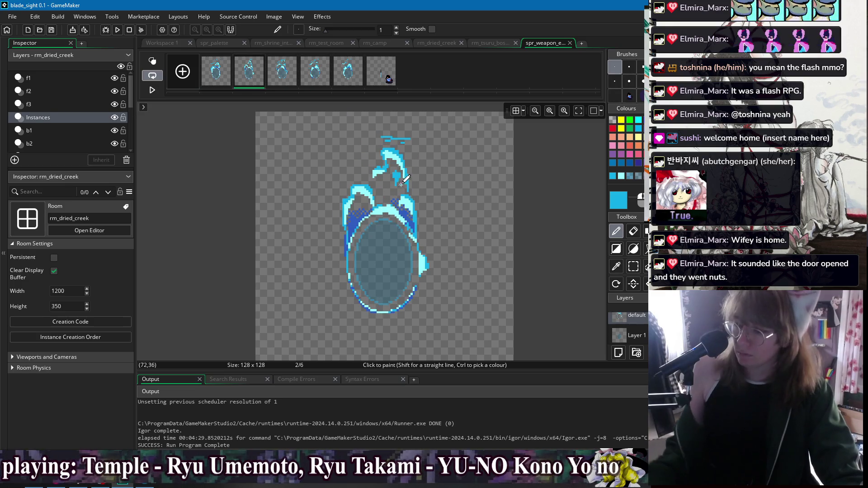
{"action": "scroll", "coordinate": [385, 176], "scroll_direction": "up", "scroll_amount": 3}
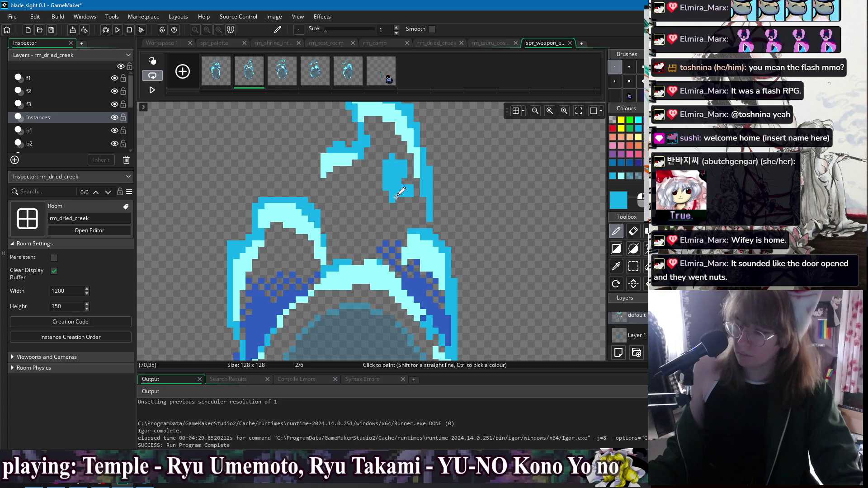
{"action": "key", "text": "e"}
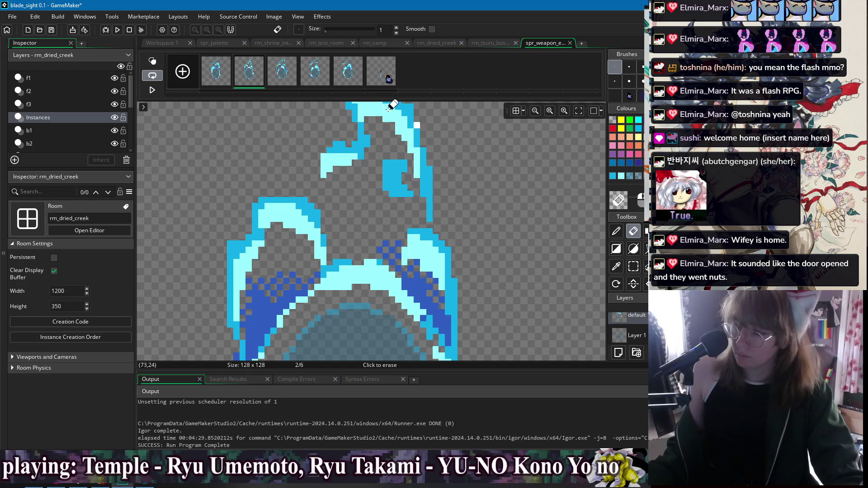
{"action": "key", "text": "Right"}
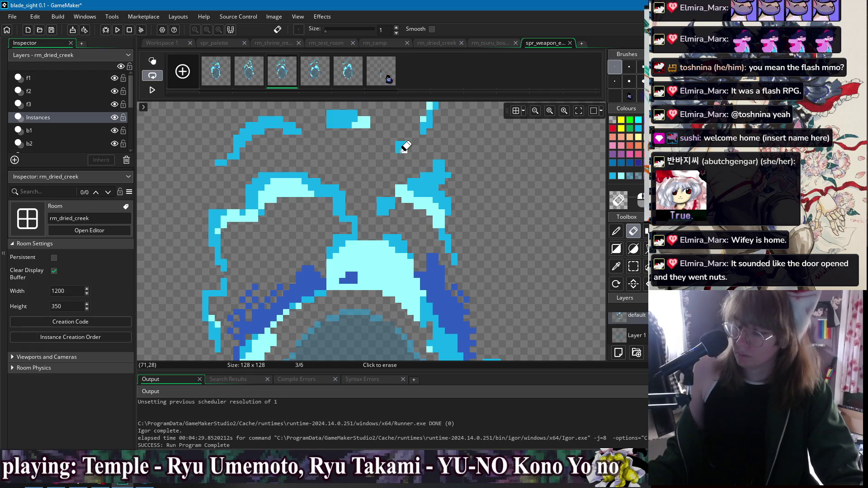
{"action": "key", "text": "d"}
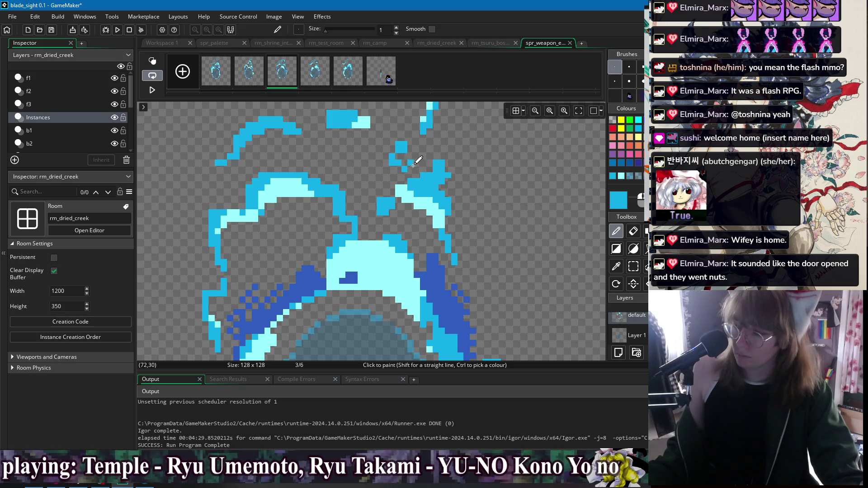
{"action": "scroll", "coordinate": [491, 176], "scroll_direction": "down", "scroll_amount": 2}
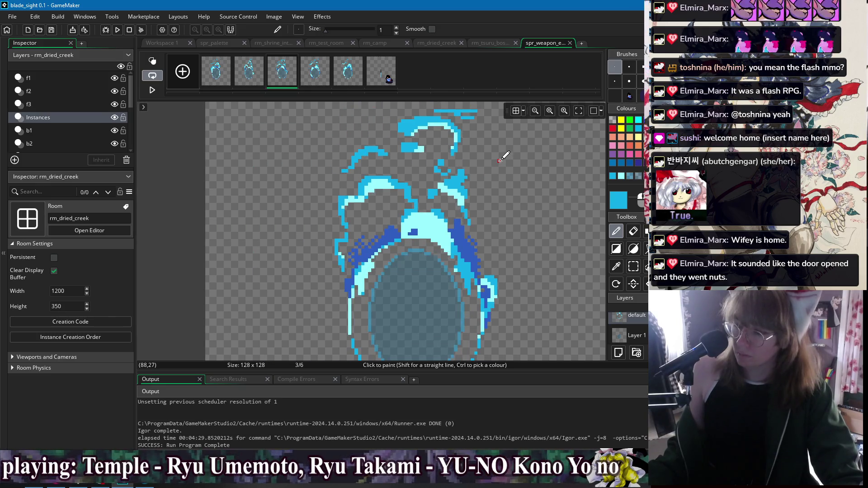
{"action": "scroll", "coordinate": [490, 159], "scroll_direction": "down", "scroll_amount": 2}
{"action": "key", "text": "Left"}
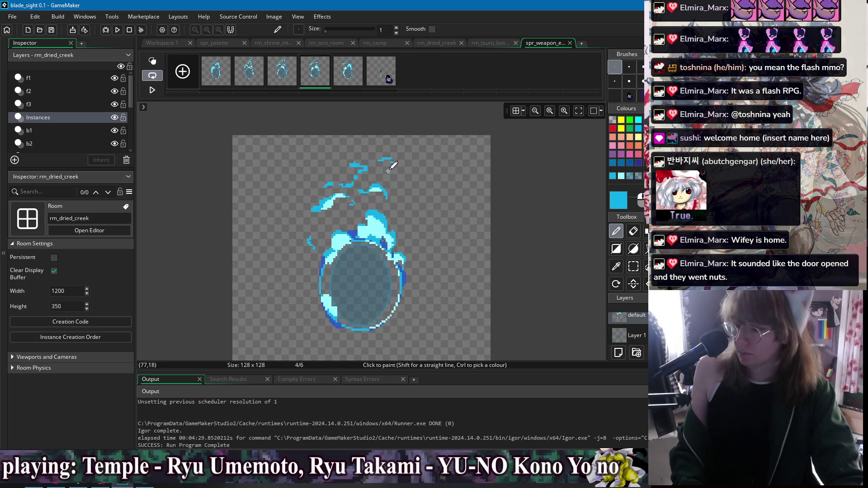
{"action": "left_click", "coordinate": [153, 60]}
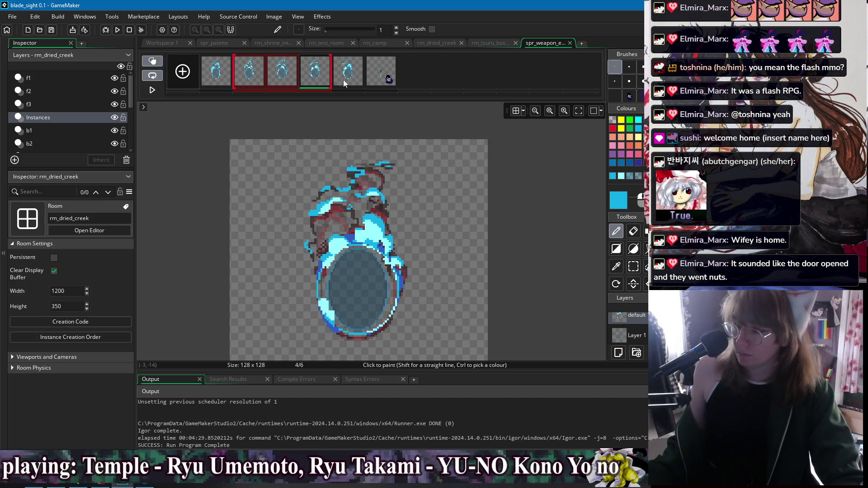
Limit onion skin to one previous frame and compare frames 3 and 4
{"action": "left_click_drag", "start_coordinate": [233, 73], "coordinate": [267, 73]}
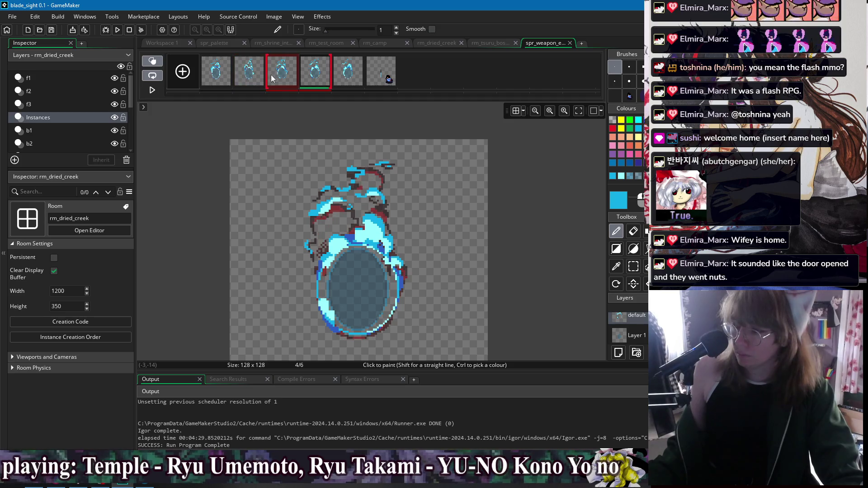
{"action": "scroll", "coordinate": [357, 190], "scroll_direction": "up", "scroll_amount": 2}
{"action": "left_click", "coordinate": [275, 74]}
{"action": "left_click", "coordinate": [320, 77]}
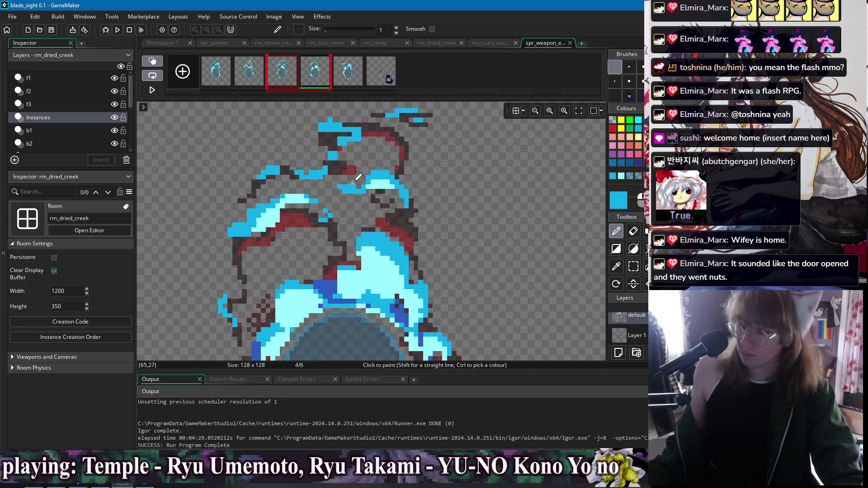
{"action": "key", "text": "s"}
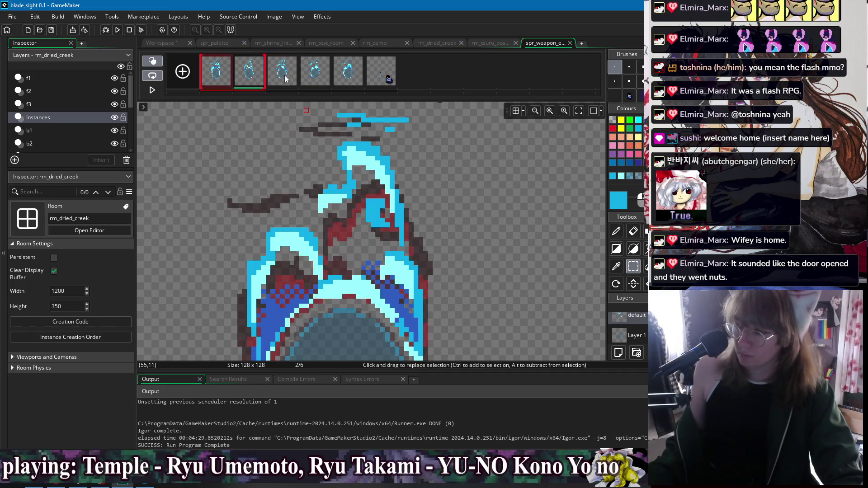
{"action": "left_click", "coordinate": [244, 81]}
{"action": "left_click", "coordinate": [282, 73]}
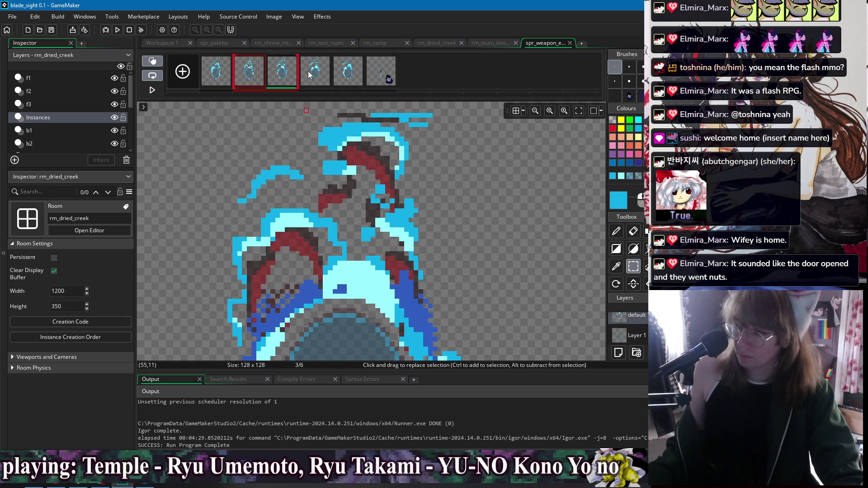
{"action": "left_click", "coordinate": [316, 75]}
Delete a rectangular block from frame 4's upper flame
{"action": "left_click_drag", "start_coordinate": [336, 165], "coordinate": [413, 208]}
{"action": "key", "text": "Delete"}
{"action": "left_click", "coordinate": [250, 75]}
{"action": "left_click", "coordinate": [282, 75]}
{"action": "left_click", "coordinate": [303, 77]}
Draw a light-blue stroke across frame 4's flame, checking it against frame 3
{"action": "key", "text": "d"}
{"action": "mouse_move", "coordinate": [383, 207]}
{"action": "left_mouse_down"}
{"action": "mouse_move", "coordinate": [427, 207]}
{"action": "mouse_move", "coordinate": [412, 223]}
{"action": "mouse_move", "coordinate": [389, 211]}
{"action": "mouse_move", "coordinate": [406, 203]}
{"action": "mouse_move", "coordinate": [451, 216]}
{"action": "mouse_move", "coordinate": [449, 230]}
{"action": "left_mouse_up"}
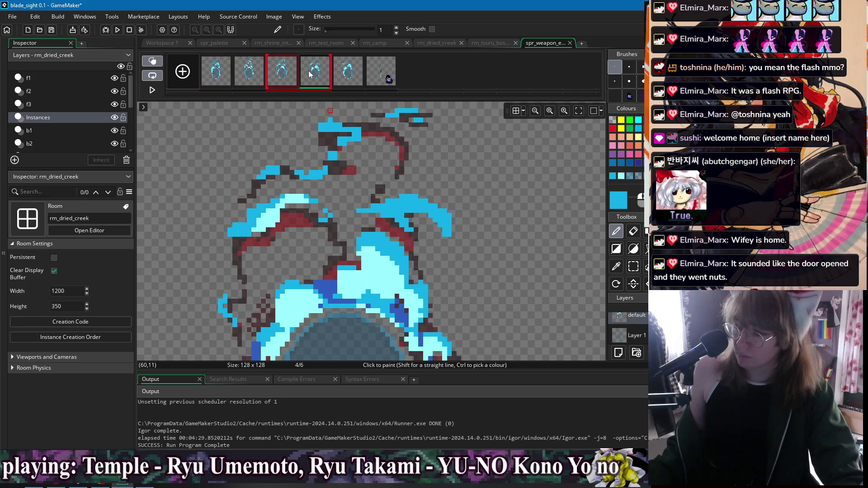
{"action": "left_click", "coordinate": [282, 80]}
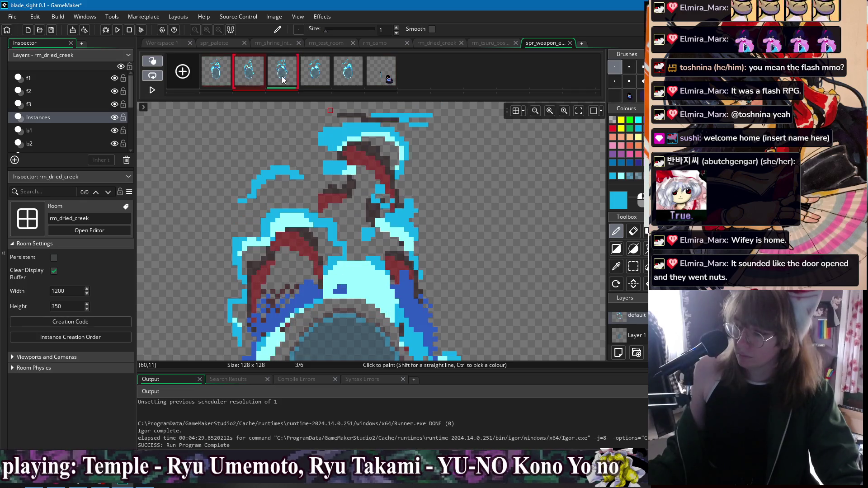
{"action": "left_click", "coordinate": [309, 78]}
Erase the blue tail pixels on the stroke's right end
{"action": "key", "text": "e"}
{"action": "mouse_move", "coordinate": [452, 233]}
{"action": "left_mouse_down"}
{"action": "mouse_move", "coordinate": [434, 204]}
{"action": "mouse_move", "coordinate": [457, 217]}
{"action": "mouse_move", "coordinate": [450, 236]}
{"action": "mouse_move", "coordinate": [430, 220]}
{"action": "left_mouse_up"}
{"action": "key", "text": "d"}
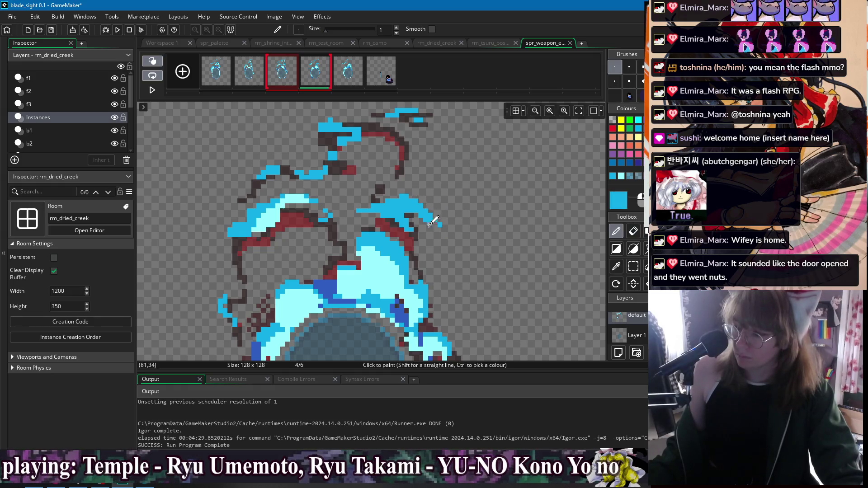
{"action": "key", "text": "e"}
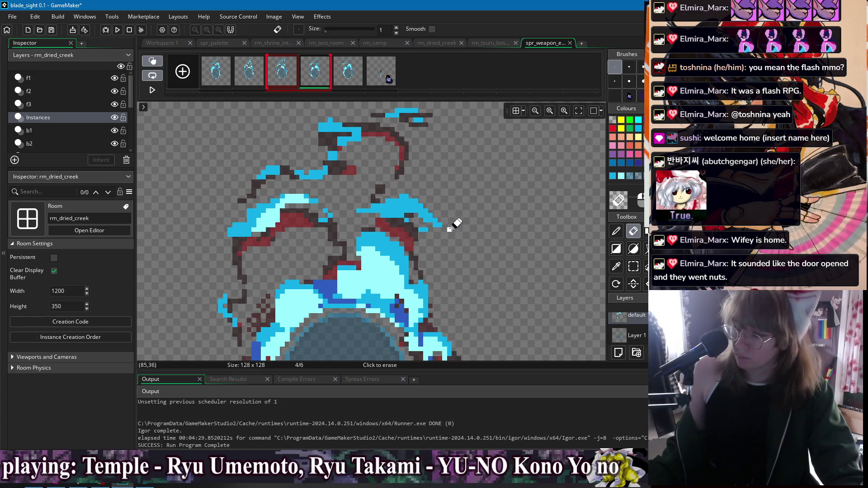
{"action": "left_click", "coordinate": [271, 80]}
Preview the animation frames and open frame 2 for painting
{"action": "left_click", "coordinate": [249, 77]}
{"action": "left_click", "coordinate": [228, 75]}
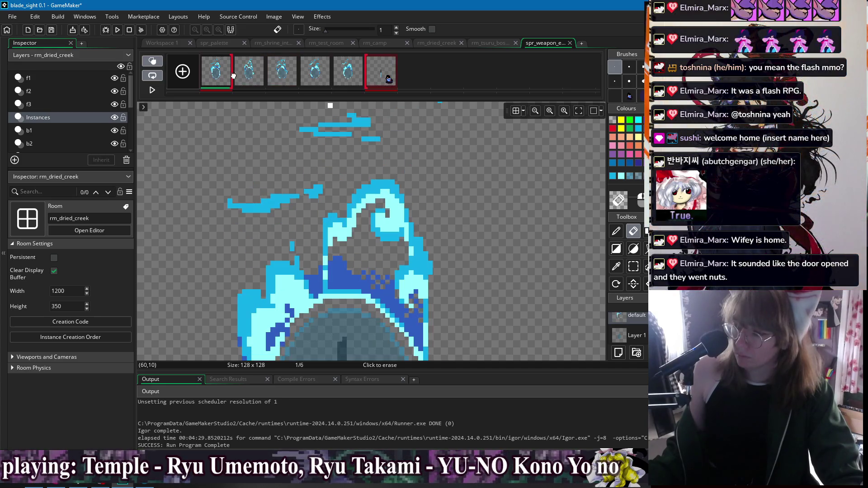
{"action": "left_click", "coordinate": [257, 75]}
{"action": "left_click", "coordinate": [285, 72]}
{"action": "left_click", "coordinate": [226, 72]}
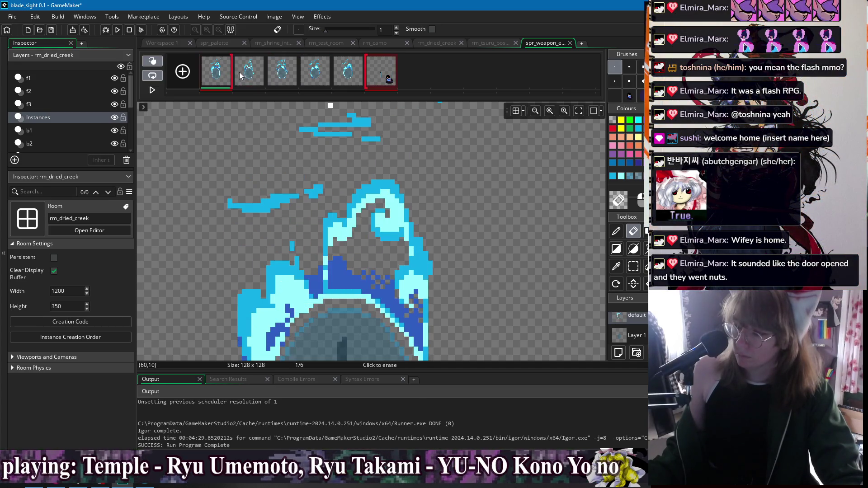
{"action": "left_click", "coordinate": [253, 77]}
{"action": "key", "text": "d"}
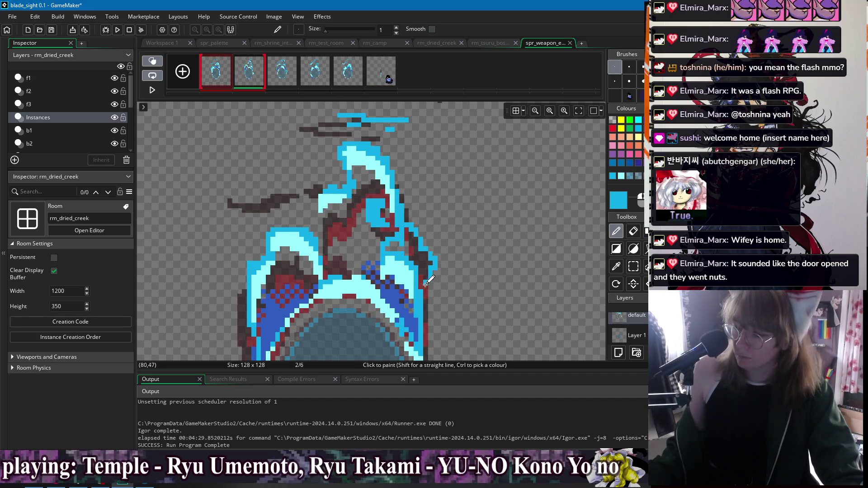
Paint light cyan highlights over frame 2's right flame side
{"action": "left_click_drag", "start_coordinate": [423, 278], "coordinate": [442, 246]}
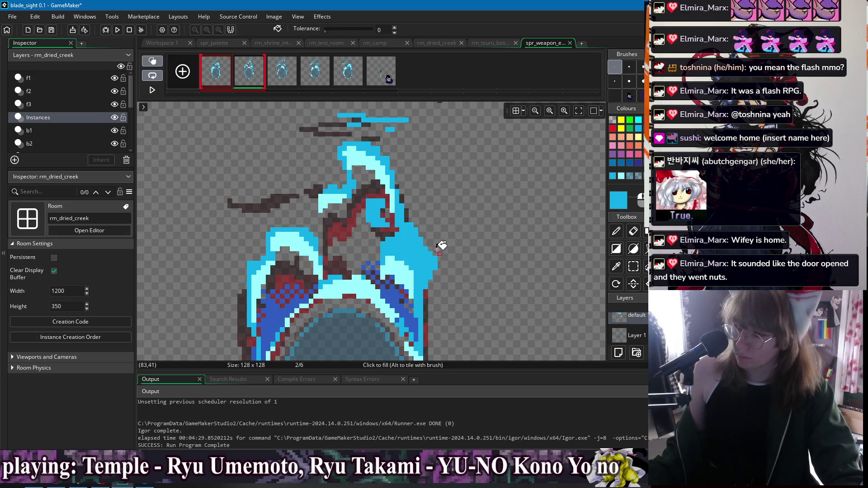
{"action": "left_click", "coordinate": [398, 254], "text": "ctrl"}
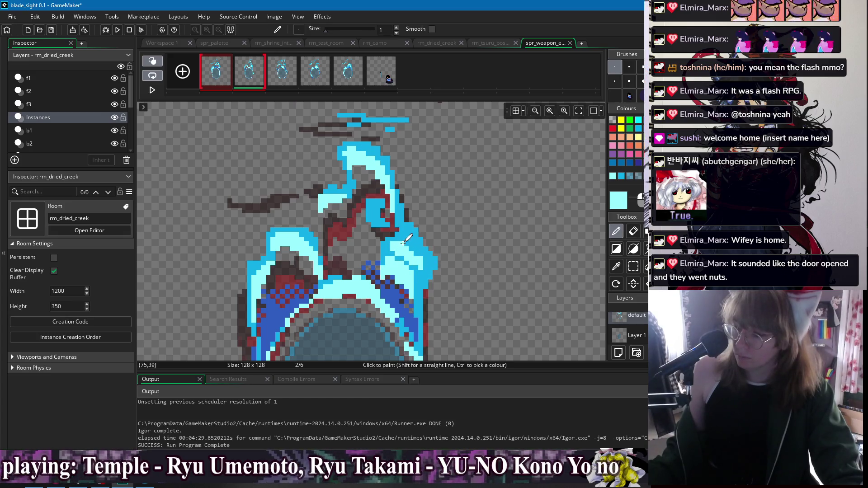
{"action": "left_click", "coordinate": [217, 71]}
{"action": "left_click", "coordinate": [262, 76]}
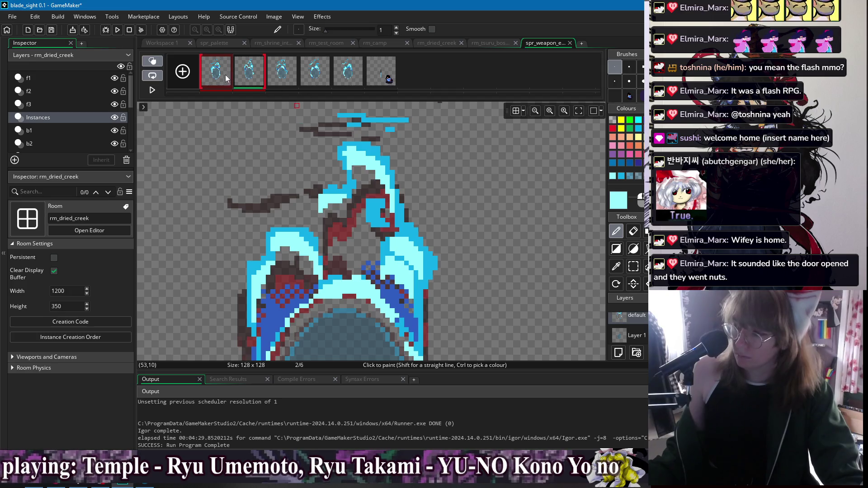
Pick medium cyan on frame 3 and continue to frames 4 and 5
{"action": "left_click", "coordinate": [283, 72]}
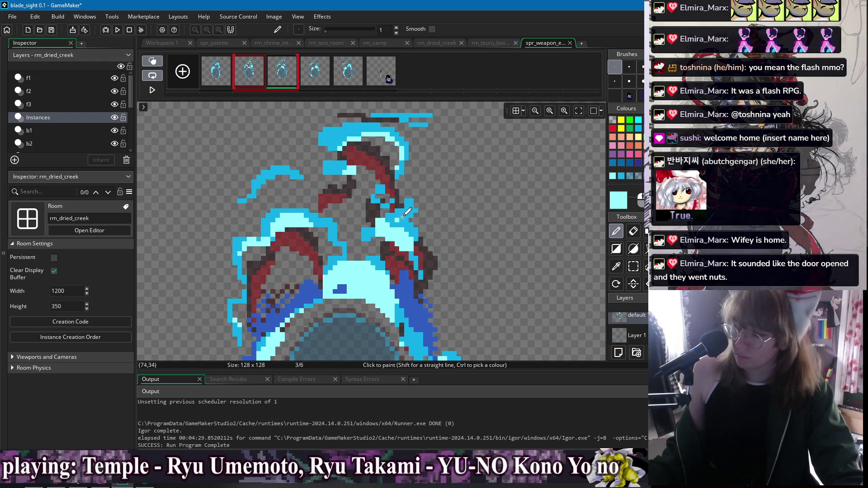
{"action": "left_click", "coordinate": [377, 216], "text": "ctrl"}
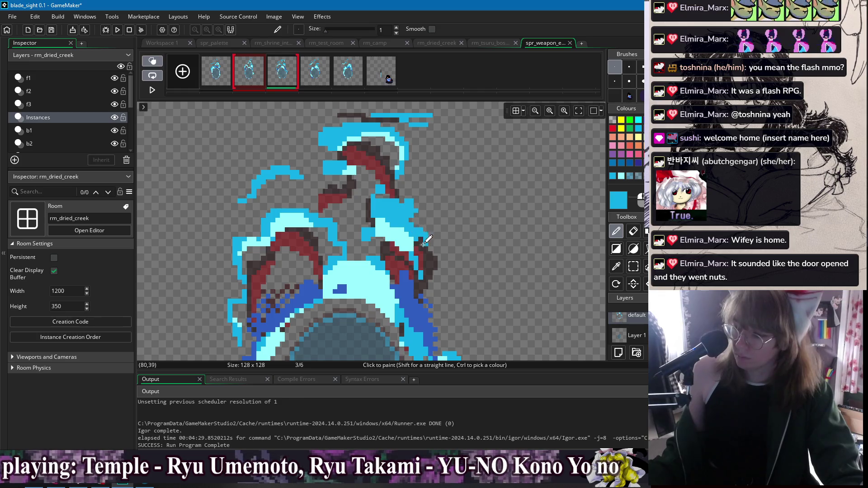
{"action": "left_click", "coordinate": [320, 83]}
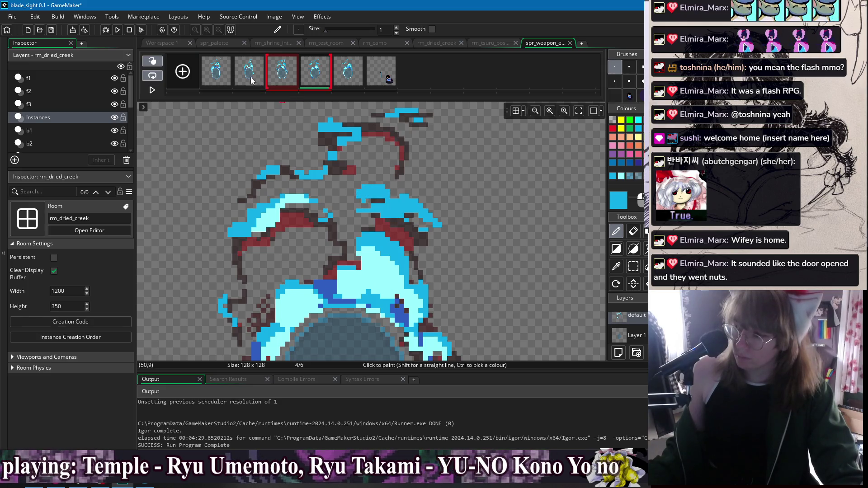
{"action": "left_click", "coordinate": [342, 84]}
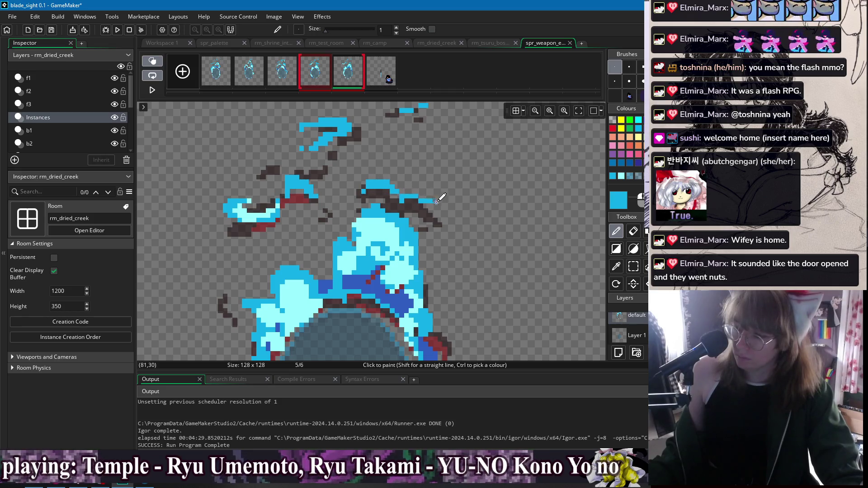
Redraw the cyan stroke along frame 5's flame tip
{"action": "key", "text": "ctrl+z"}
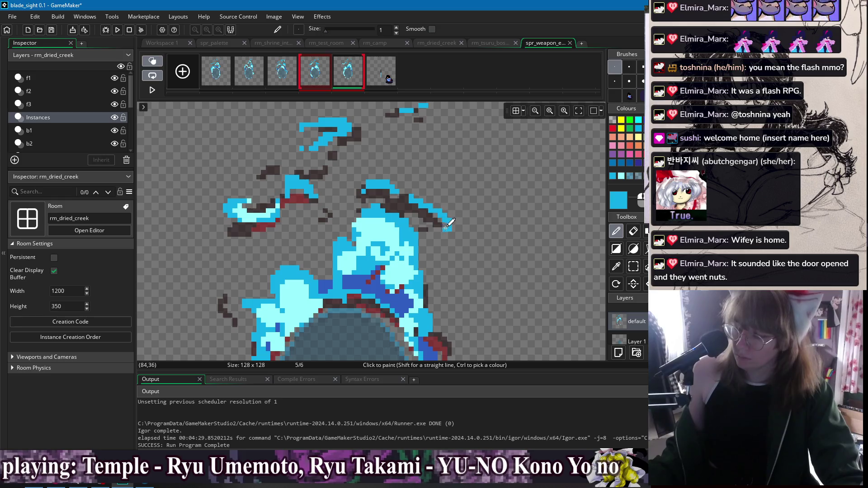
{"action": "left_click_drag", "start_coordinate": [438, 207], "coordinate": [416, 197]}
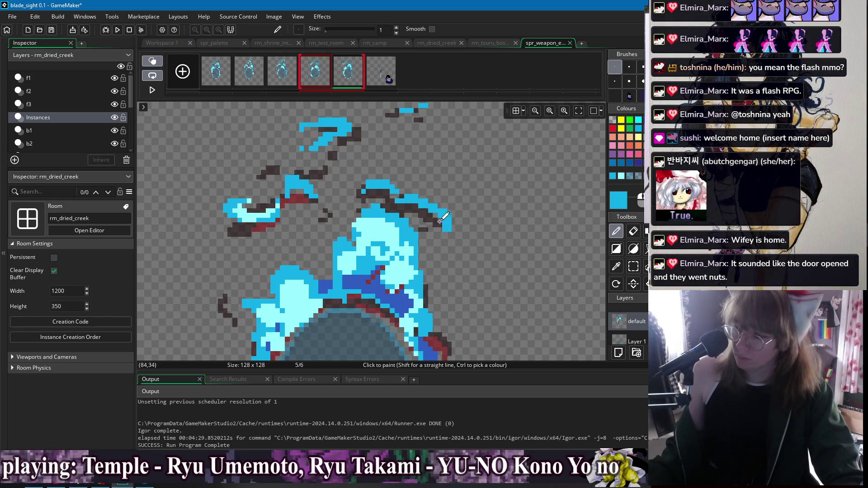
{"action": "key", "text": "e"}
{"action": "key", "text": "d"}
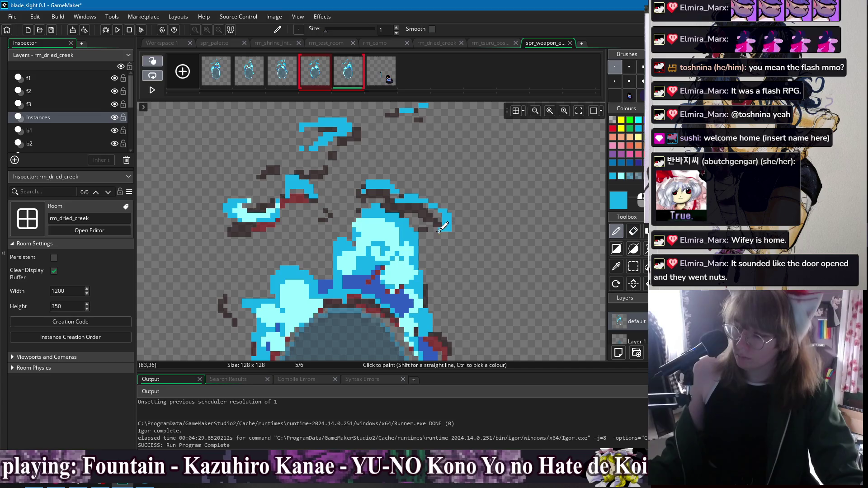
{"action": "scroll", "coordinate": [497, 208], "scroll_direction": "down", "scroll_amount": 3}
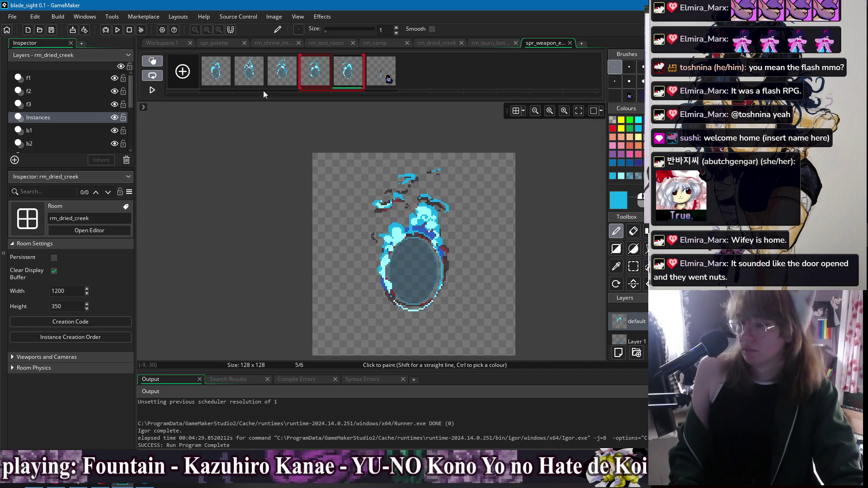
Add a blank frame, move it into slot 6, and pick white with a size 43 brush
{"action": "left_click", "coordinate": [221, 71]}
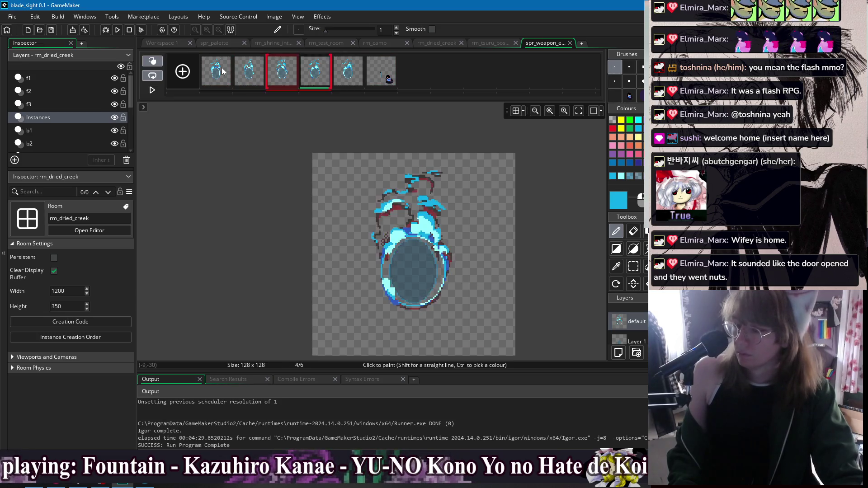
{"action": "left_click", "coordinate": [188, 80]}
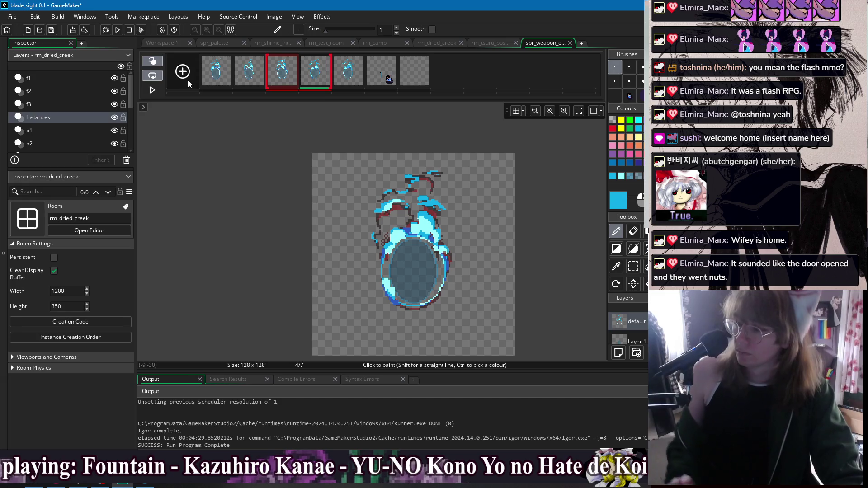
{"action": "left_click", "coordinate": [414, 82]}
{"action": "left_click_drag", "start_coordinate": [403, 82], "coordinate": [374, 79]}
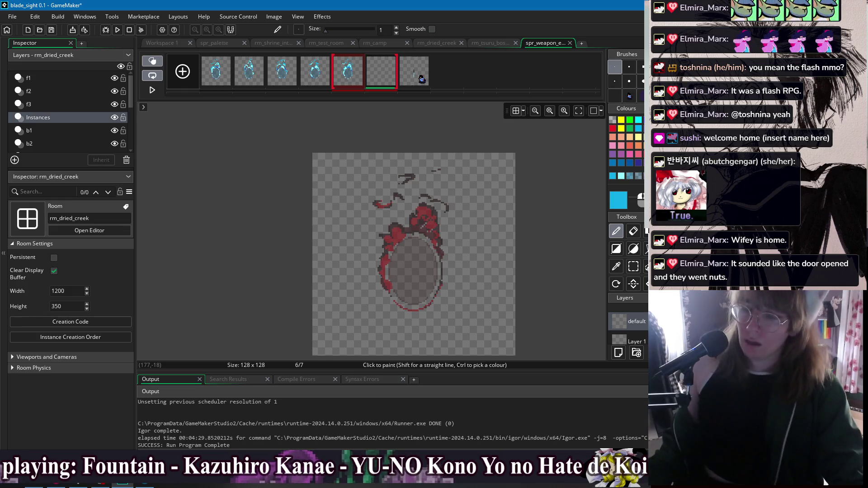
{"action": "left_click", "coordinate": [449, 231], "text": "ctrl"}
{"action": "left_click", "coordinate": [641, 96]}
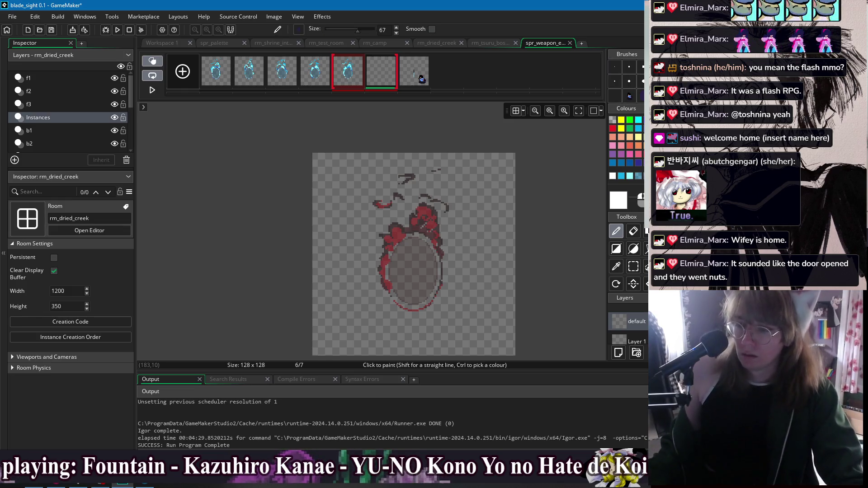
Trace the ring on frame 6 with a 1 px white ellipse outline
{"action": "left_click", "coordinate": [634, 249]}
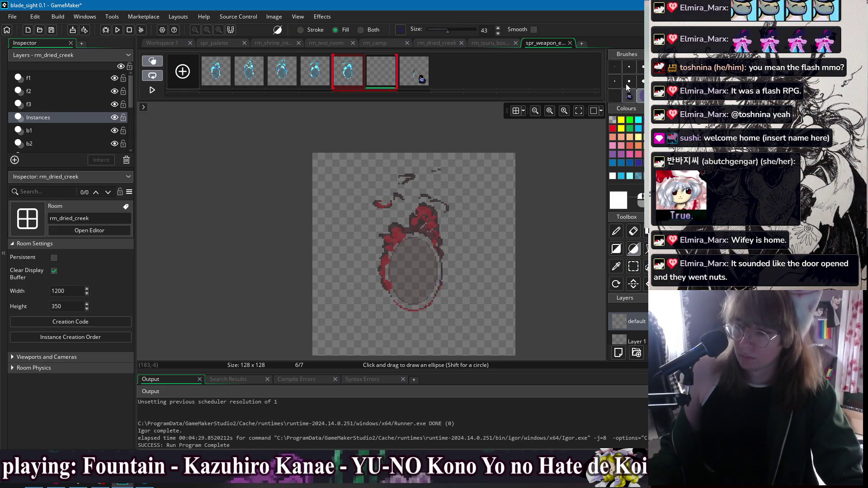
{"action": "left_click", "coordinate": [616, 69]}
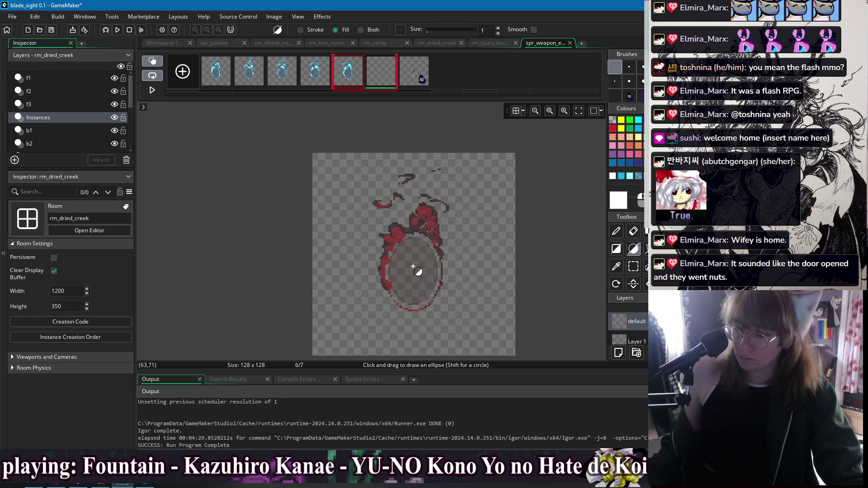
{"action": "mouse_move", "coordinate": [412, 269]}
{"action": "left_mouse_down"}
{"action": "mouse_move", "coordinate": [449, 319]}
{"action": "mouse_move", "coordinate": [432, 297]}
{"action": "mouse_move", "coordinate": [441, 311]}
{"action": "left_mouse_up"}
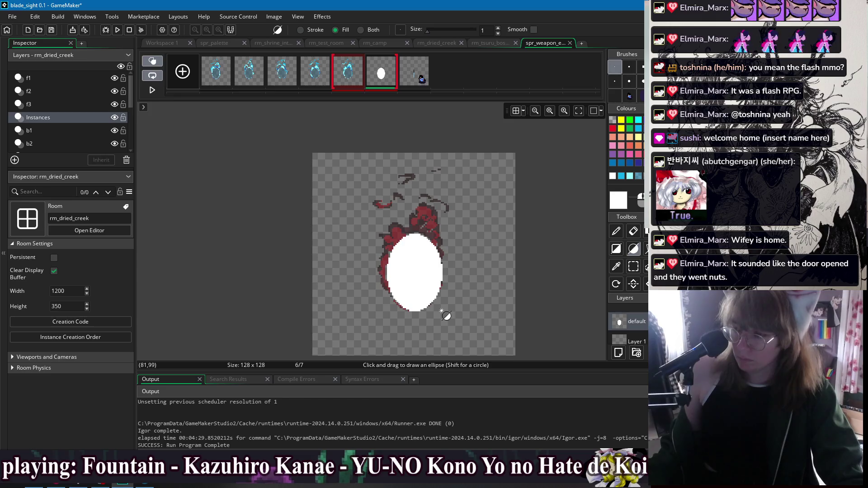
{"action": "left_click", "coordinate": [634, 249]}
{"action": "left_click_drag", "start_coordinate": [414, 271], "coordinate": [437, 309]}
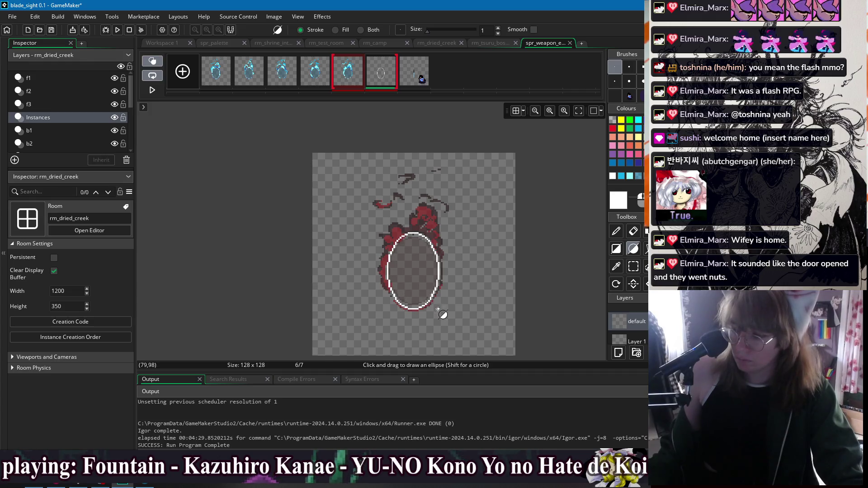
Open the paint colour settings to lower Alpha to 46
{"action": "scroll", "coordinate": [488, 271], "scroll_direction": "up", "scroll_amount": 2}
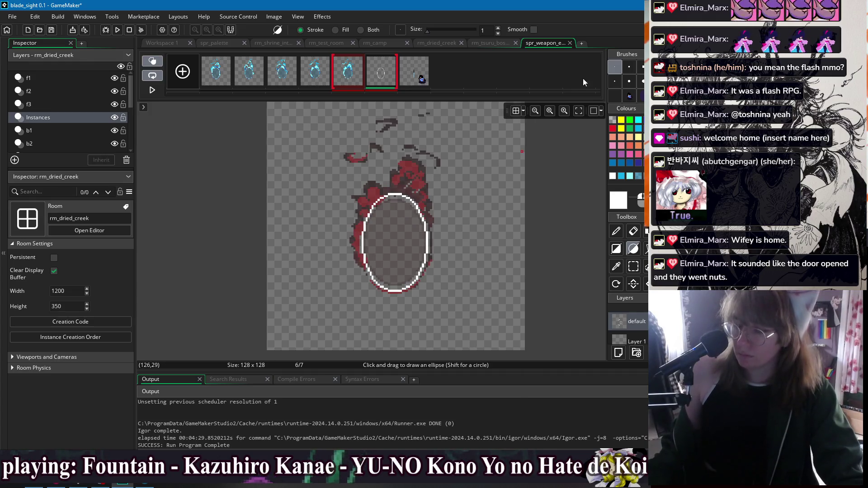
{"action": "scroll", "coordinate": [407, 213], "scroll_direction": "up", "scroll_amount": 3}
{"action": "left_click", "coordinate": [619, 200]}
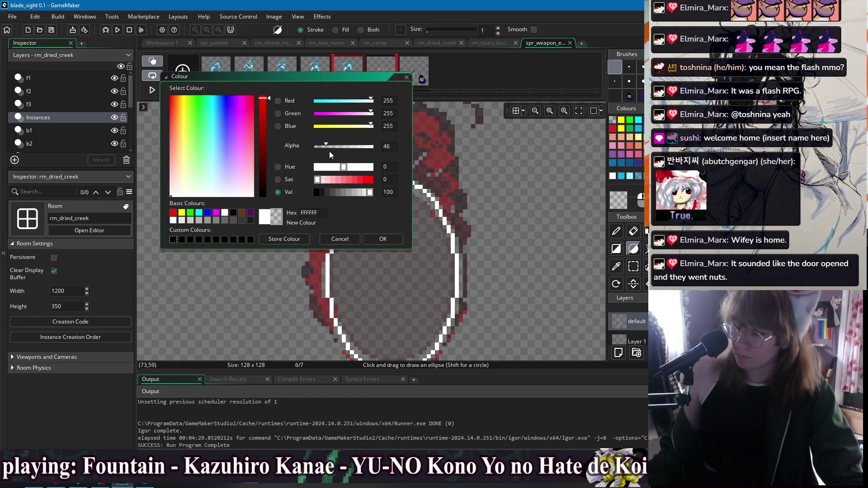
Confirm the translucent white and fill the ellipse interior with it
{"action": "left_click", "coordinate": [388, 239]}
{"action": "key", "text": "f"}
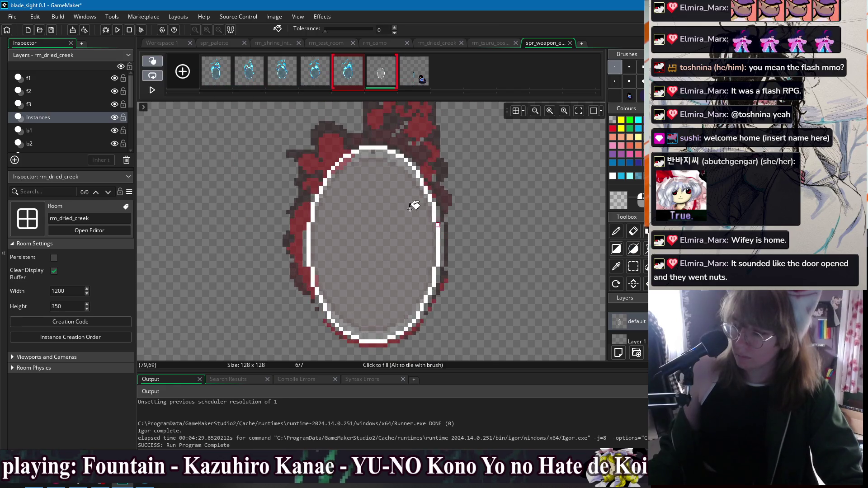
{"action": "scroll", "coordinate": [332, 248], "scroll_direction": "up", "scroll_amount": 1}
{"action": "key", "text": "d"}
{"action": "scroll", "coordinate": [339, 286], "scroll_direction": "up", "scroll_amount": 3}
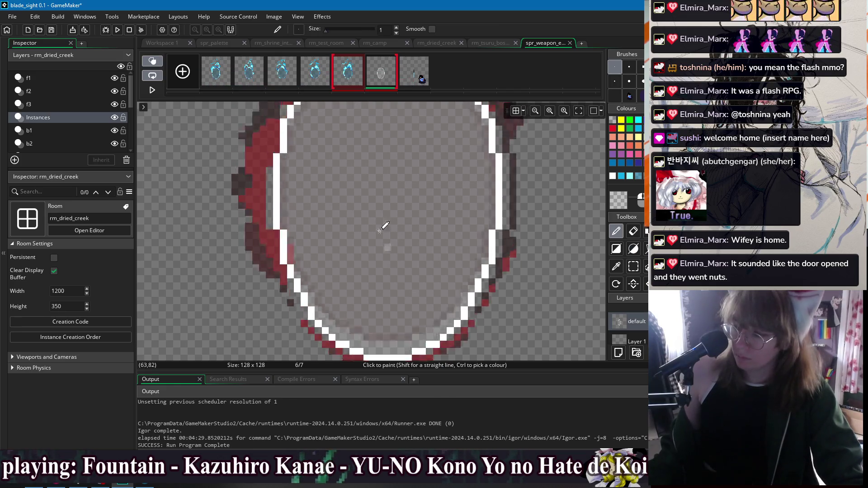
{"action": "left_click_drag", "start_coordinate": [348, 158], "coordinate": [328, 193]}
{"action": "scroll", "coordinate": [328, 192], "scroll_direction": "down", "scroll_amount": 1}
{"action": "key", "text": "w"}
{"action": "scroll", "coordinate": [384, 203], "scroll_direction": "down", "scroll_amount": 1}
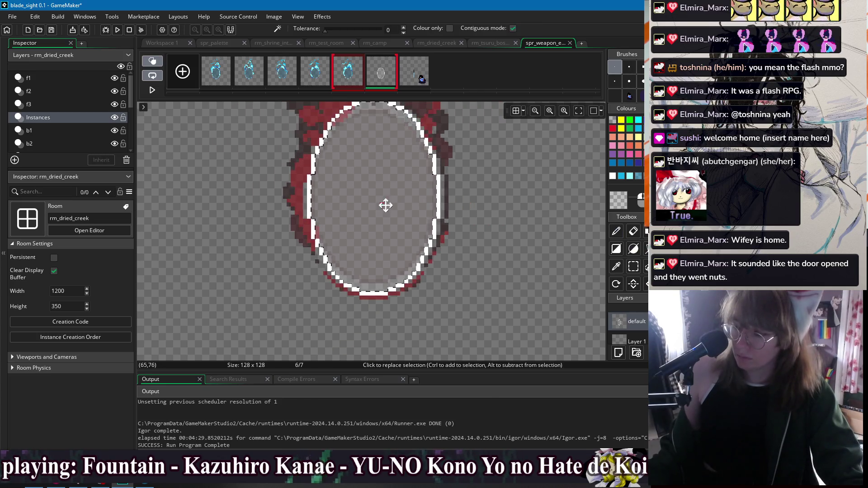
{"action": "scroll", "coordinate": [384, 204], "scroll_direction": "down", "scroll_amount": 2}
{"action": "scroll", "coordinate": [526, 180], "scroll_direction": "down", "scroll_amount": 1}
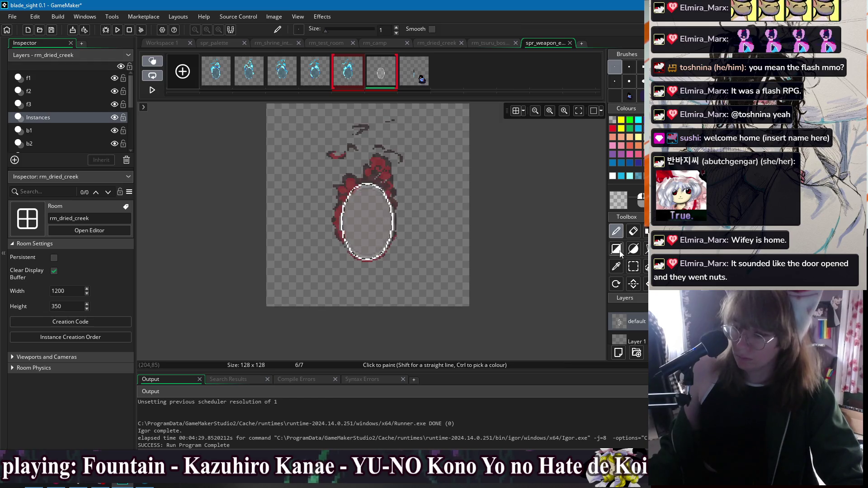
Add a lighter inner crescent, touch up the outline, and hide the onion-skin ghost
{"action": "key", "text": "o"}
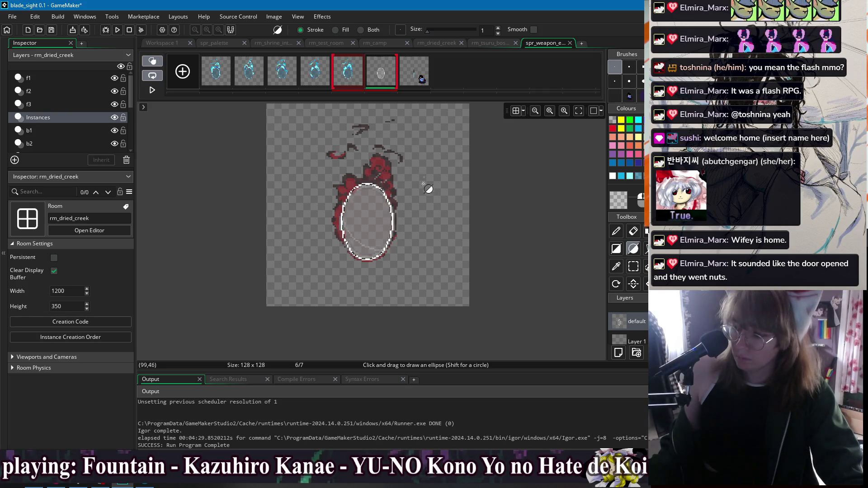
{"action": "scroll", "coordinate": [366, 253], "scroll_direction": "up", "scroll_amount": 4}
{"action": "key", "text": "f"}
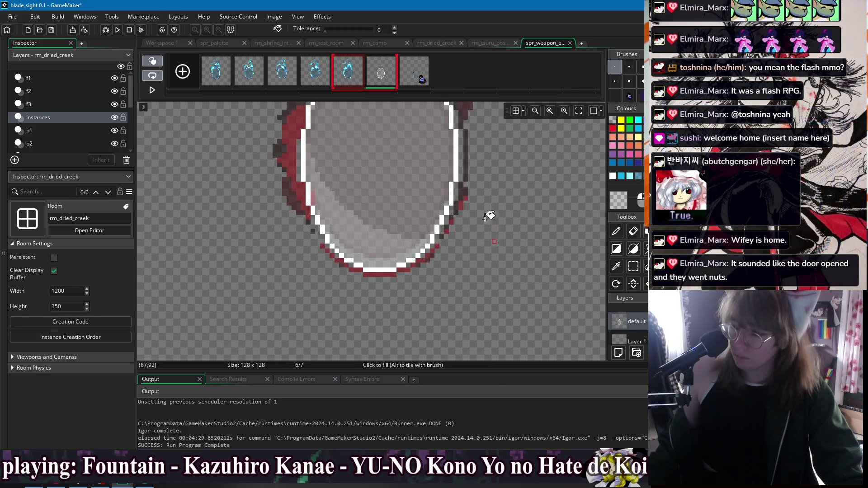
{"action": "scroll", "coordinate": [337, 249], "scroll_direction": "up", "scroll_amount": 4}
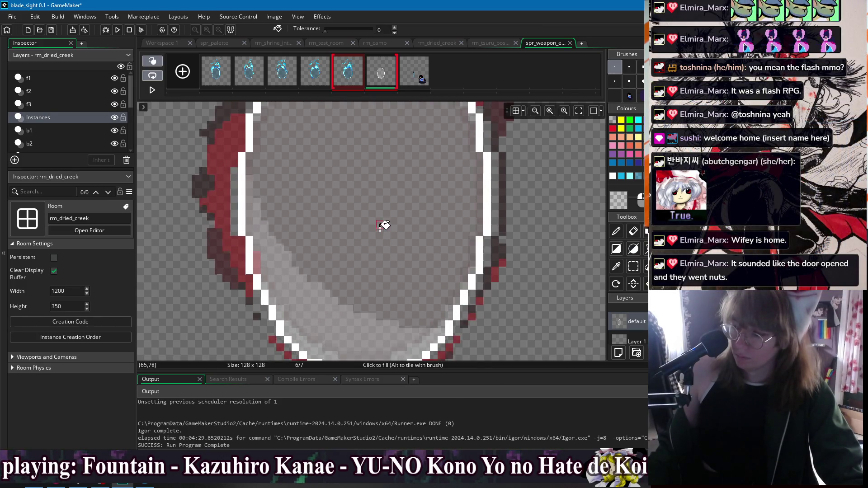
{"action": "key", "text": "d"}
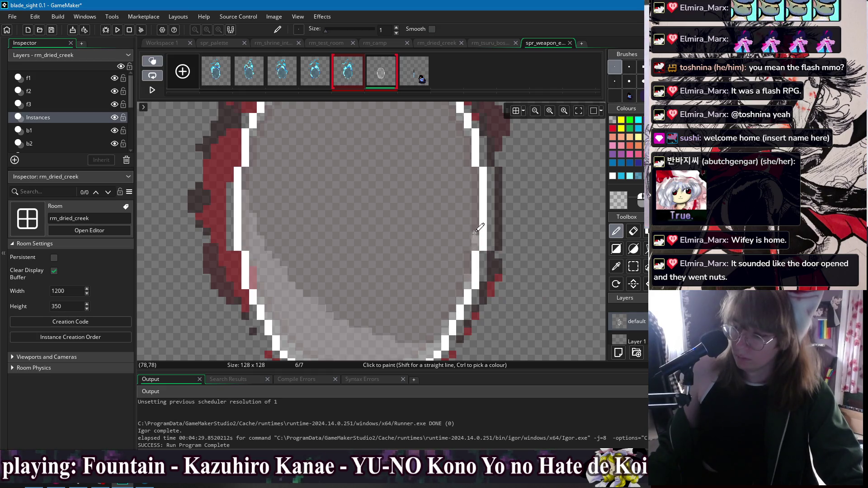
{"action": "scroll", "coordinate": [474, 244], "scroll_direction": "up", "scroll_amount": 3}
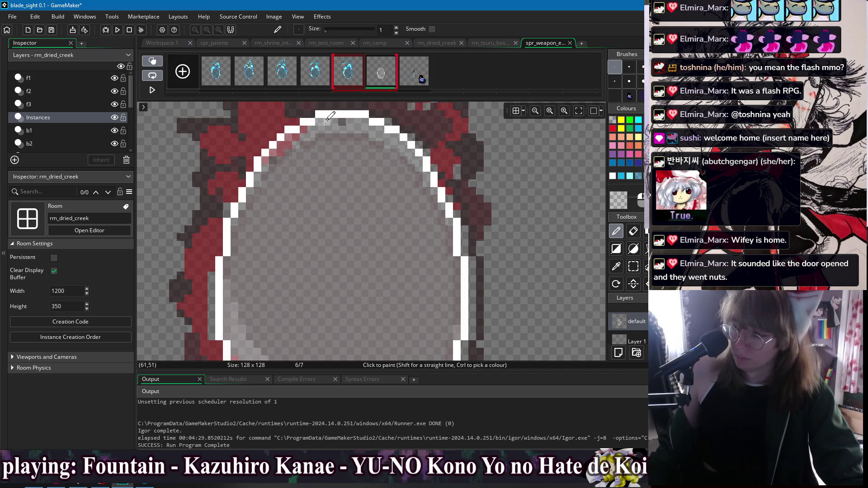
{"action": "scroll", "coordinate": [326, 120], "scroll_direction": "down", "scroll_amount": 4}
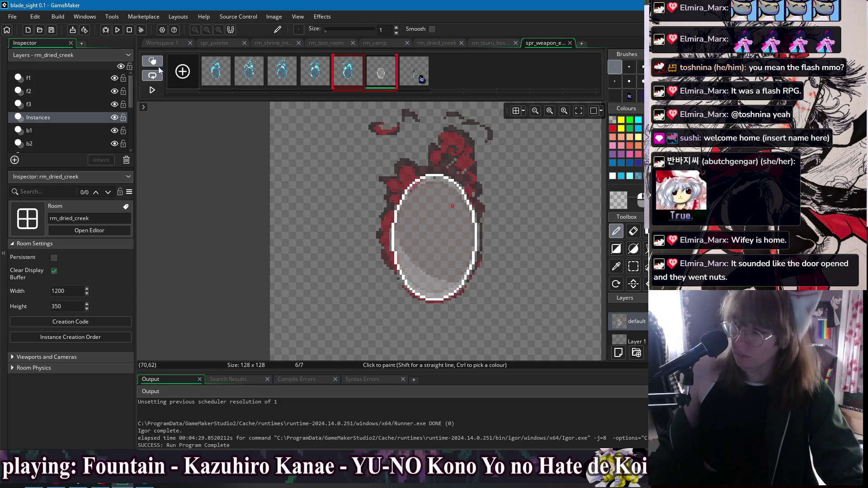
{"action": "left_click", "coordinate": [152, 61]}
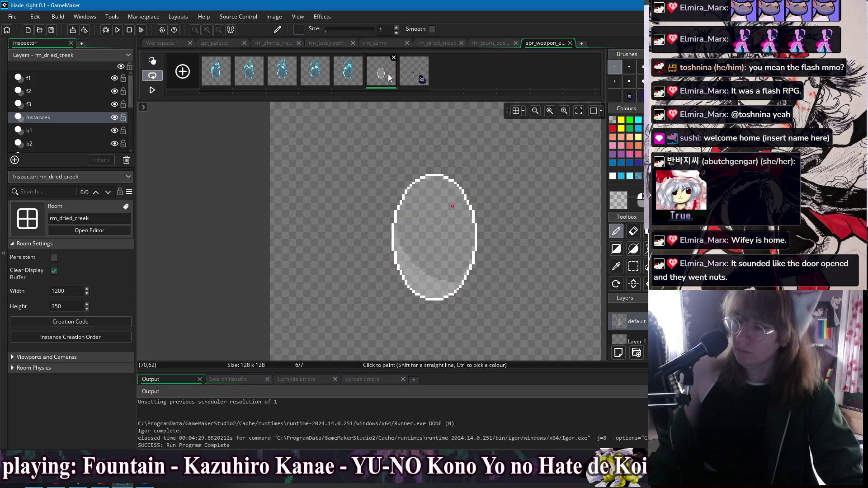
Duplicate the egg outline frame and flood-fill the new copy's ellipse white
{"action": "key", "text": "ctrl+d"}
{"action": "left_click", "coordinate": [413, 72]}
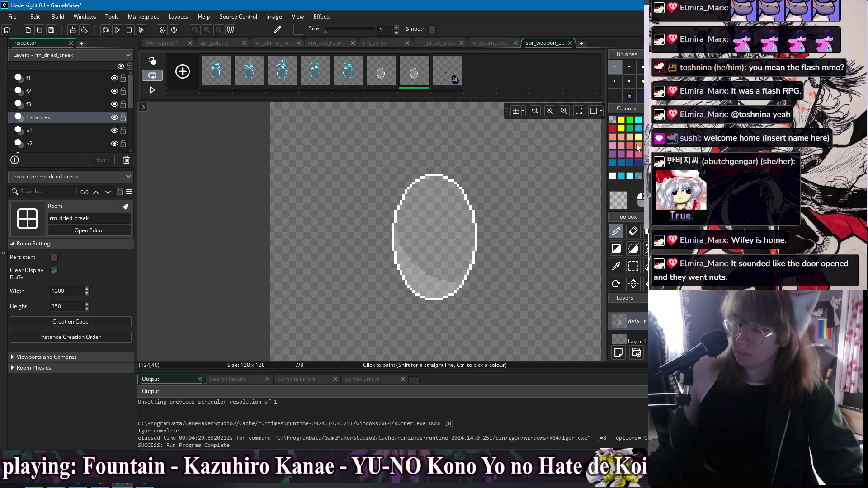
{"action": "left_click", "coordinate": [446, 210], "text": "ctrl"}
{"action": "key", "text": "f"}
{"action": "left_click", "coordinate": [438, 231]}
{"action": "left_click", "coordinate": [424, 278]}
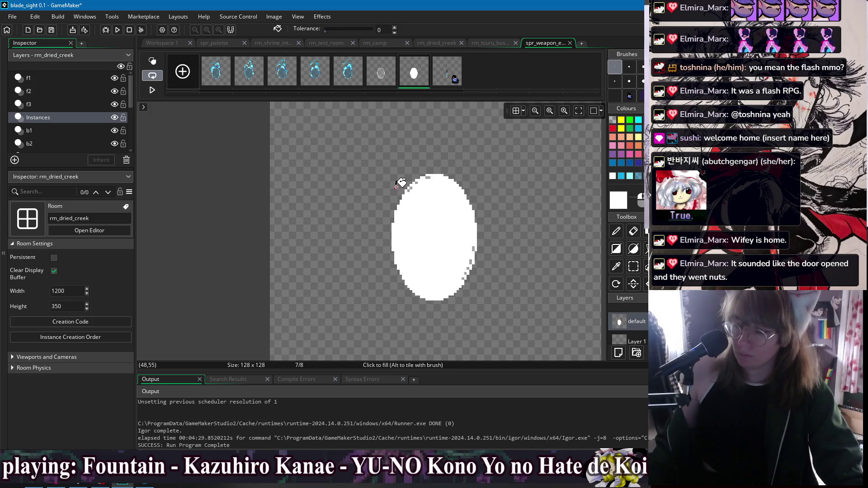
Redo the solid white egg in the new frame with the previous frame shown as onion skin
{"action": "key", "text": "s"}
{"action": "left_click_drag", "start_coordinate": [371, 150], "coordinate": [505, 318]}
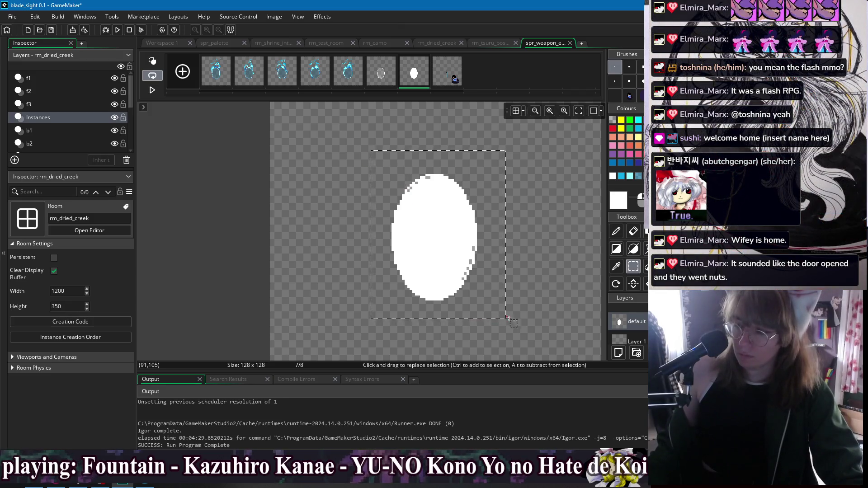
{"action": "key", "text": "ctrl+z"}
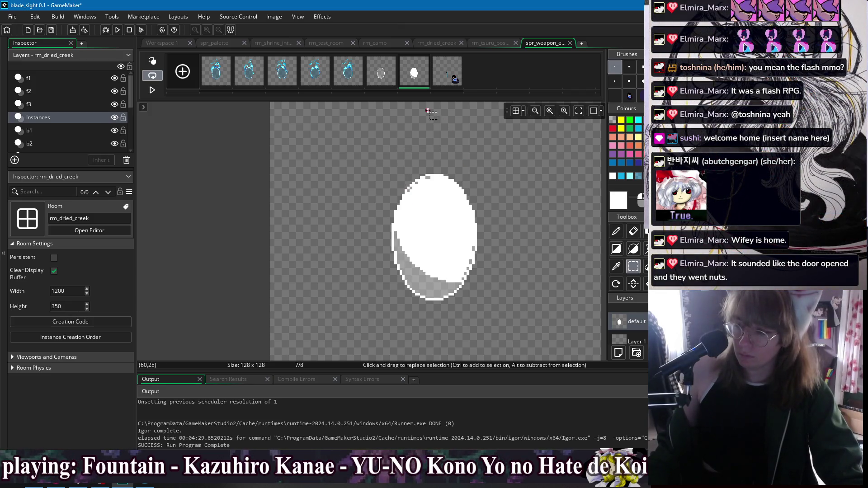
{"action": "key", "text": "d"}
{"action": "key", "text": "ctrl+z"}
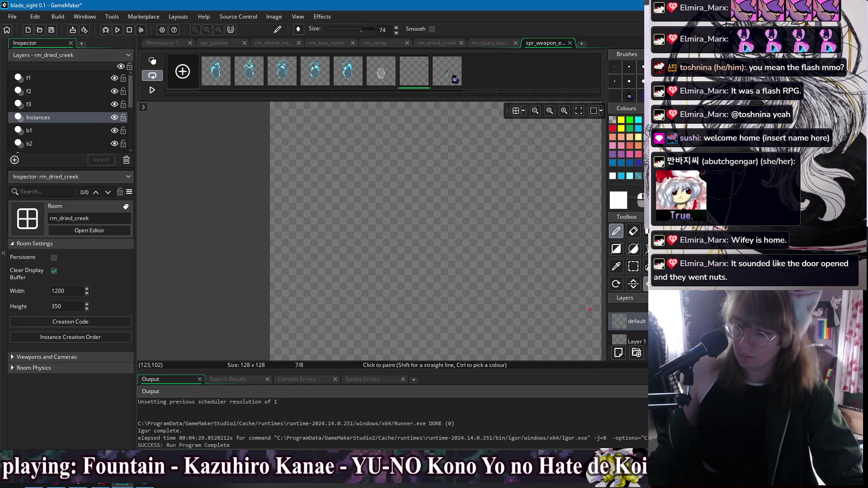
{"action": "left_click", "coordinate": [152, 61]}
{"action": "left_click", "coordinate": [426, 226]}
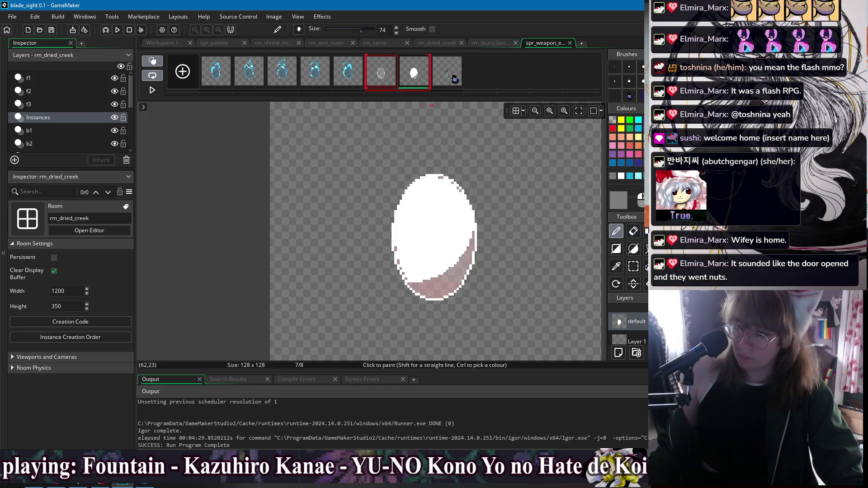
Make the egg's lower crescent grey using Colour Swap and Fill
{"action": "left_click", "coordinate": [650, 249]}
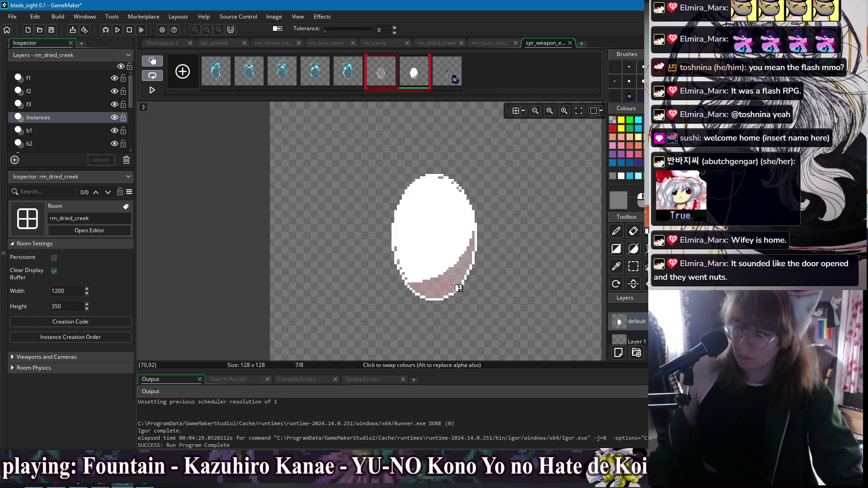
{"action": "key", "text": "f"}
{"action": "left_click", "coordinate": [461, 284]}
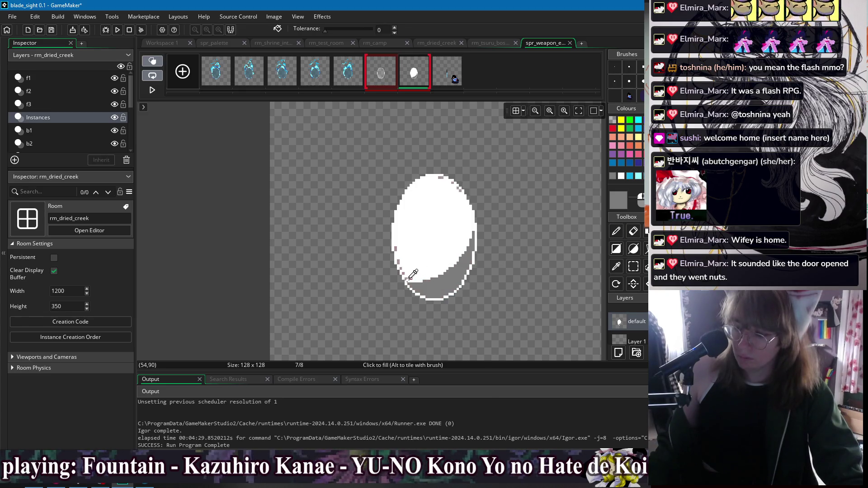
{"action": "scroll", "coordinate": [413, 274], "scroll_direction": "up", "scroll_amount": 4}
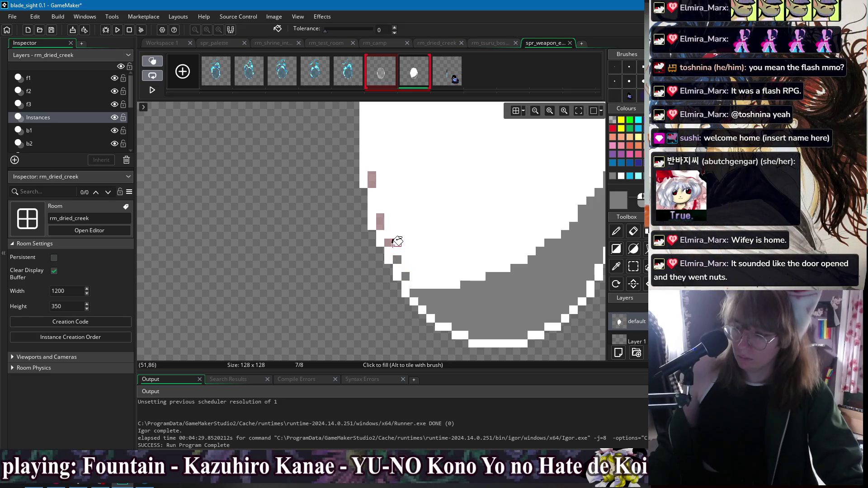
{"action": "scroll", "coordinate": [446, 190], "scroll_direction": "right", "scroll_amount": 3}
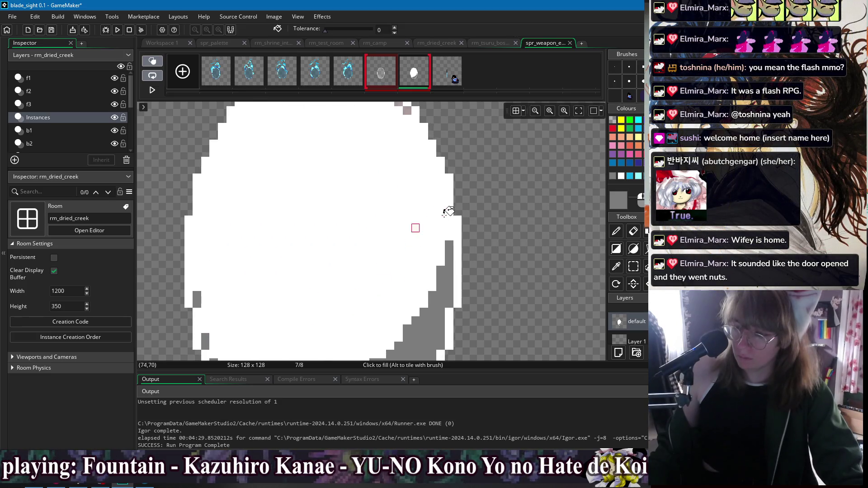
{"action": "scroll", "coordinate": [466, 240], "scroll_direction": "up", "scroll_amount": 3}
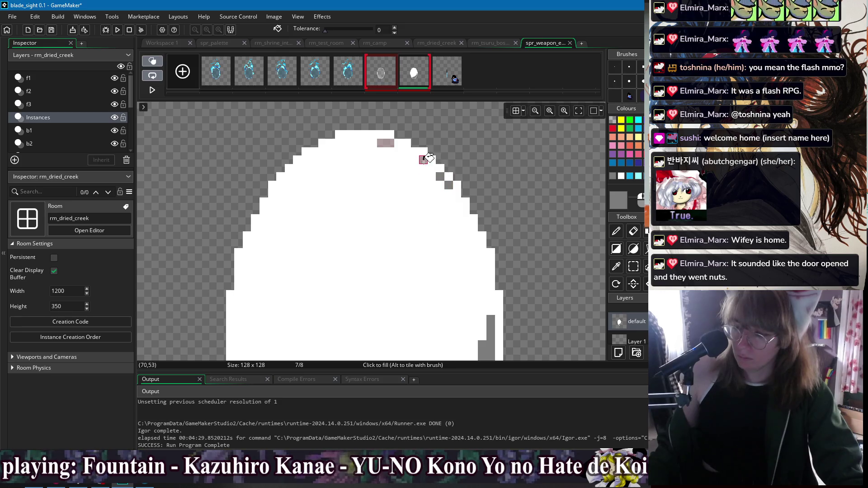
{"action": "scroll", "coordinate": [452, 212], "scroll_direction": "down", "scroll_amount": 5}
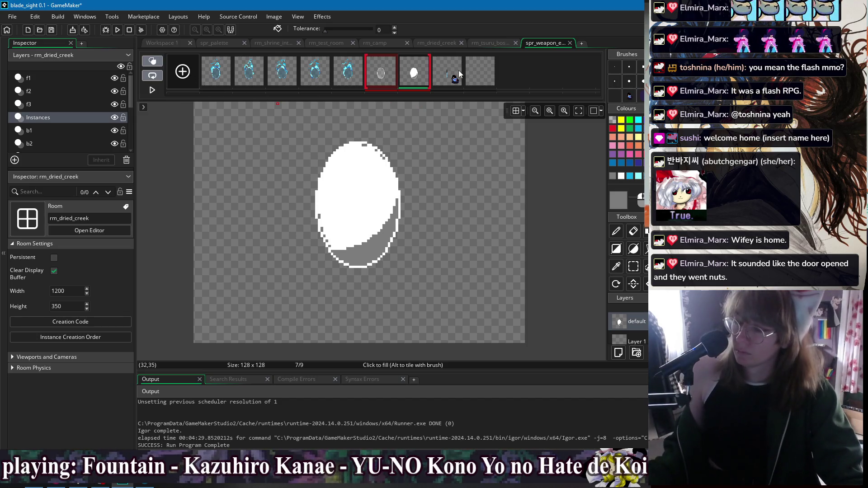
Duplicate outlined egg frame 6 and select the copy for drawing
{"action": "left_click", "coordinate": [392, 75]}
{"action": "key", "text": "ctrl+d"}
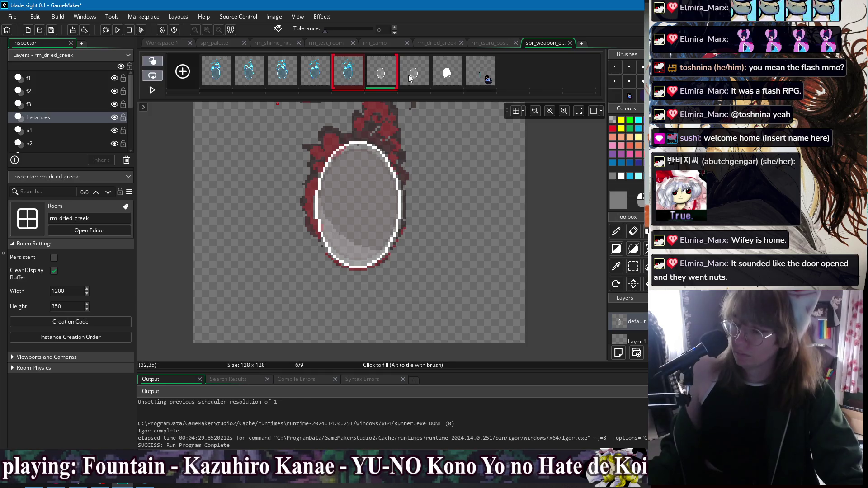
{"action": "left_click", "coordinate": [419, 80]}
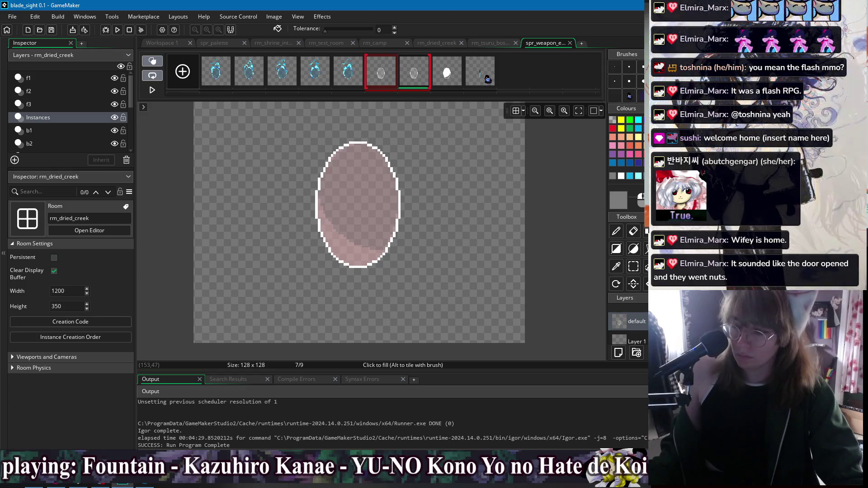
{"action": "scroll", "coordinate": [388, 166], "scroll_direction": "up", "scroll_amount": 1}
{"action": "scroll", "coordinate": [385, 170], "scroll_direction": "up", "scroll_amount": 1}
{"action": "key", "text": "d"}
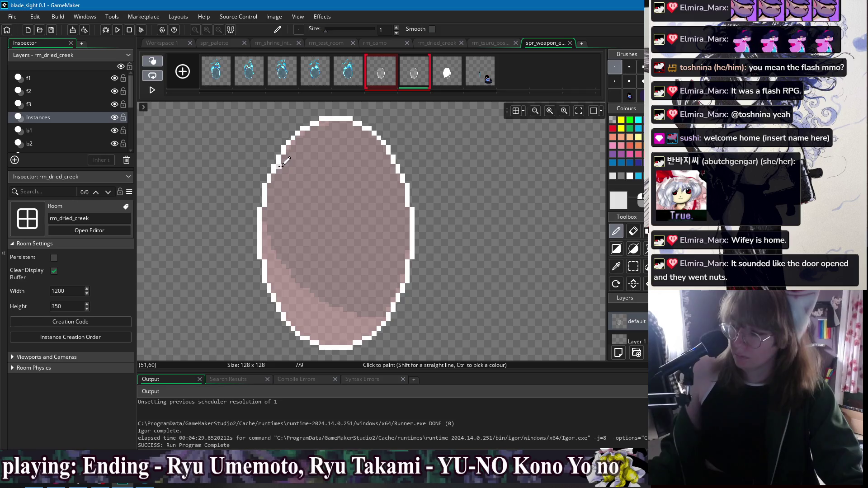
Draw light crack lines from the top-left and bottom edges, then turn off onion skin
{"action": "left_click_drag", "start_coordinate": [282, 165], "coordinate": [304, 202]}
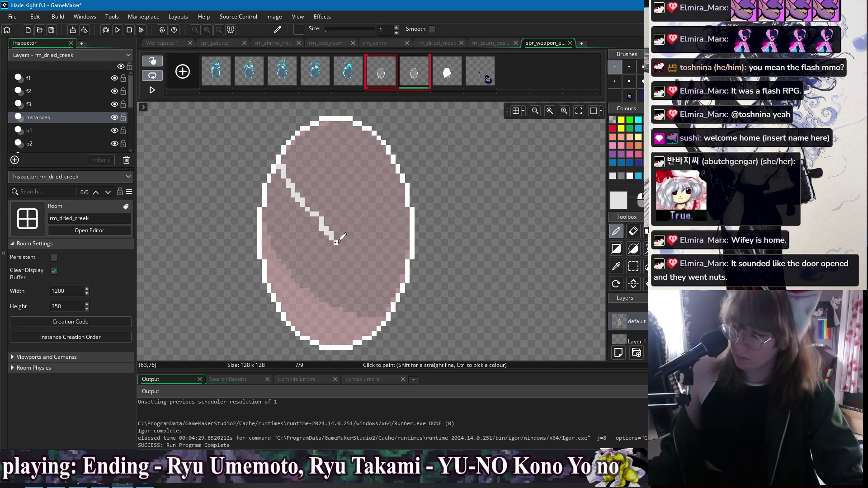
{"action": "mouse_move", "coordinate": [320, 342]}
{"action": "left_mouse_down"}
{"action": "mouse_move", "coordinate": [342, 321]}
{"action": "mouse_move", "coordinate": [347, 279]}
{"action": "left_mouse_up"}
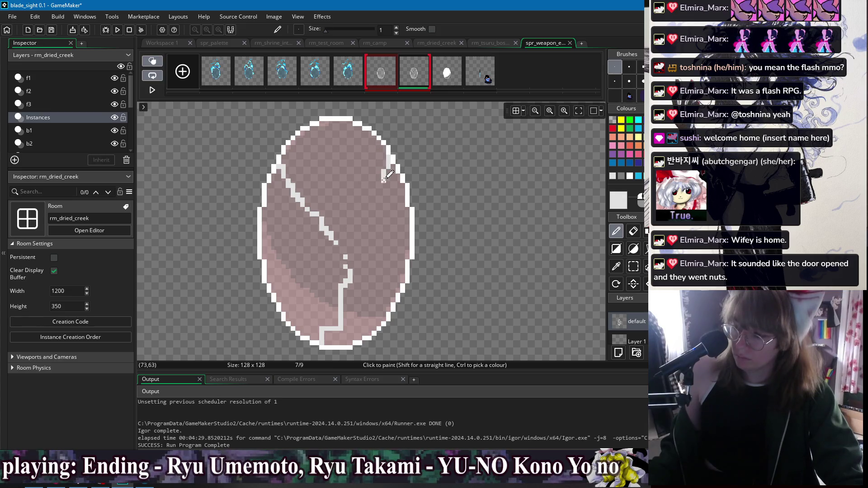
{"action": "left_click", "coordinate": [369, 214]}
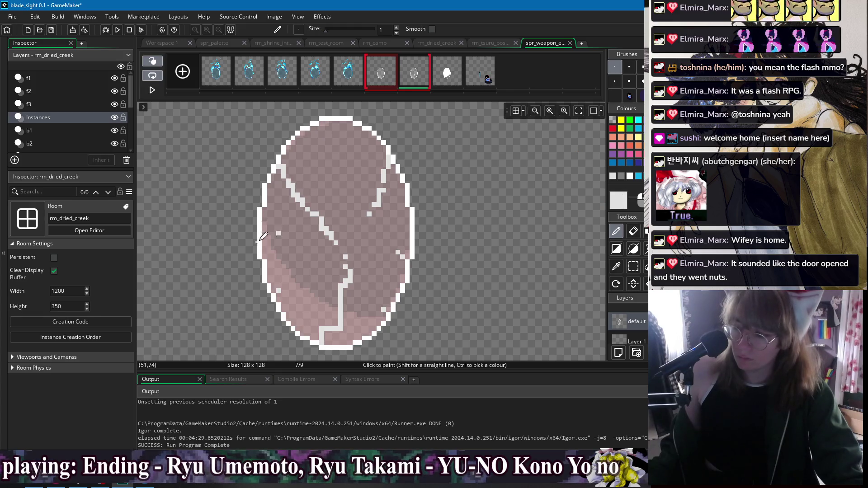
{"action": "left_click", "coordinate": [153, 63]}
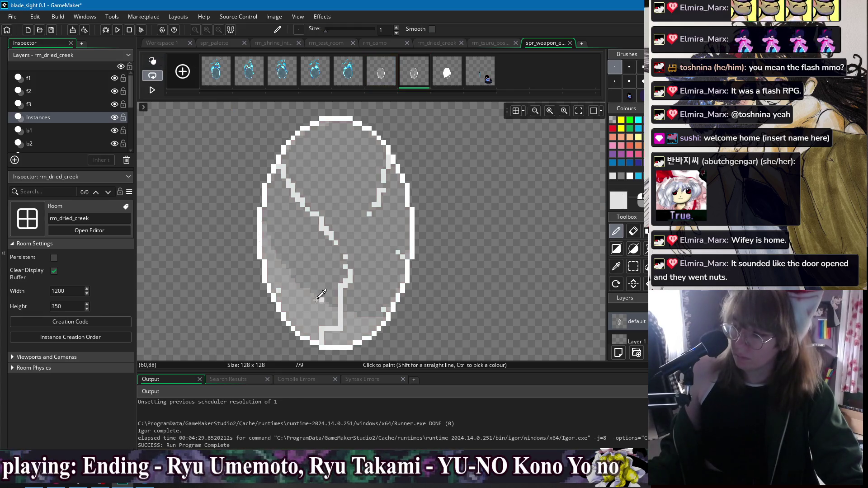
Darken a few of the crack pixels on the cracked egg frame
{"action": "scroll", "coordinate": [315, 201], "scroll_direction": "up", "scroll_amount": 1}
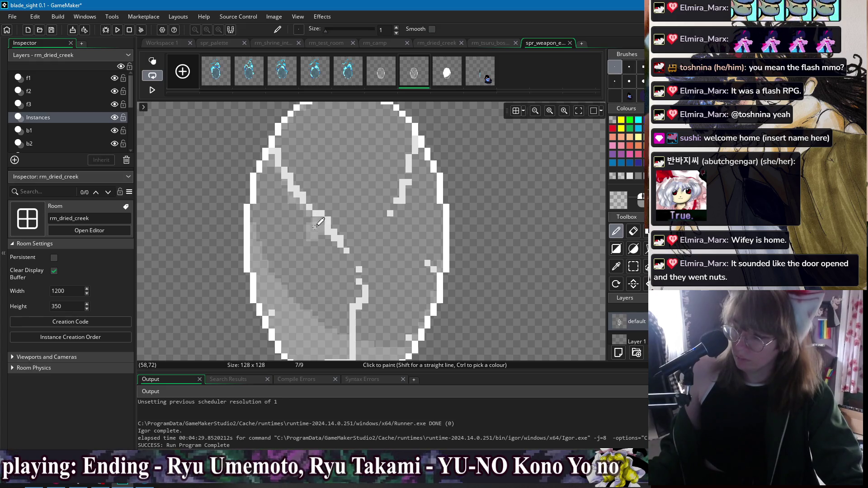
{"action": "left_click", "coordinate": [318, 223]}
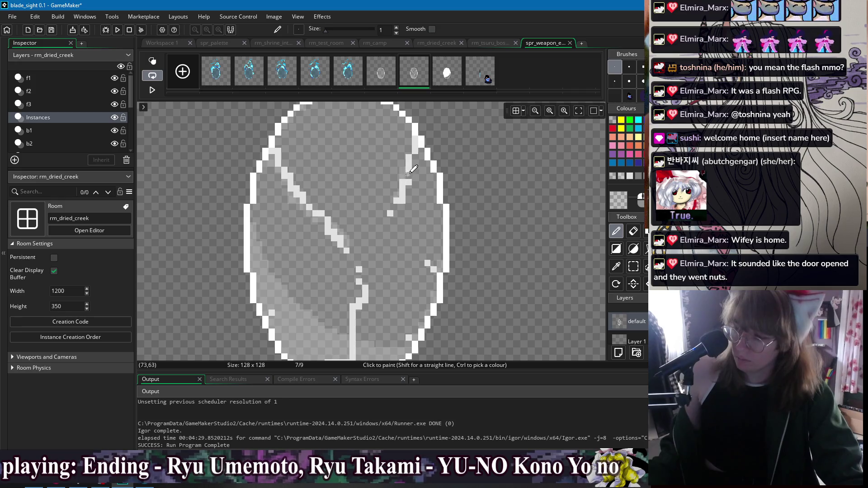
{"action": "scroll", "coordinate": [461, 233], "scroll_direction": "down", "scroll_amount": 3}
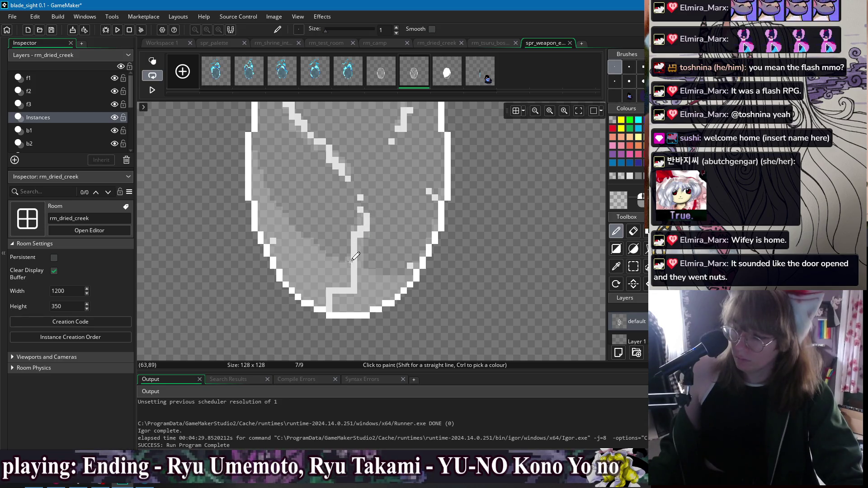
{"action": "scroll", "coordinate": [350, 255], "scroll_direction": "up", "scroll_amount": 2}
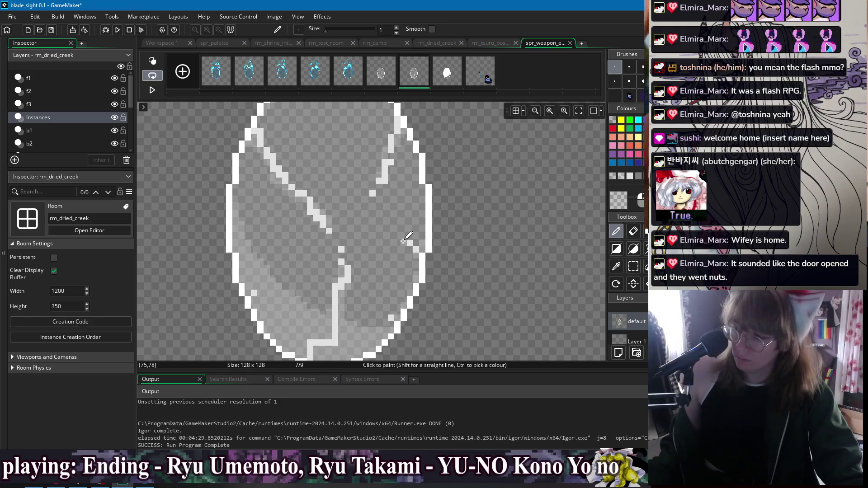
{"action": "scroll", "coordinate": [372, 227], "scroll_direction": "up", "scroll_amount": 2}
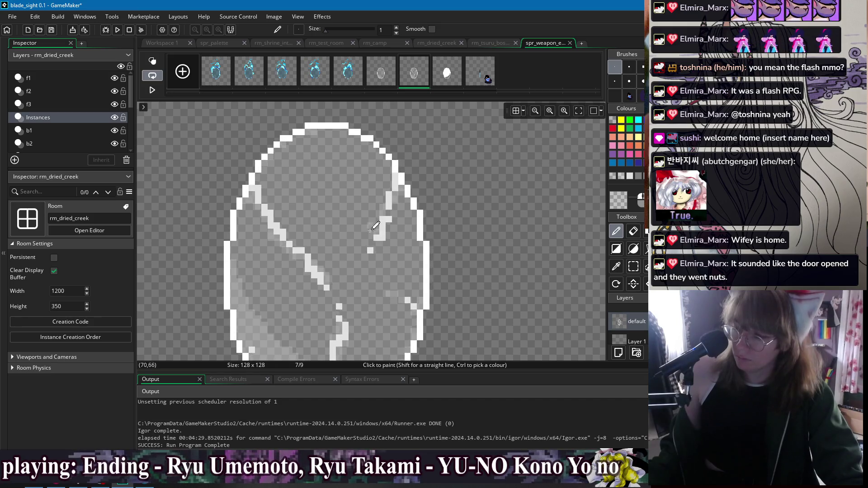
{"action": "scroll", "coordinate": [458, 241], "scroll_direction": "down", "scroll_amount": 4}
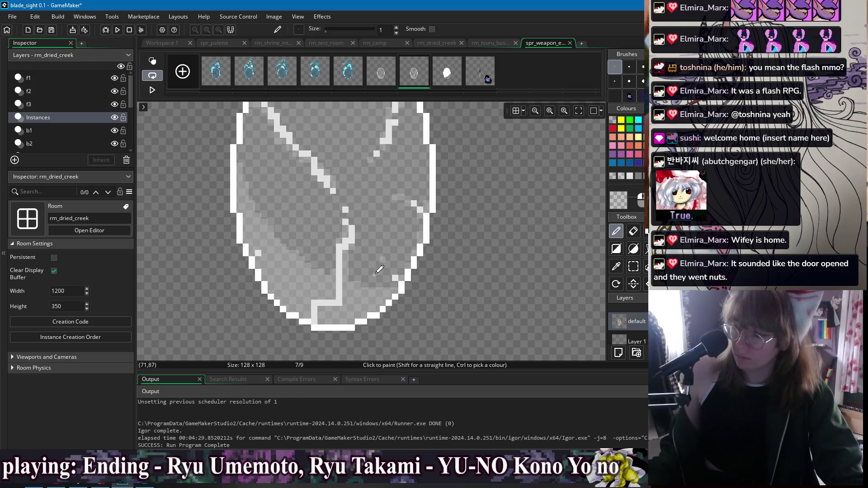
{"action": "scroll", "coordinate": [357, 226], "scroll_direction": "down", "scroll_amount": 1}
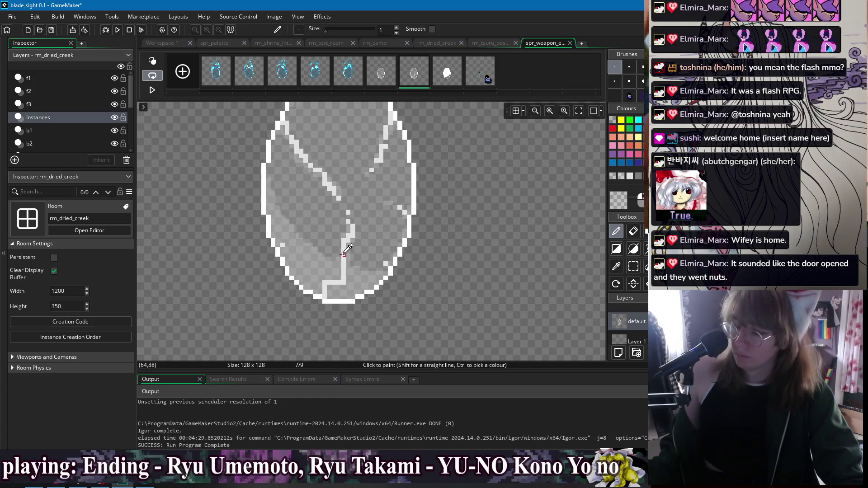
{"action": "scroll", "coordinate": [345, 243], "scroll_direction": "down", "scroll_amount": 2}
{"action": "scroll", "coordinate": [289, 261], "scroll_direction": "up", "scroll_amount": 2}
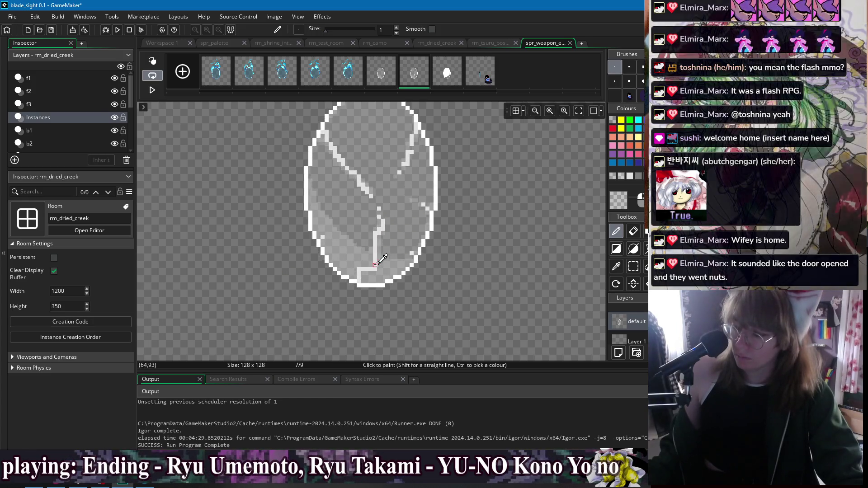
Try mid grey along the oval's bottom outline, then undo those grey pixels
{"action": "left_click", "coordinate": [625, 202]}
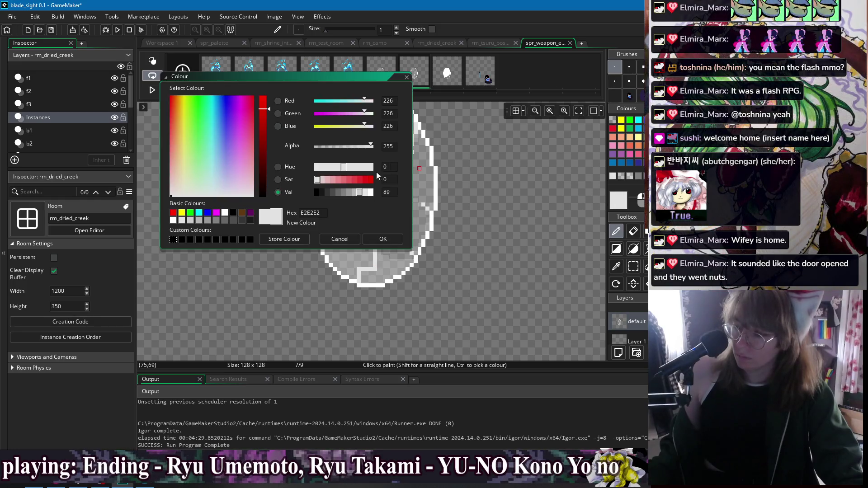
{"action": "left_click", "coordinate": [345, 192]}
{"action": "left_click", "coordinate": [377, 241]}
{"action": "scroll", "coordinate": [366, 271], "scroll_direction": "up", "scroll_amount": 2}
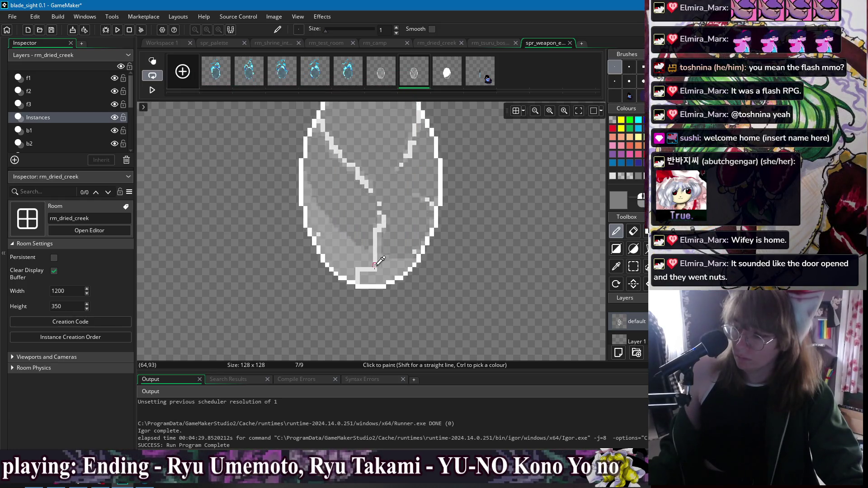
{"action": "left_click", "coordinate": [348, 272]}
{"action": "left_click_drag", "start_coordinate": [349, 273], "coordinate": [350, 283]}
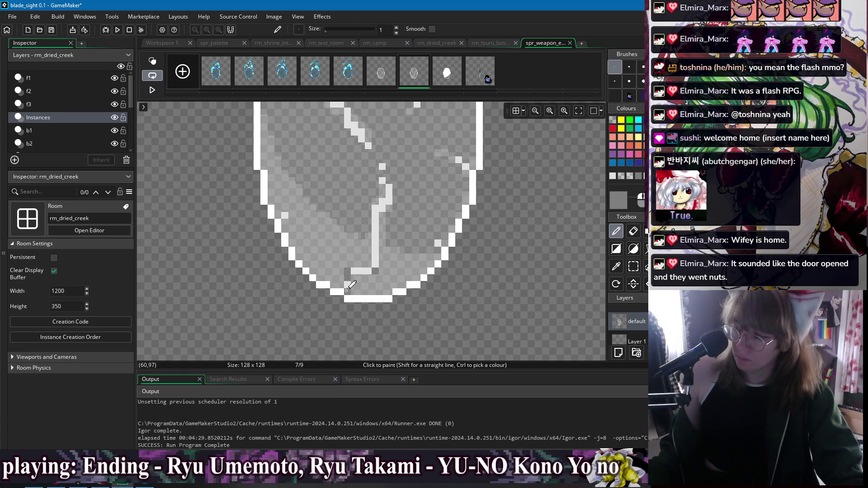
{"action": "key", "text": "ctrl+z"}
{"action": "key", "text": "ctrl+z"}
{"action": "key", "text": "ctrl+z"}
{"action": "scroll", "coordinate": [416, 287], "scroll_direction": "up", "scroll_amount": 2}
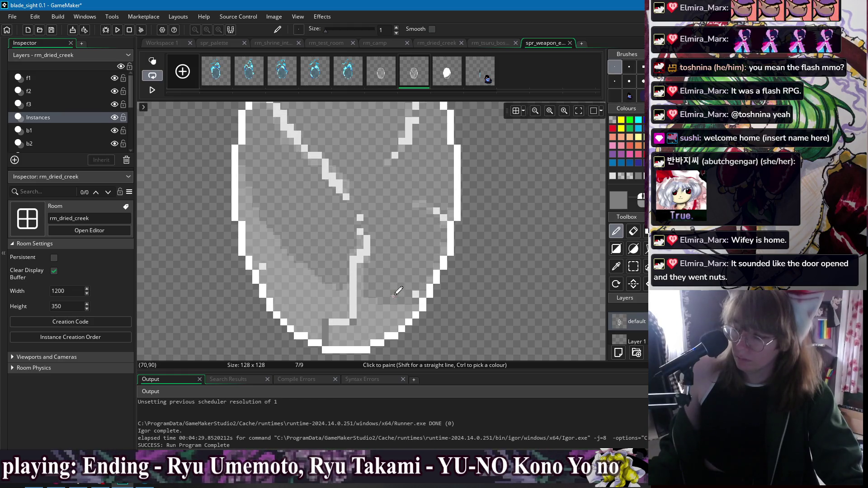
Set the drawing colour to white at max Val and repaint the left diagonal crack
{"action": "left_click", "coordinate": [619, 197]}
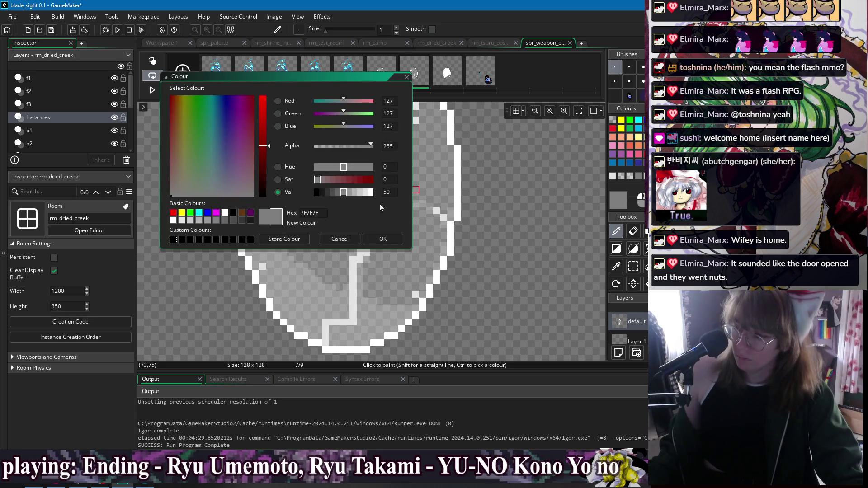
{"action": "left_click", "coordinate": [373, 193]}
{"action": "left_click", "coordinate": [389, 238]}
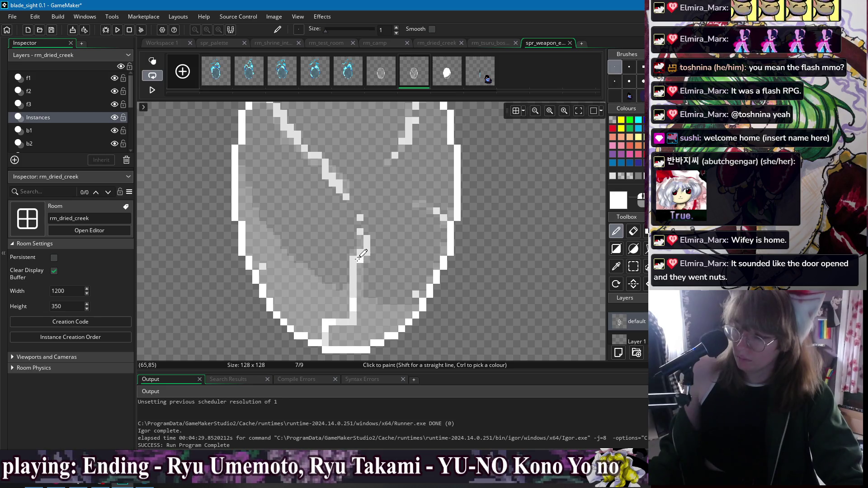
{"action": "scroll", "coordinate": [369, 239], "scroll_direction": "up", "scroll_amount": 2}
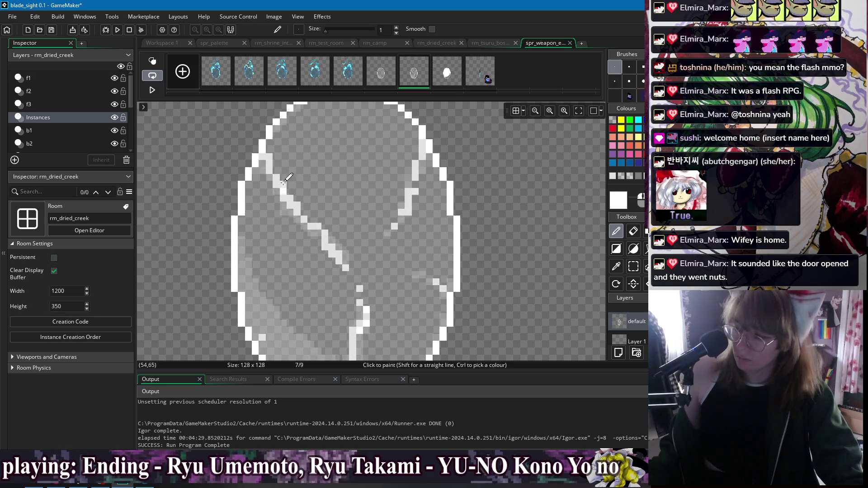
{"action": "left_click_drag", "start_coordinate": [297, 210], "coordinate": [321, 228]}
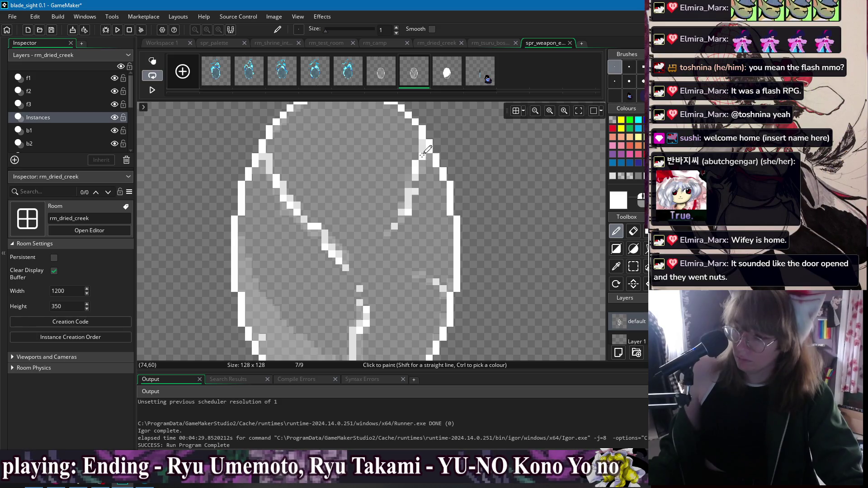
Compare the frames before and after the cracked egg, then return to it
{"action": "scroll", "coordinate": [439, 281], "scroll_direction": "down", "scroll_amount": 5}
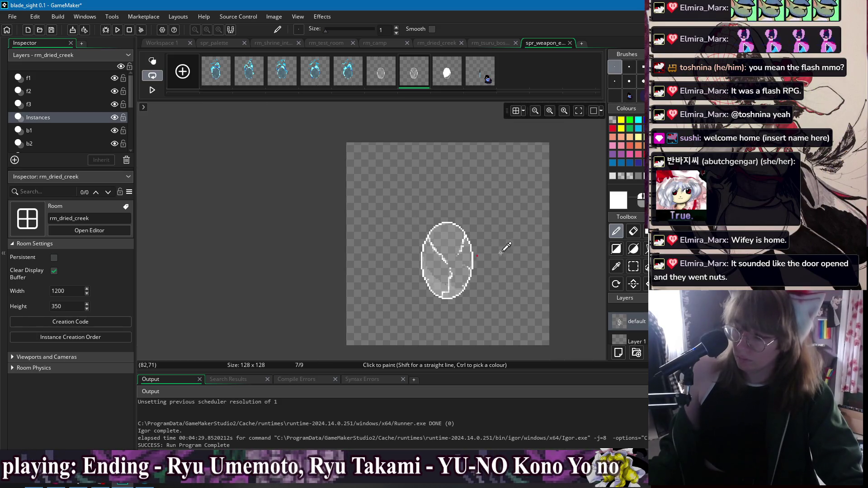
{"action": "scroll", "coordinate": [475, 218], "scroll_direction": "up", "scroll_amount": 3}
{"action": "left_click", "coordinate": [384, 77]}
{"action": "left_click", "coordinate": [418, 81]}
{"action": "left_click", "coordinate": [447, 73]}
Duplicate cracked egg frame 7 with Ctrl+D and pick the cracks' light grey
{"action": "left_click", "coordinate": [414, 74]}
{"action": "key", "text": "ctrl+d"}
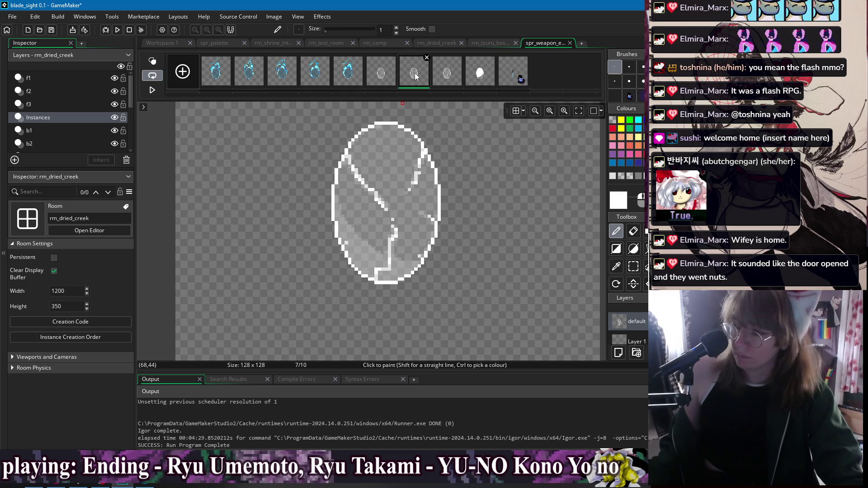
{"action": "scroll", "coordinate": [372, 151], "scroll_direction": "up", "scroll_amount": 2}
{"action": "mouse_move", "coordinate": [372, 151]}
{"action": "left_mouse_down"}
{"action": "mouse_move", "coordinate": [346, 175]}
{"action": "mouse_move", "coordinate": [341, 204]}
{"action": "mouse_move", "coordinate": [376, 218]}
{"action": "mouse_move", "coordinate": [406, 210]}
{"action": "mouse_move", "coordinate": [420, 217]}
{"action": "left_mouse_up"}
{"action": "left_click", "coordinate": [335, 180], "text": "ctrl"}
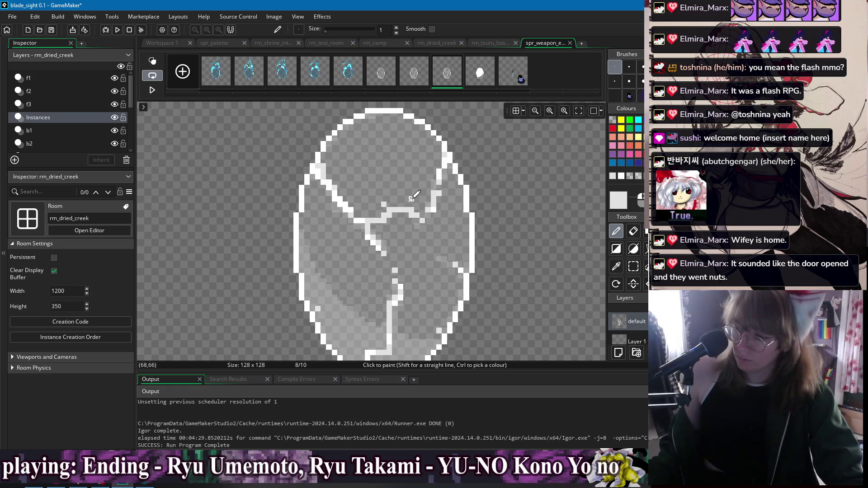
Extend a crack into a small box and add light pixels along the egg's outline
{"action": "mouse_move", "coordinate": [411, 192]}
{"action": "left_mouse_down"}
{"action": "mouse_move", "coordinate": [435, 186]}
{"action": "mouse_move", "coordinate": [436, 207]}
{"action": "left_mouse_up"}
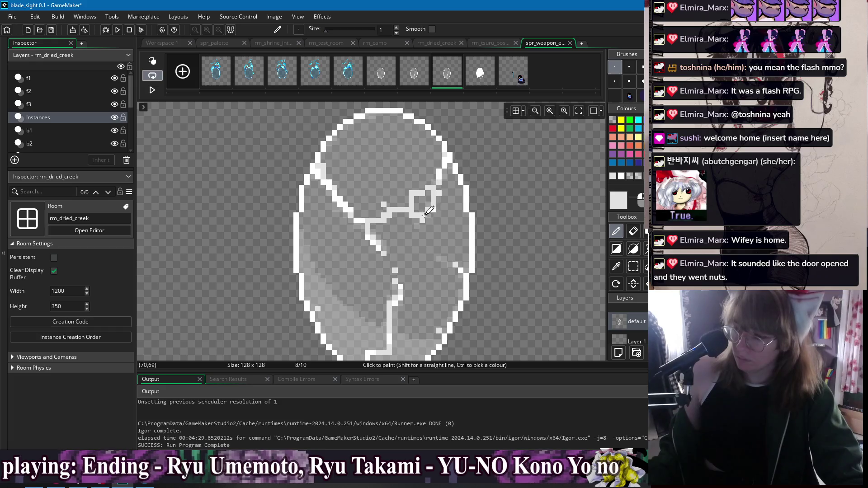
{"action": "left_click_drag", "start_coordinate": [451, 163], "coordinate": [441, 185]}
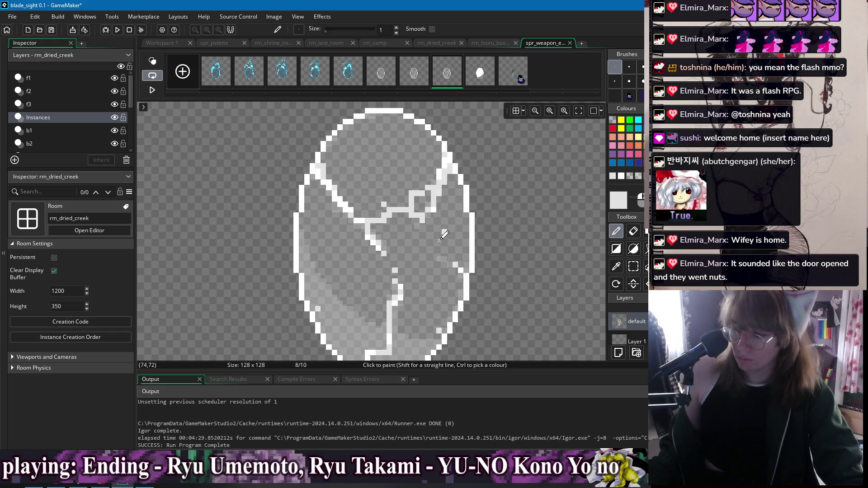
{"action": "scroll", "coordinate": [441, 234], "scroll_direction": "down", "scroll_amount": 2}
{"action": "left_click_drag", "start_coordinate": [361, 319], "coordinate": [382, 305]}
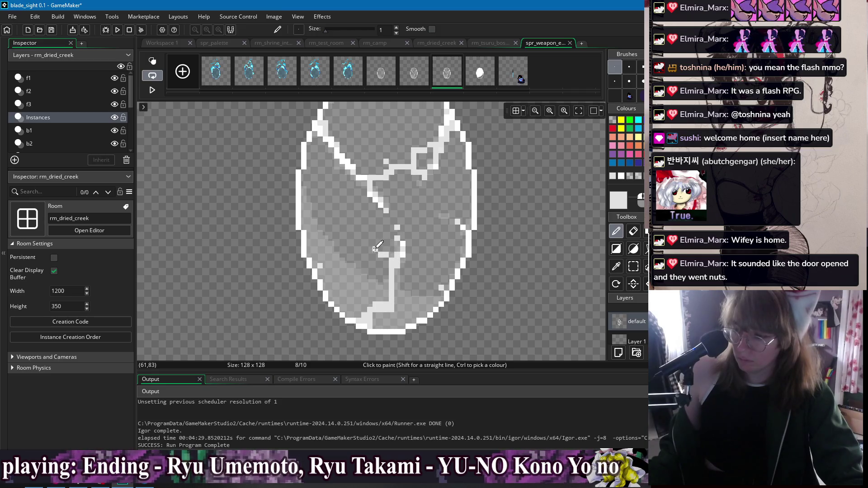
Draw new light grey cracks inside the egg, one reaching its top edge
{"action": "mouse_move", "coordinate": [375, 241]}
{"action": "left_mouse_down"}
{"action": "mouse_move", "coordinate": [351, 226]}
{"action": "mouse_move", "coordinate": [361, 207]}
{"action": "mouse_move", "coordinate": [313, 226]}
{"action": "left_mouse_up"}
{"action": "mouse_move", "coordinate": [405, 246]}
{"action": "left_mouse_down"}
{"action": "mouse_move", "coordinate": [457, 258]}
{"action": "mouse_move", "coordinate": [463, 277]}
{"action": "mouse_move", "coordinate": [427, 255]}
{"action": "mouse_move", "coordinate": [396, 271]}
{"action": "mouse_move", "coordinate": [373, 247]}
{"action": "left_mouse_up"}
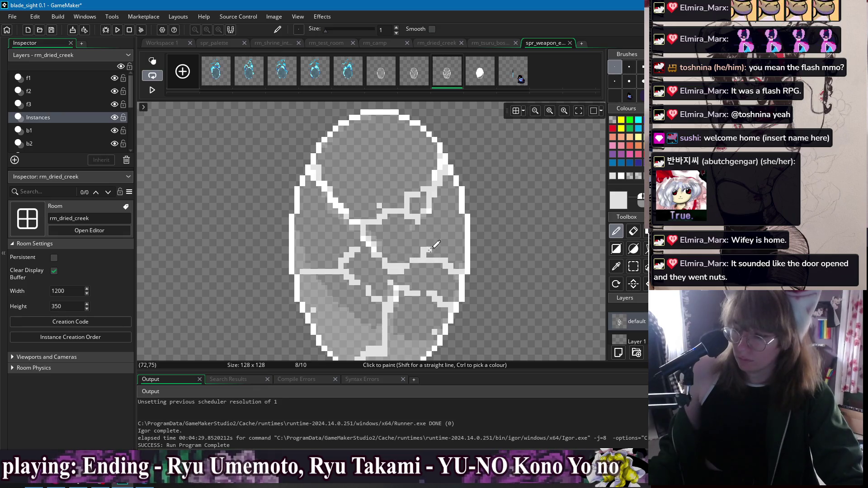
{"action": "mouse_move", "coordinate": [432, 237]}
{"action": "left_mouse_down"}
{"action": "mouse_move", "coordinate": [435, 209]}
{"action": "mouse_move", "coordinate": [365, 173]}
{"action": "left_mouse_up"}
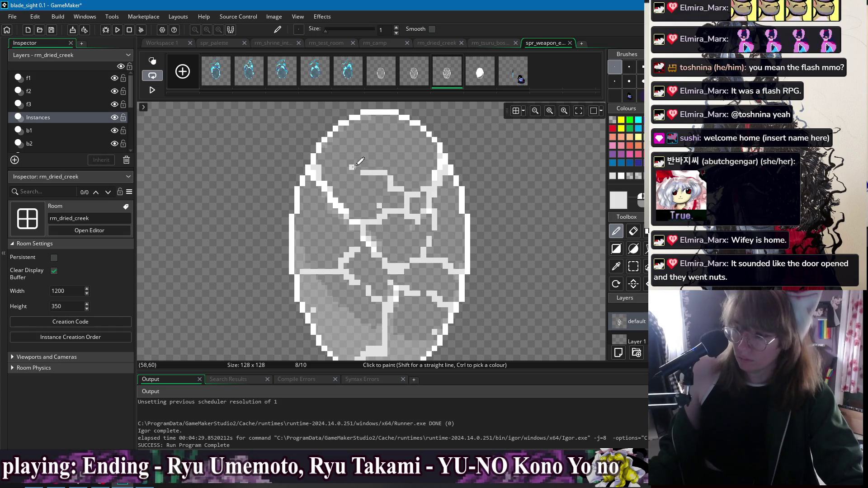
{"action": "scroll", "coordinate": [338, 207], "scroll_direction": "left", "scroll_amount": 2}
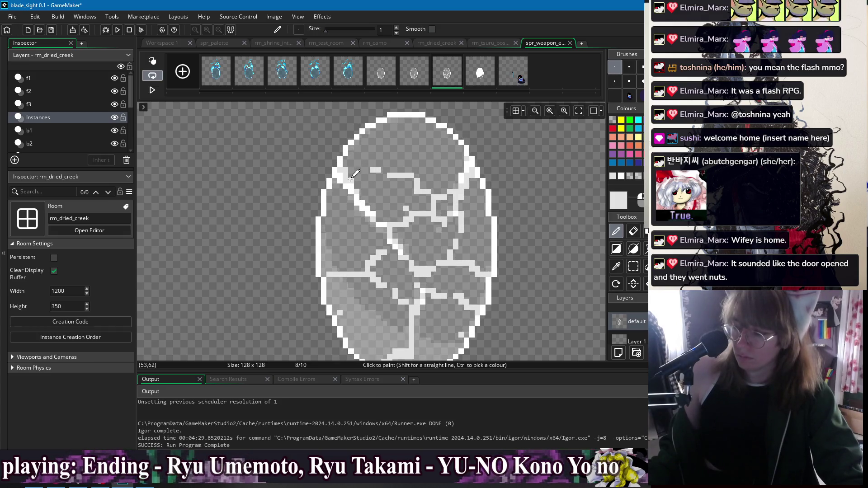
{"action": "mouse_move", "coordinate": [384, 169]}
{"action": "left_mouse_down"}
{"action": "mouse_move", "coordinate": [407, 147]}
{"action": "mouse_move", "coordinate": [396, 121]}
{"action": "left_mouse_up"}
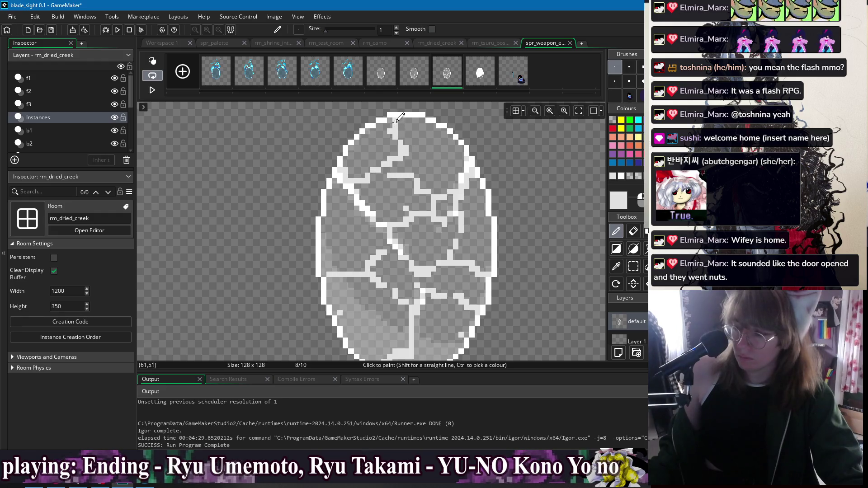
{"action": "scroll", "coordinate": [437, 241], "scroll_direction": "down", "scroll_amount": 4}
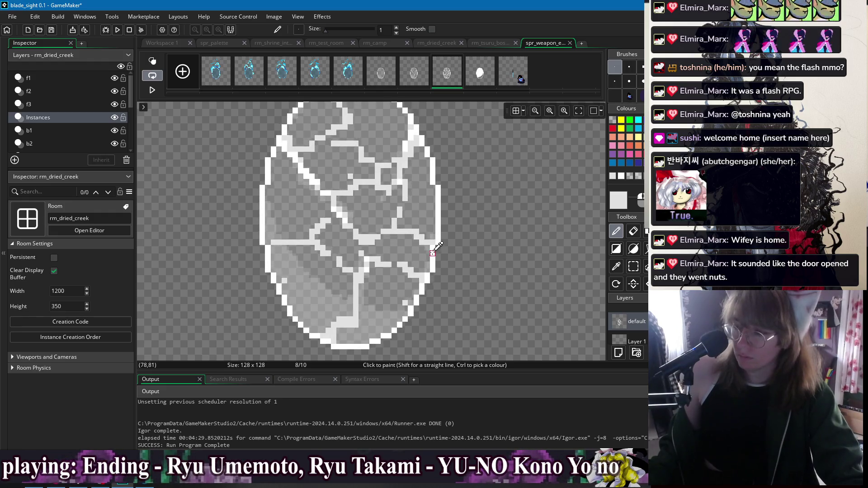
{"action": "scroll", "coordinate": [402, 235], "scroll_direction": "up", "scroll_amount": 4}
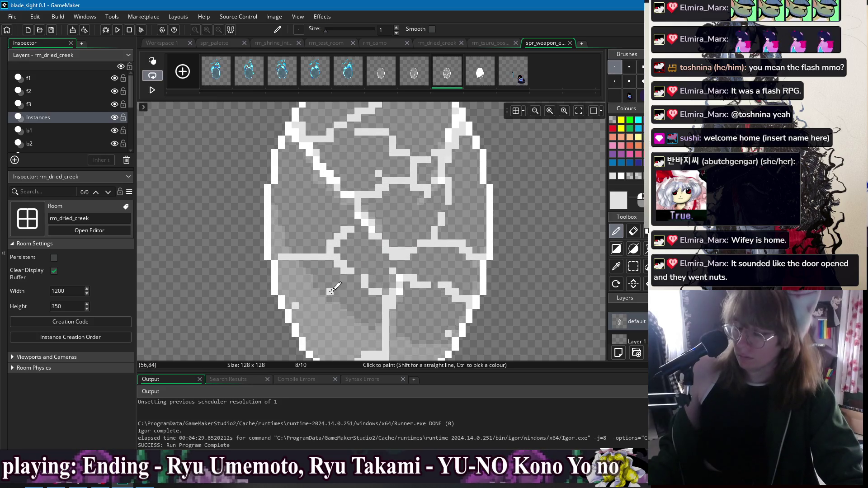
{"action": "left_click", "coordinate": [318, 292], "text": "ctrl"}
Fill a lower egg piece lighter and draw a rightward crack, undoing stray fills
{"action": "key", "text": "f"}
{"action": "left_click", "coordinate": [345, 284]}
{"action": "key", "text": "ctrl+z"}
{"action": "left_click", "coordinate": [359, 273]}
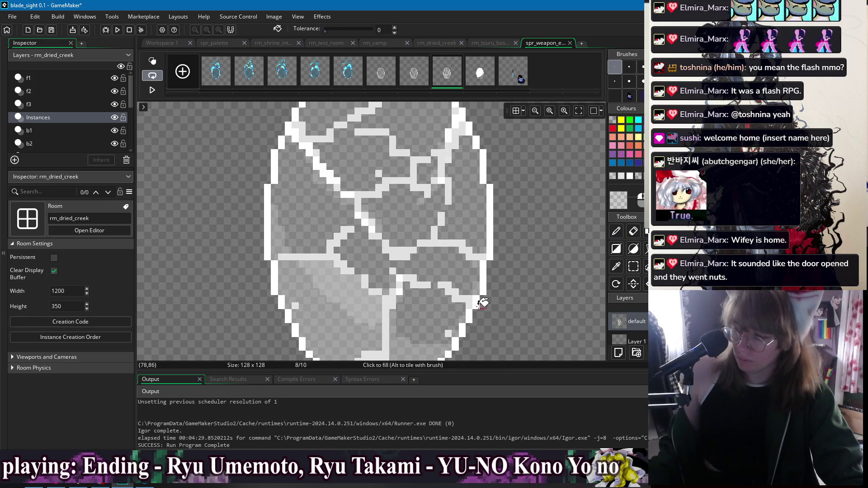
{"action": "left_click_drag", "start_coordinate": [473, 296], "coordinate": [396, 236]}
{"action": "key", "text": "p"}
{"action": "left_click_drag", "start_coordinate": [332, 246], "coordinate": [393, 253]}
{"action": "key", "text": "f"}
{"action": "left_click", "coordinate": [382, 236]}
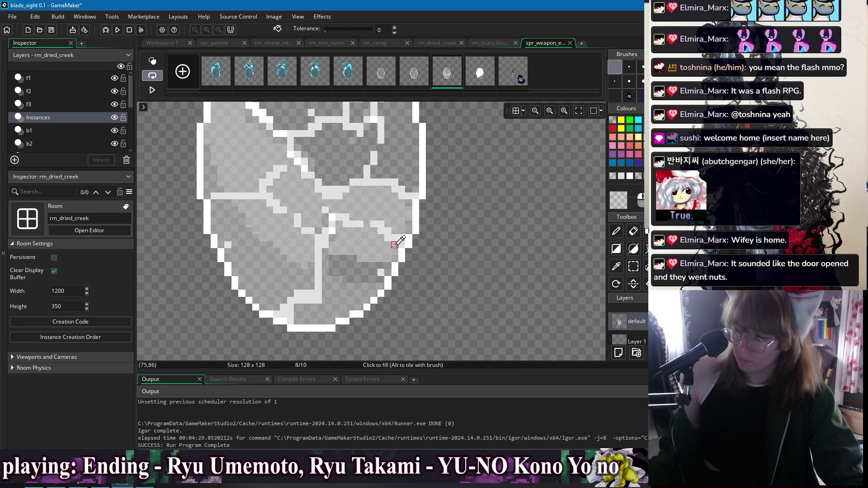
{"action": "key", "text": "ctrl+z"}
{"action": "left_click_drag", "start_coordinate": [359, 199], "coordinate": [397, 266]}
{"action": "key", "text": "p"}
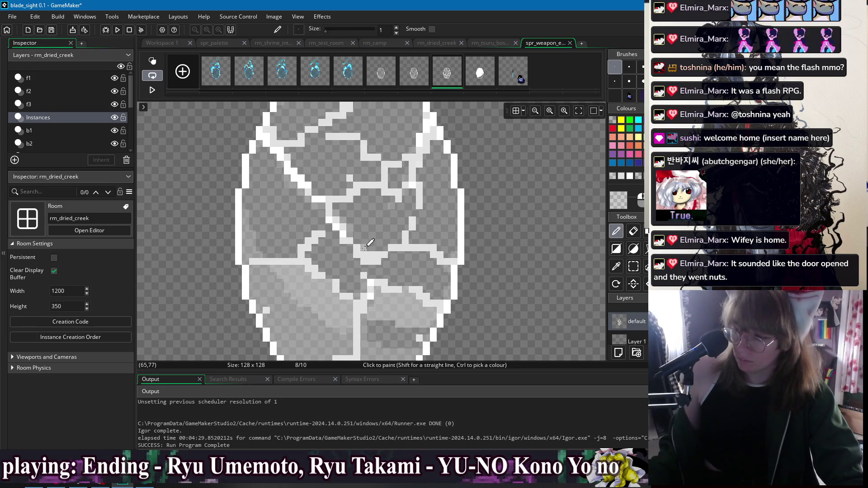
Lighten the egg's right and upper-left pieces and draw another light grey crack
{"action": "scroll", "coordinate": [446, 226], "scroll_direction": "up", "scroll_amount": 1}
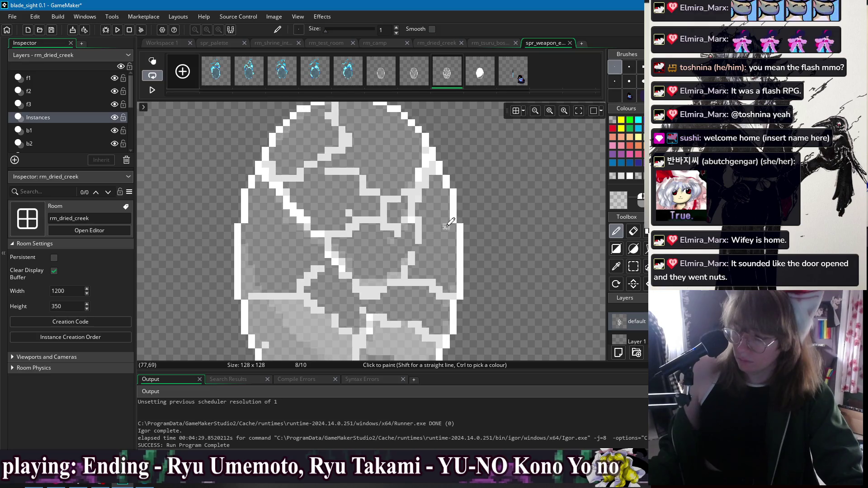
{"action": "key", "text": "f"}
{"action": "left_click", "coordinate": [448, 248]}
{"action": "mouse_move", "coordinate": [448, 248]}
{"action": "left_mouse_down"}
{"action": "mouse_move", "coordinate": [486, 269]}
{"action": "mouse_move", "coordinate": [409, 187]}
{"action": "left_mouse_up"}
{"action": "left_click", "coordinate": [348, 192]}
{"action": "scroll", "coordinate": [389, 174], "scroll_direction": "down", "scroll_amount": 1}
{"action": "scroll", "coordinate": [348, 227], "scroll_direction": "up", "scroll_amount": 2}
{"action": "key", "text": "p"}
{"action": "mouse_move", "coordinate": [309, 208]}
{"action": "left_mouse_down"}
{"action": "mouse_move", "coordinate": [345, 181]}
{"action": "mouse_move", "coordinate": [393, 235]}
{"action": "left_mouse_up"}
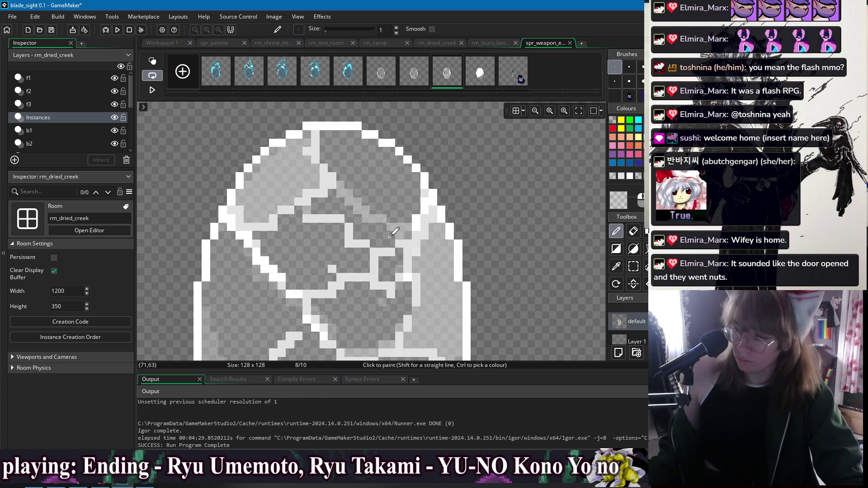
Lighten the lower-left and left egg pieces, then bring frame 7 up to compare
{"action": "left_click_drag", "start_coordinate": [334, 249], "coordinate": [403, 197]}
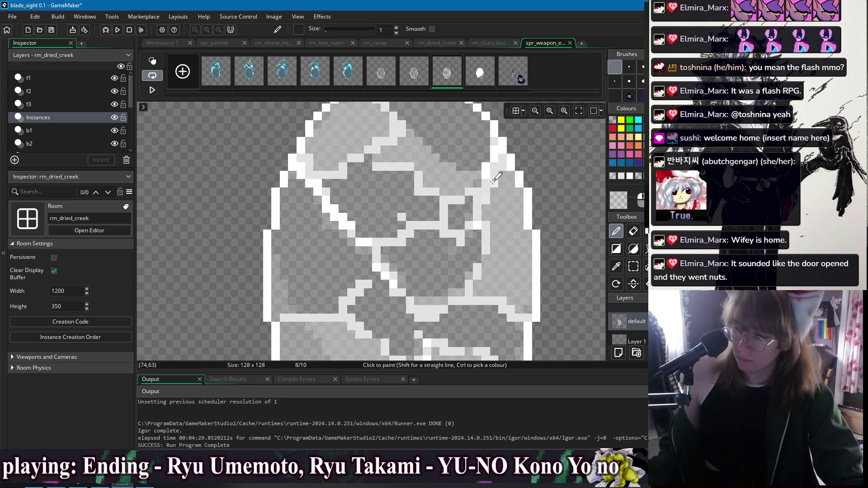
{"action": "scroll", "coordinate": [297, 241], "scroll_direction": "down", "scroll_amount": 3}
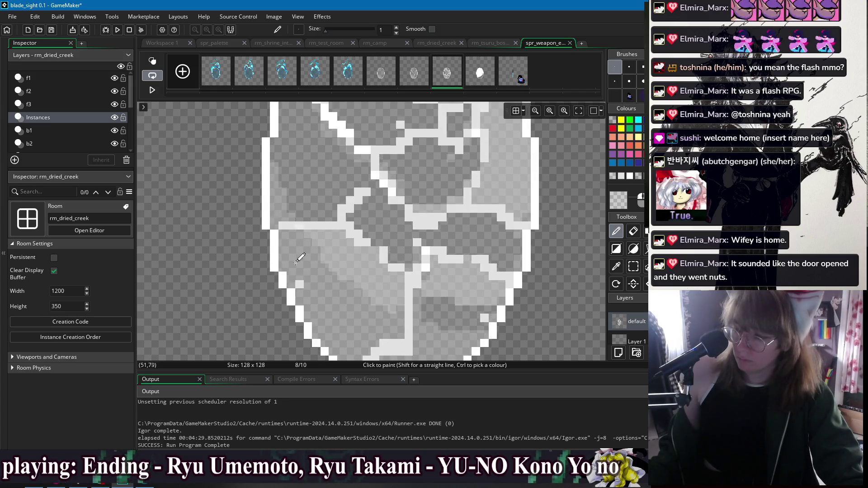
{"action": "key", "text": "f"}
{"action": "left_click", "coordinate": [316, 265]}
{"action": "scroll", "coordinate": [285, 271], "scroll_direction": "up", "scroll_amount": 2}
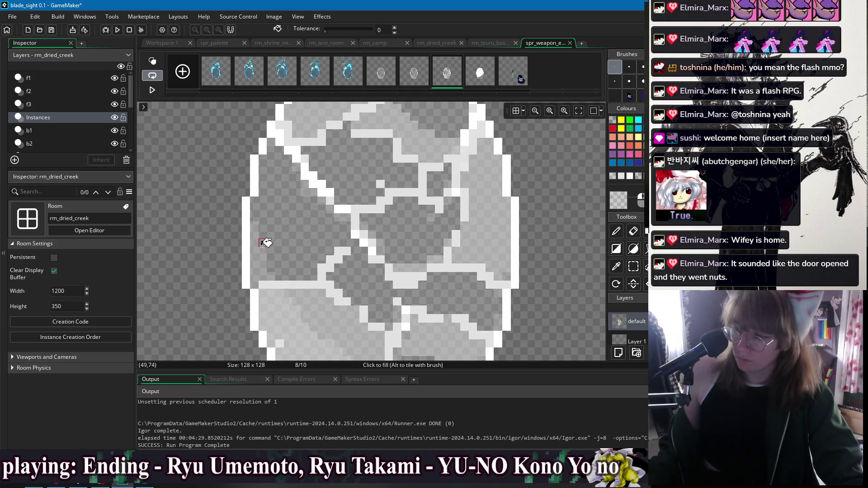
{"action": "key", "text": "d"}
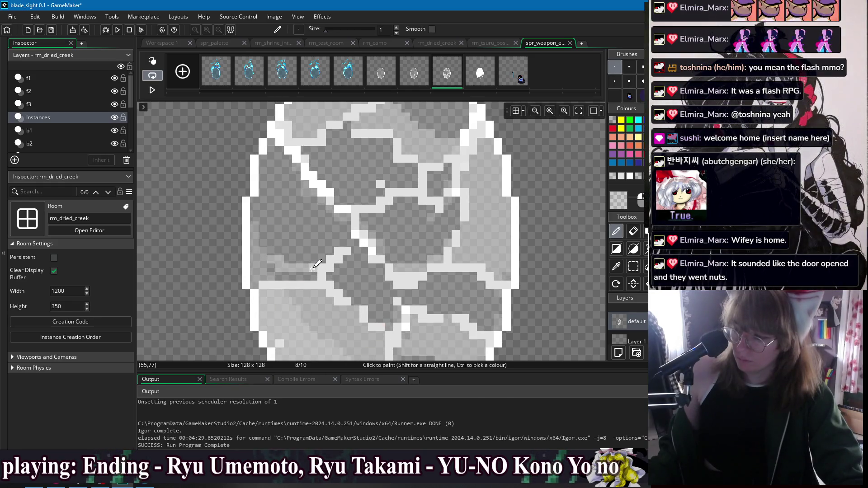
{"action": "key", "text": "f"}
{"action": "left_click", "coordinate": [278, 264]}
{"action": "scroll", "coordinate": [402, 267], "scroll_direction": "down", "scroll_amount": 1}
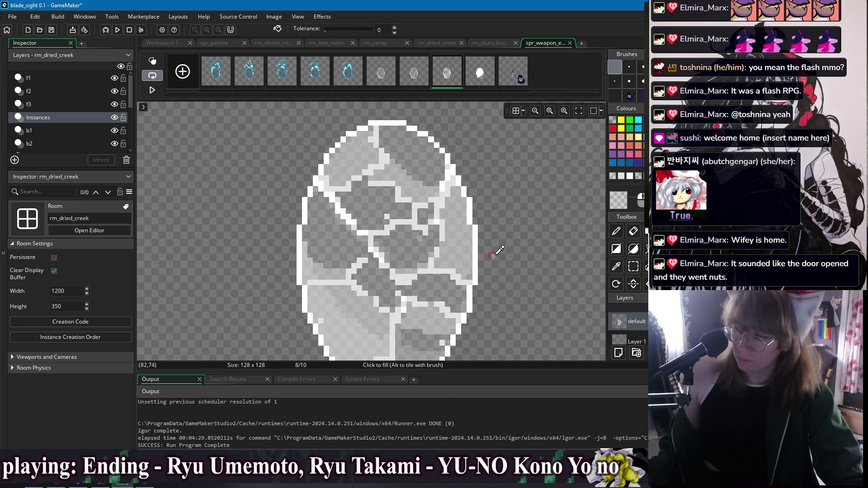
{"action": "scroll", "coordinate": [497, 253], "scroll_direction": "down", "scroll_amount": 1}
{"action": "left_click", "coordinate": [414, 75]}
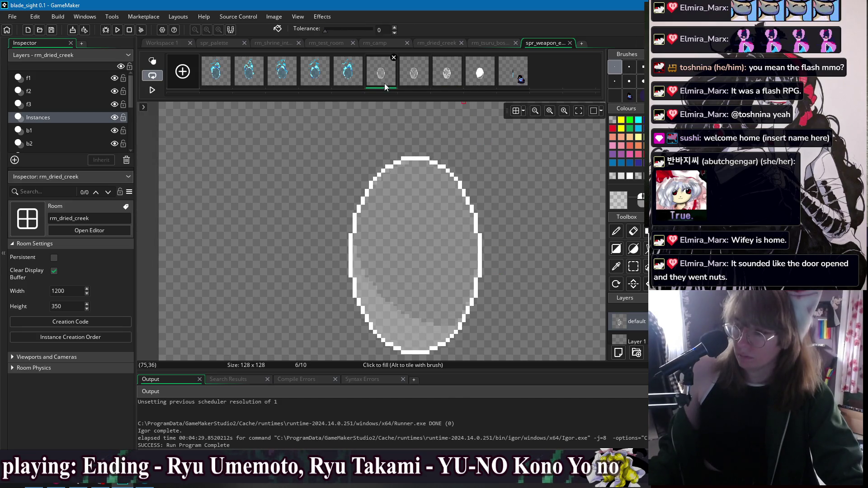
Review the heavily cracked frame 8 and the white egg frame 9
{"action": "left_click", "coordinate": [449, 77]}
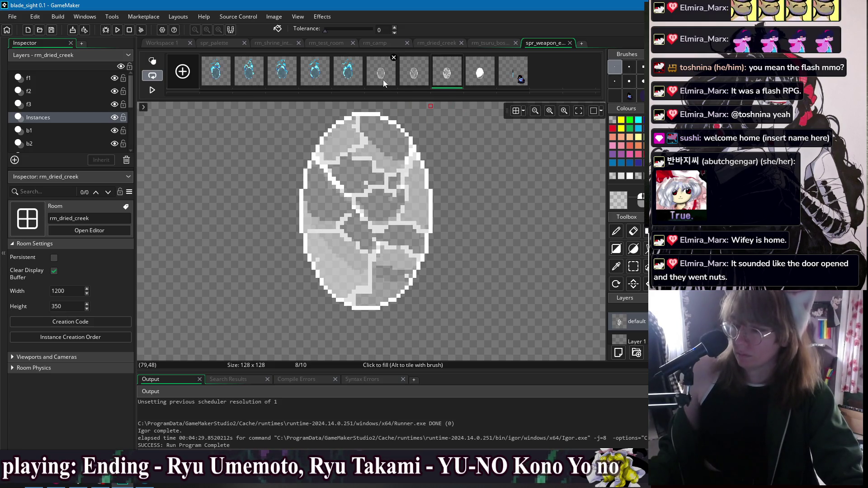
{"action": "left_click", "coordinate": [479, 81]}
{"action": "scroll", "coordinate": [509, 180], "scroll_direction": "down", "scroll_amount": 4}
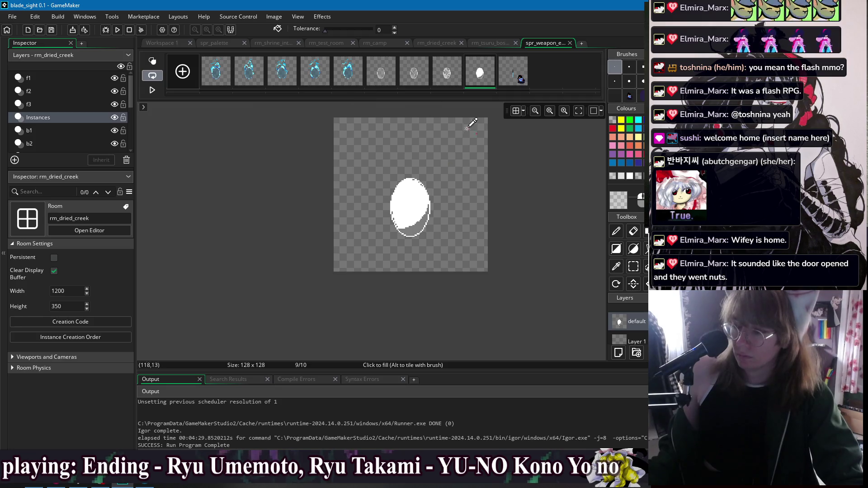
{"action": "scroll", "coordinate": [471, 130], "scroll_direction": "up", "scroll_amount": 2}
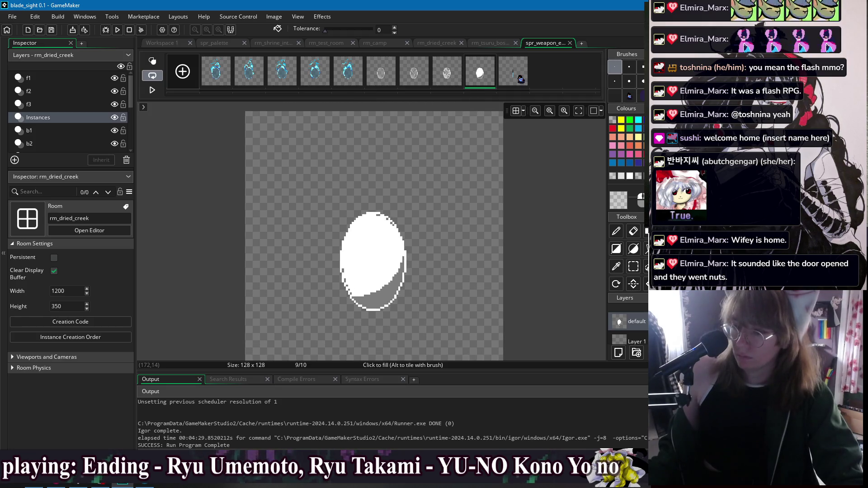
{"action": "scroll", "coordinate": [393, 234], "scroll_direction": "up", "scroll_amount": 3}
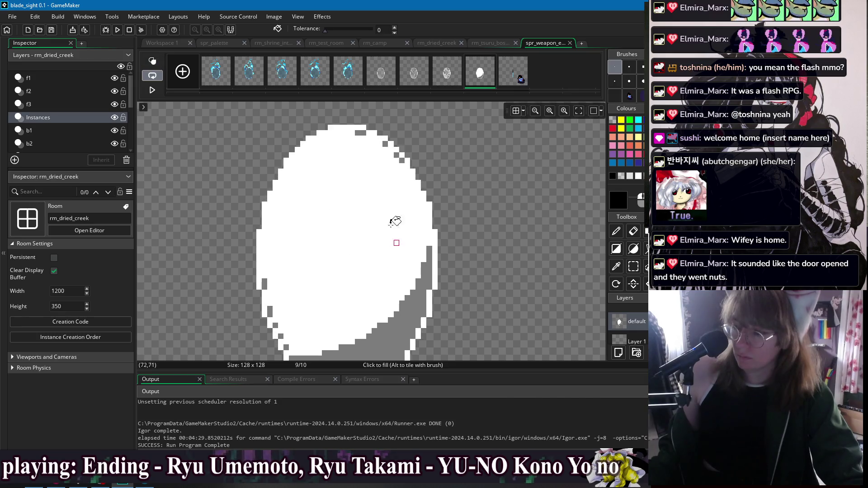
Duplicate white egg frame 9 as frame 10 and fill its white interior black
{"action": "key", "text": "d"}
{"action": "scroll", "coordinate": [389, 208], "scroll_direction": "down", "scroll_amount": 3}
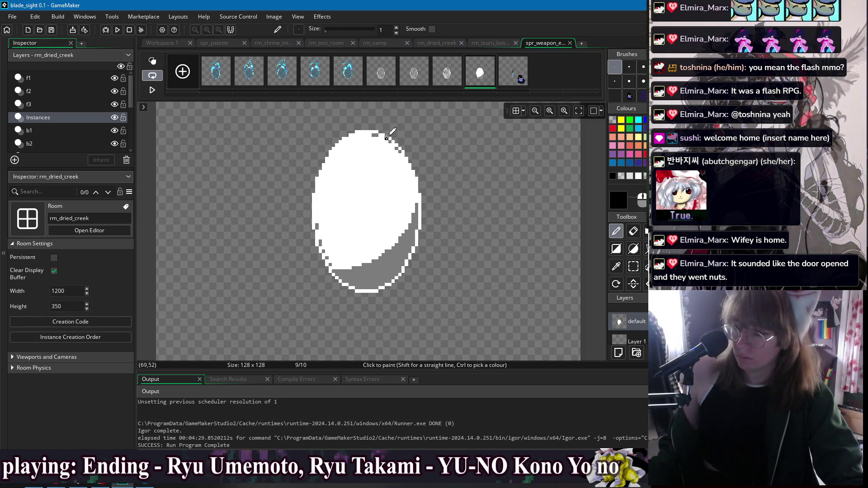
{"action": "key", "text": "f"}
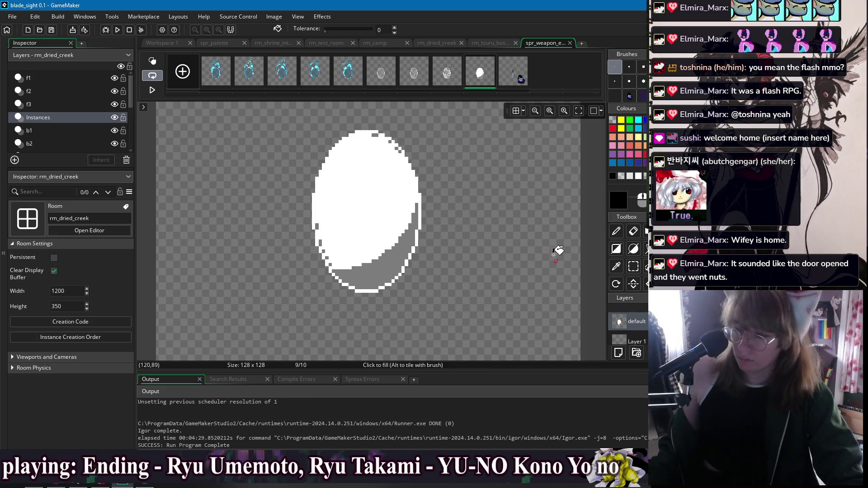
{"action": "key", "text": "ctrl+d"}
{"action": "left_click", "coordinate": [392, 215]}
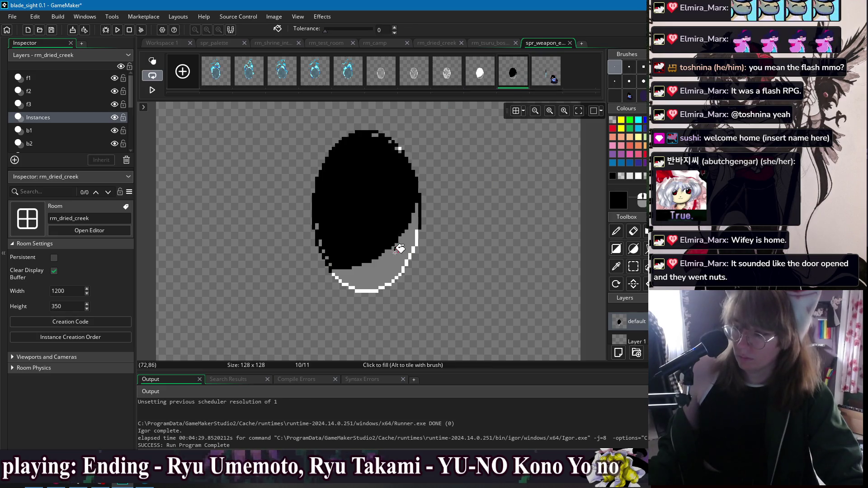
Fill the whole egg solid black, after undoing a fill on its grey shading
{"action": "left_click", "coordinate": [387, 271]}
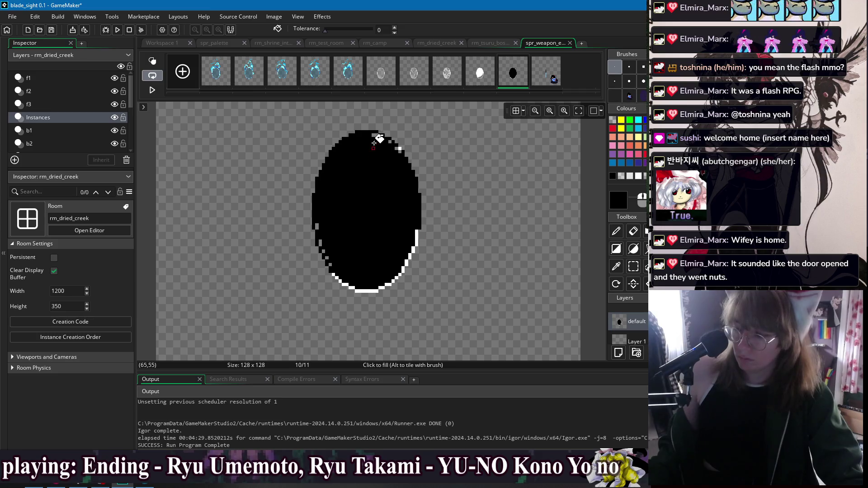
{"action": "key", "text": "ctrl+z"}
{"action": "key", "text": "ctrl+z"}
{"action": "key", "text": "w"}
{"action": "left_click", "coordinate": [504, 179]}
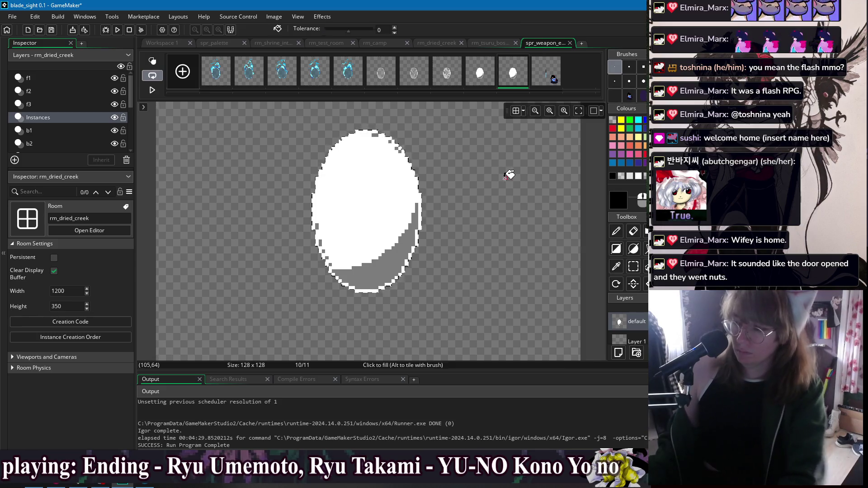
{"action": "left_click", "coordinate": [634, 232]}
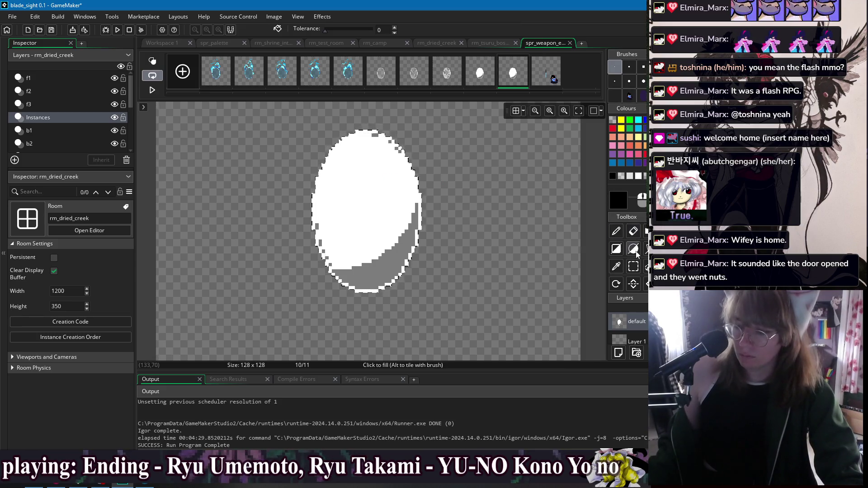
{"action": "left_click", "coordinate": [401, 200]}
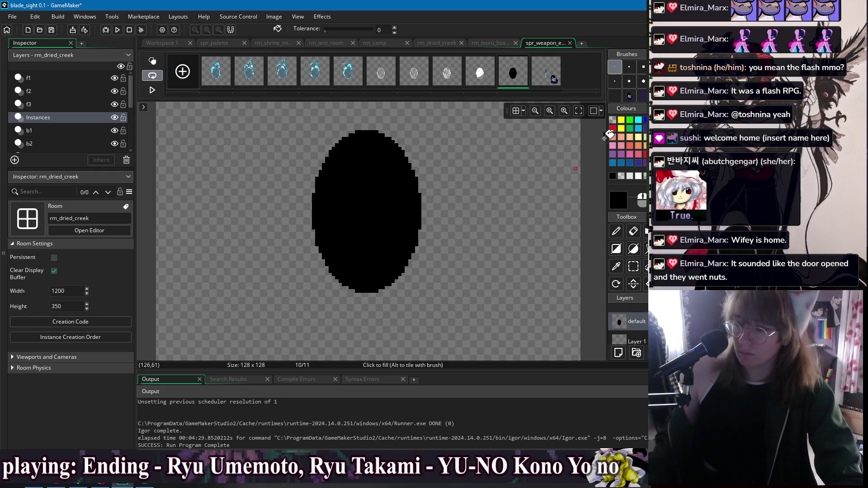
Draw a white crack from the egg's top right toward its lower left
{"action": "left_click", "coordinate": [376, 134], "text": "ctrl"}
{"action": "key", "text": "d"}
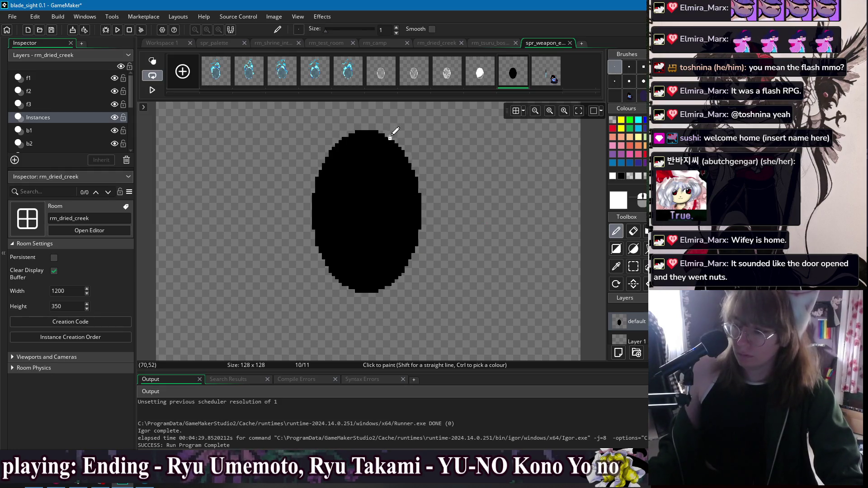
{"action": "left_click_drag", "start_coordinate": [390, 137], "coordinate": [367, 197]}
{"action": "mouse_move", "coordinate": [353, 220]}
{"action": "left_mouse_down"}
{"action": "mouse_move", "coordinate": [356, 236]}
{"action": "mouse_move", "coordinate": [324, 249]}
{"action": "left_mouse_up"}
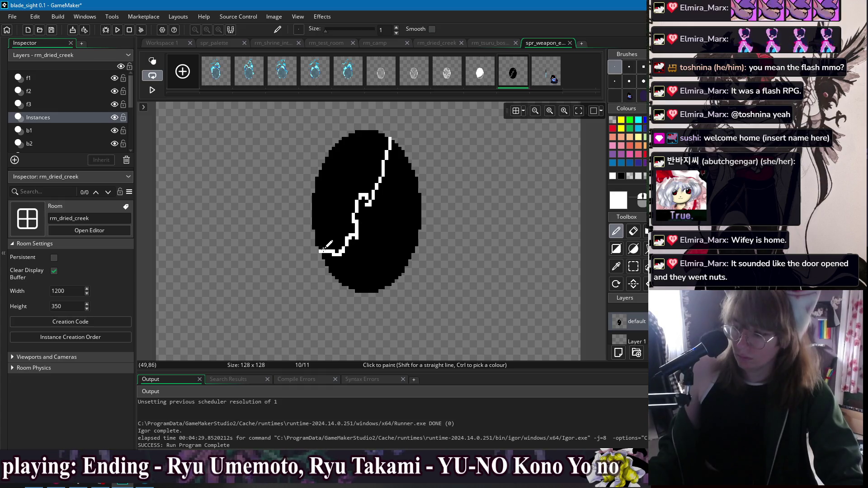
{"action": "key", "text": "f"}
{"action": "left_click", "coordinate": [330, 263]}
{"action": "key", "text": "d"}
{"action": "mouse_move", "coordinate": [367, 207]}
{"action": "left_mouse_down"}
{"action": "mouse_move", "coordinate": [392, 205]}
{"action": "mouse_move", "coordinate": [368, 202]}
{"action": "left_mouse_up"}
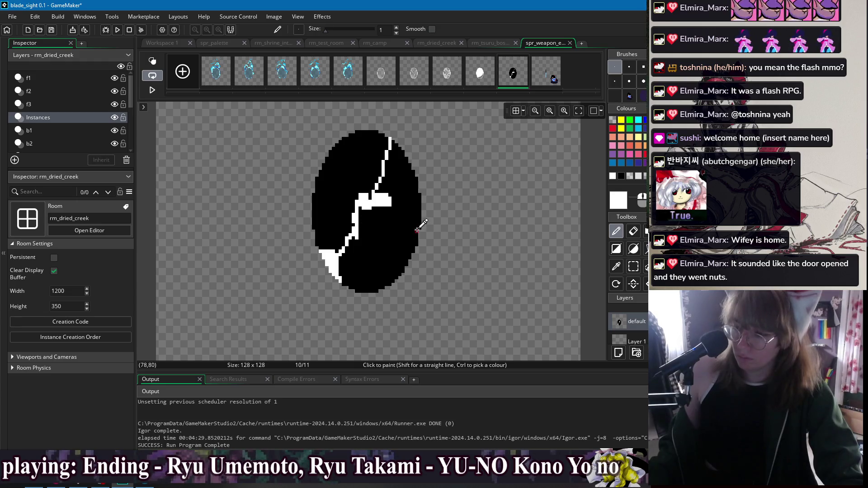
{"action": "key", "text": "ctrl+z"}
{"action": "key", "text": "ctrl+z"}
{"action": "key", "text": "ctrl+z"}
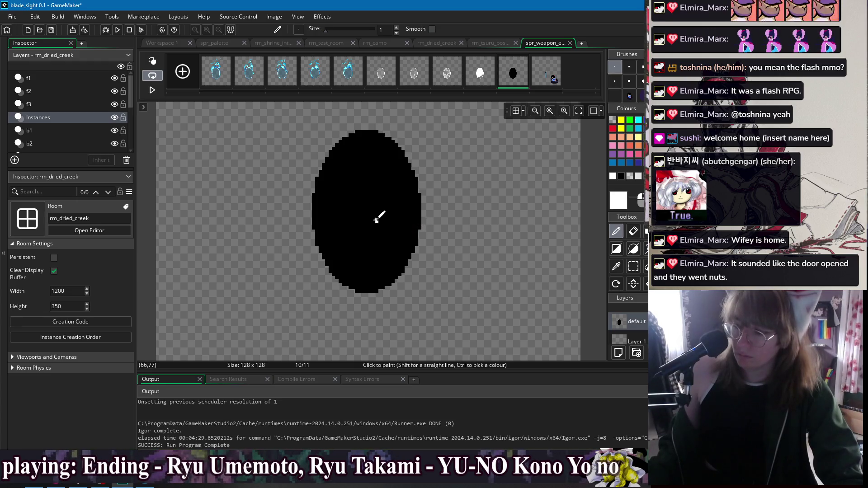
{"action": "mouse_move", "coordinate": [364, 205]}
{"action": "left_mouse_down"}
{"action": "mouse_move", "coordinate": [375, 200]}
{"action": "mouse_move", "coordinate": [369, 181]}
{"action": "mouse_move", "coordinate": [404, 200]}
{"action": "mouse_move", "coordinate": [376, 254]}
{"action": "mouse_move", "coordinate": [349, 231]}
{"action": "mouse_move", "coordinate": [333, 245]}
{"action": "mouse_move", "coordinate": [339, 196]}
{"action": "mouse_move", "coordinate": [362, 217]}
{"action": "mouse_move", "coordinate": [393, 210]}
{"action": "mouse_move", "coordinate": [350, 206]}
{"action": "mouse_move", "coordinate": [368, 232]}
{"action": "mouse_move", "coordinate": [345, 228]}
{"action": "mouse_move", "coordinate": [357, 229]}
{"action": "left_mouse_up"}
{"action": "key", "text": "ctrl+z"}
{"action": "key", "text": "ctrl+z"}
Thin the lower-left crack and add white cracks toward the bottom, top and left edges
{"action": "left_click", "coordinate": [348, 241], "text": "ctrl"}
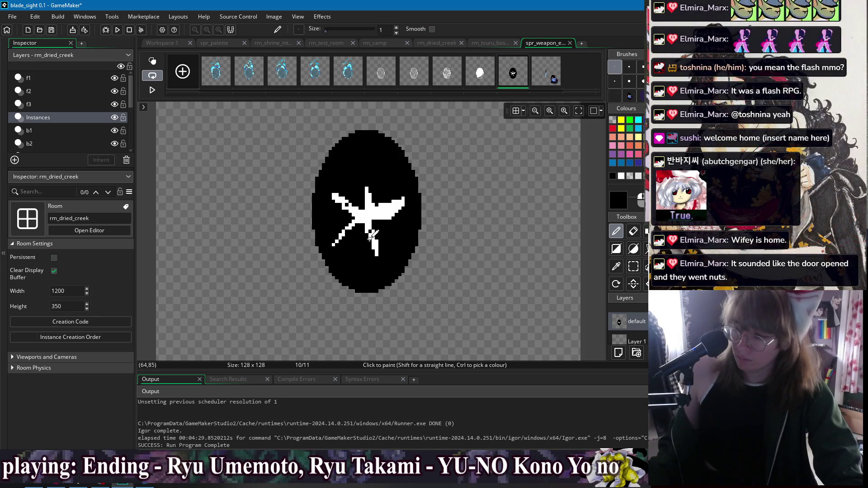
{"action": "left_click", "coordinate": [349, 206], "text": "ctrl"}
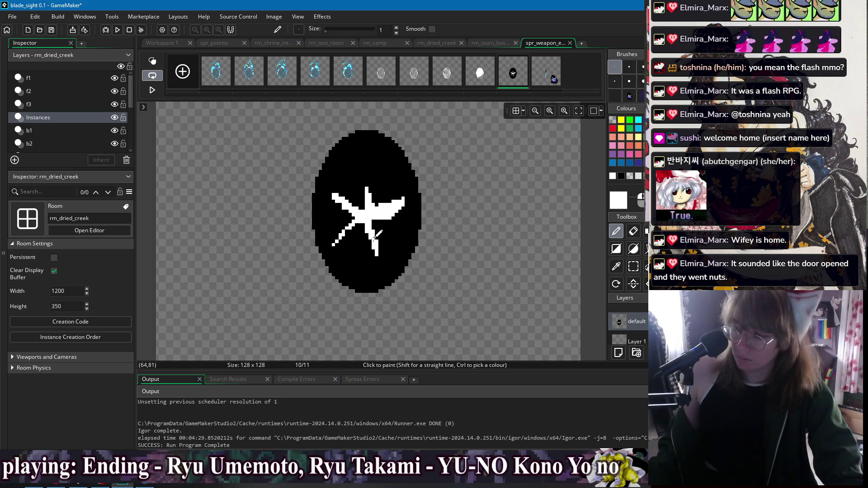
{"action": "left_click_drag", "start_coordinate": [361, 258], "coordinate": [364, 290]}
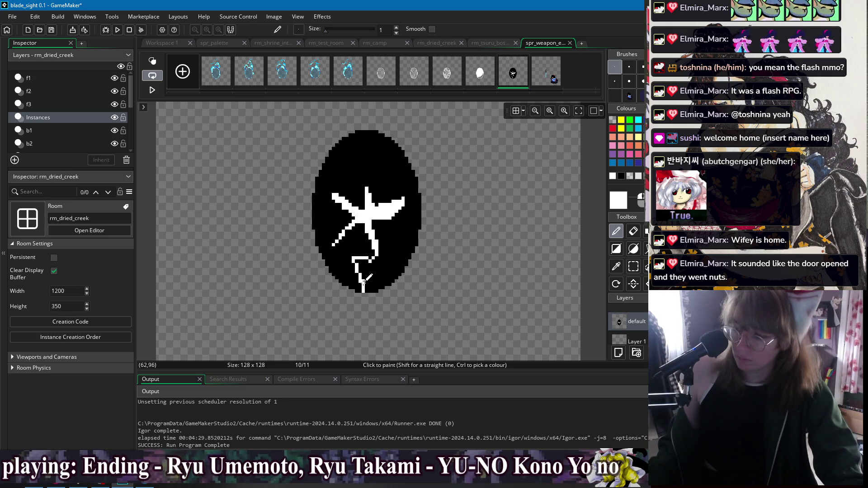
{"action": "left_click_drag", "start_coordinate": [364, 259], "coordinate": [378, 255]}
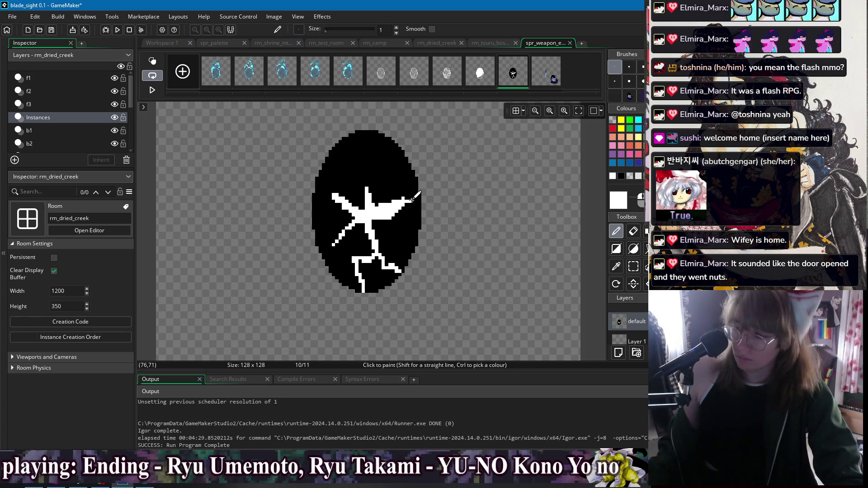
{"action": "mouse_move", "coordinate": [365, 186]}
{"action": "left_mouse_down"}
{"action": "mouse_move", "coordinate": [364, 159]}
{"action": "mouse_move", "coordinate": [346, 165]}
{"action": "mouse_move", "coordinate": [331, 156]}
{"action": "left_mouse_up"}
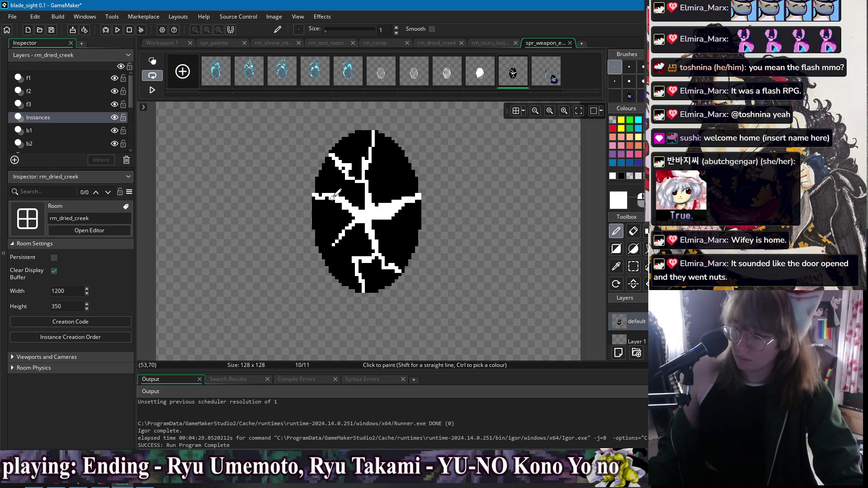
{"action": "left_click_drag", "start_coordinate": [343, 233], "coordinate": [319, 229]}
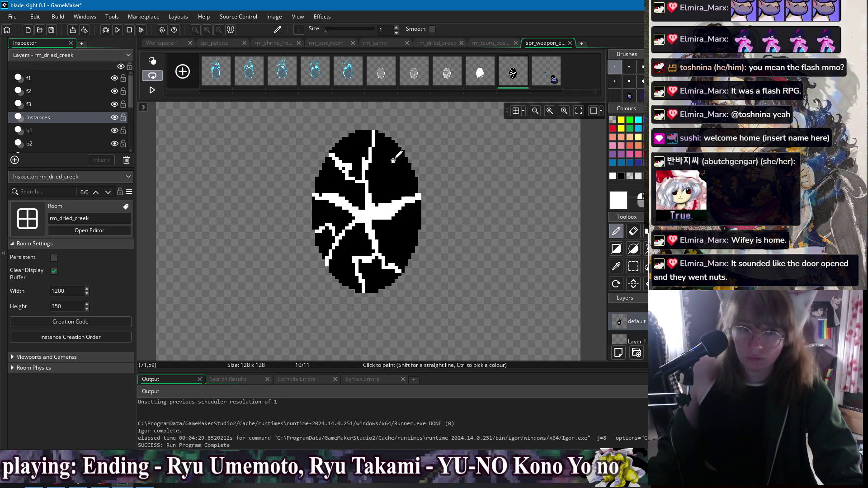
Add white cracks on the egg's right side, extend the central crack, and blacken part of the left one
{"action": "scroll", "coordinate": [362, 226], "scroll_direction": "up", "scroll_amount": 2}
{"action": "mouse_move", "coordinate": [364, 227]}
{"action": "left_mouse_down"}
{"action": "mouse_move", "coordinate": [392, 218]}
{"action": "mouse_move", "coordinate": [391, 199]}
{"action": "left_mouse_up"}
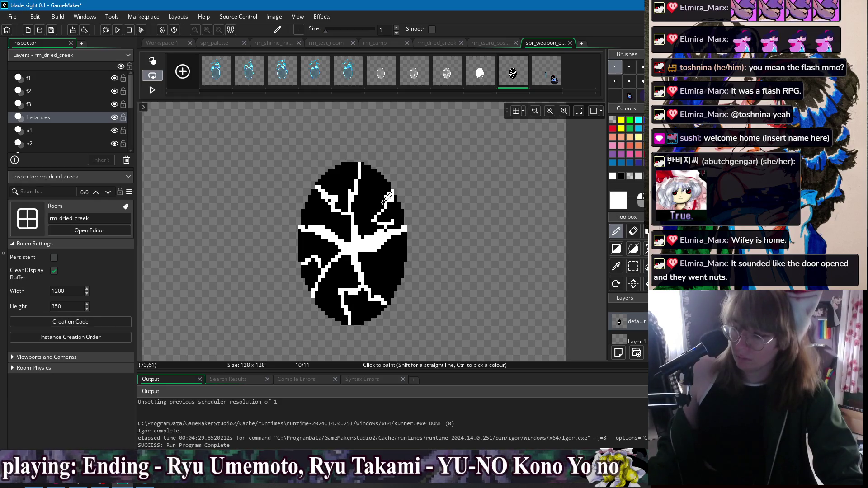
{"action": "left_click_drag", "start_coordinate": [393, 243], "coordinate": [400, 257]}
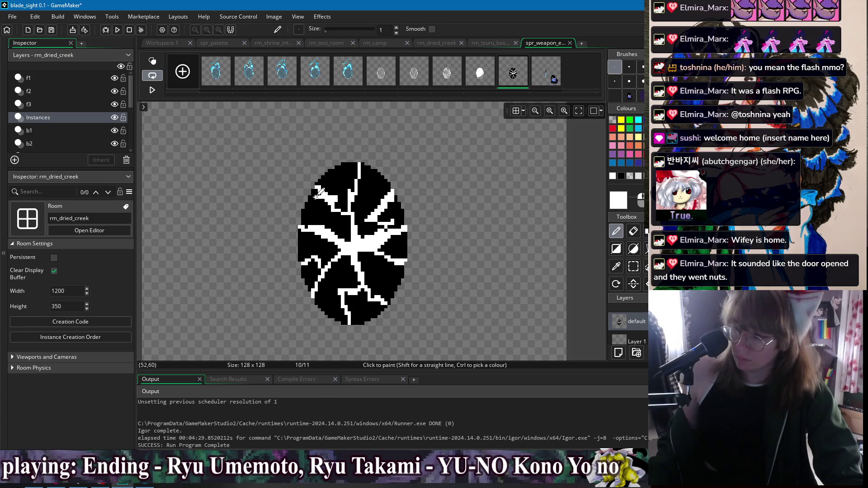
{"action": "left_click_drag", "start_coordinate": [354, 176], "coordinate": [357, 168]}
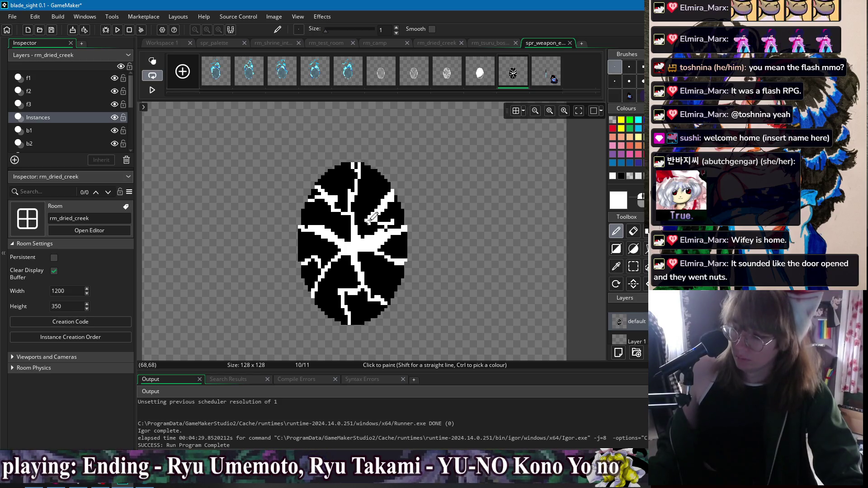
{"action": "key", "text": "w"}
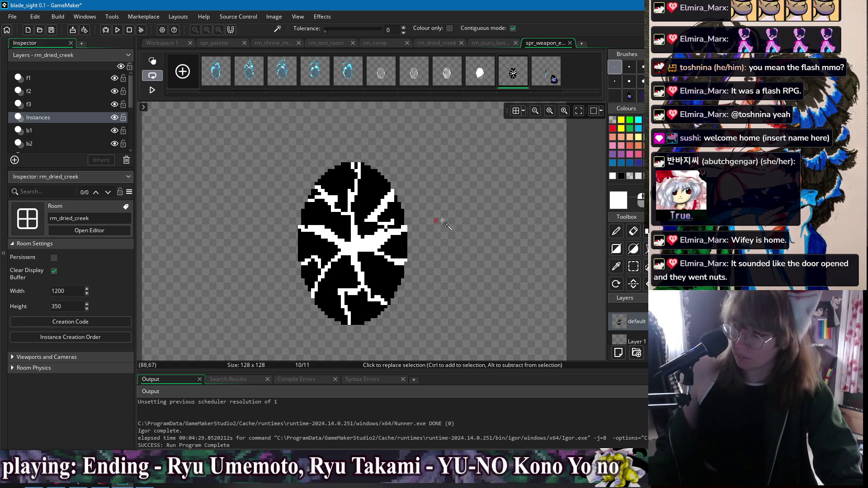
{"action": "key", "text": "d"}
{"action": "left_click", "coordinate": [316, 235], "text": "ctrl"}
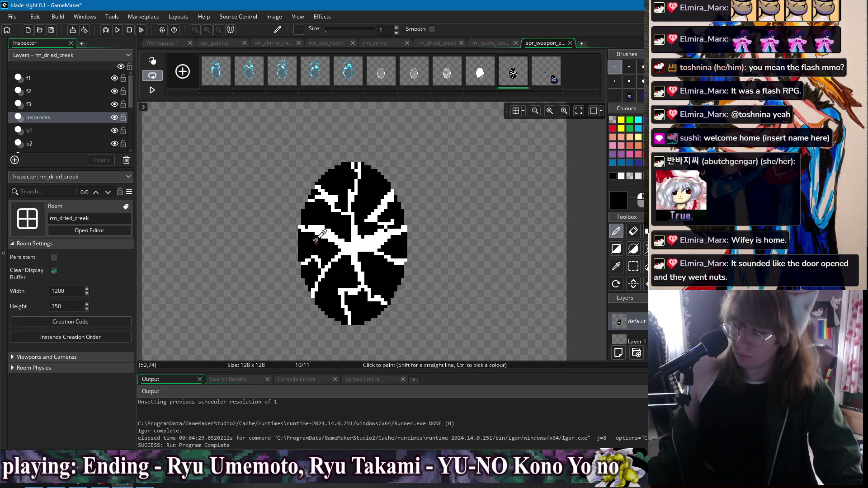
{"action": "mouse_move", "coordinate": [312, 235]}
{"action": "left_mouse_down"}
{"action": "mouse_move", "coordinate": [325, 230]}
{"action": "mouse_move", "coordinate": [317, 222]}
{"action": "mouse_move", "coordinate": [387, 246]}
{"action": "mouse_move", "coordinate": [373, 233]}
{"action": "mouse_move", "coordinate": [388, 238]}
{"action": "left_mouse_up"}
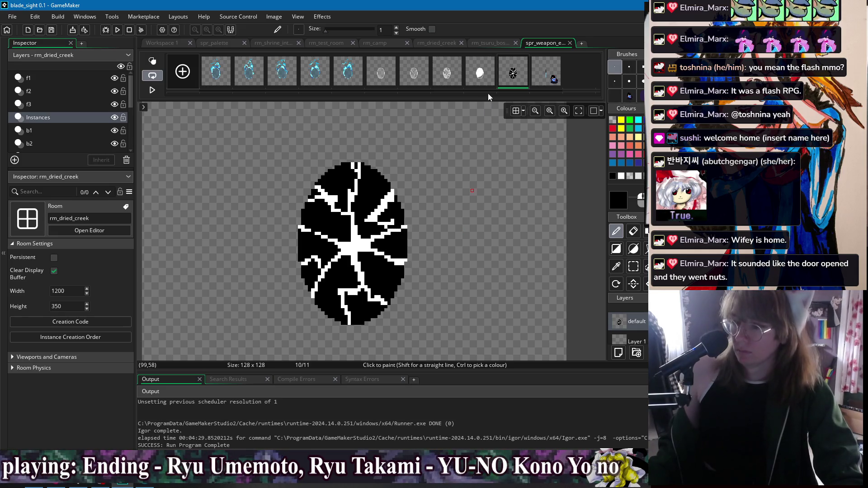
Review egg frames 6 through 10, including the cracked egg and the white egg frame 9
{"action": "left_click", "coordinate": [414, 73]}
{"action": "left_click", "coordinate": [513, 72]}
{"action": "left_click", "coordinate": [381, 72]}
{"action": "left_click", "coordinate": [514, 74]}
{"action": "left_click", "coordinate": [381, 77]}
{"action": "left_click", "coordinate": [414, 77]}
{"action": "left_click", "coordinate": [447, 77]}
{"action": "left_click", "coordinate": [480, 77]}
{"action": "left_click", "coordinate": [513, 77]}
{"action": "left_click", "coordinate": [480, 82]}
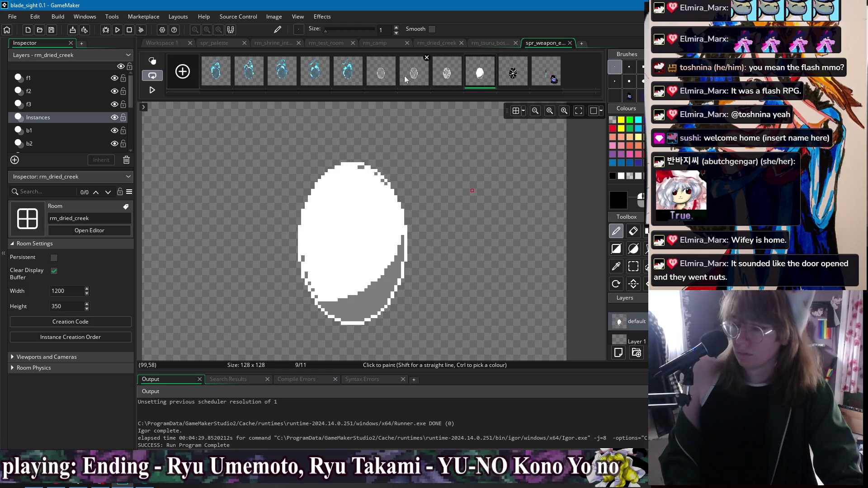
Duplicate the outlined egg frame 6 with Ctrl+D
{"action": "left_click", "coordinate": [382, 74]}
{"action": "left_click", "coordinate": [414, 75]}
{"action": "left_click", "coordinate": [447, 75]}
{"action": "left_click", "coordinate": [479, 75]}
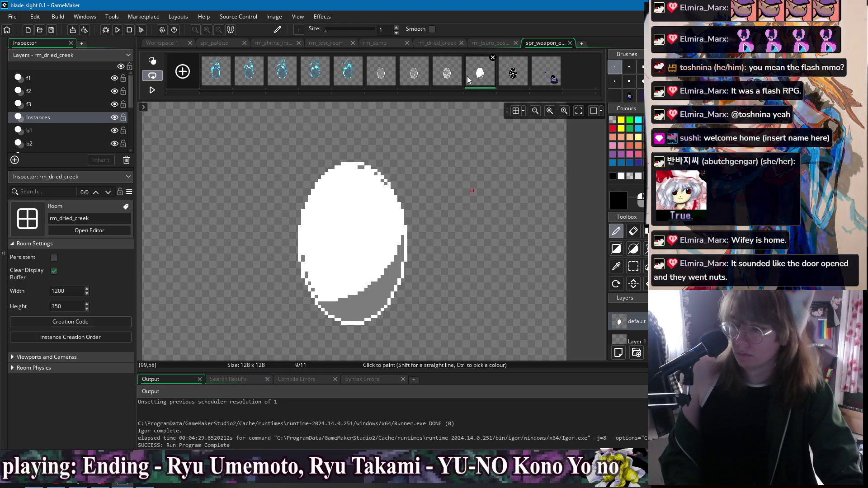
{"action": "left_click", "coordinate": [383, 75]}
{"action": "key", "text": "ctrl+d"}
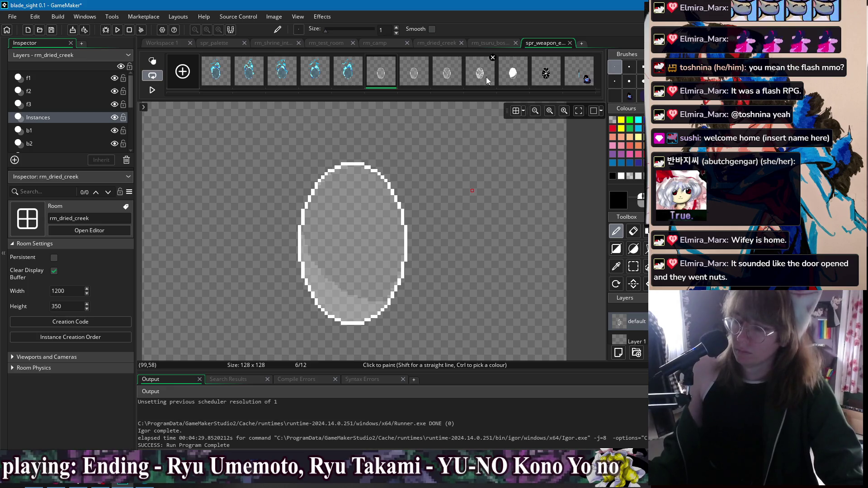
Delete the extra white egg frame and confirm the deletion
{"action": "left_click", "coordinate": [447, 74]}
{"action": "left_click", "coordinate": [513, 74]}
{"action": "left_click", "coordinate": [482, 72]}
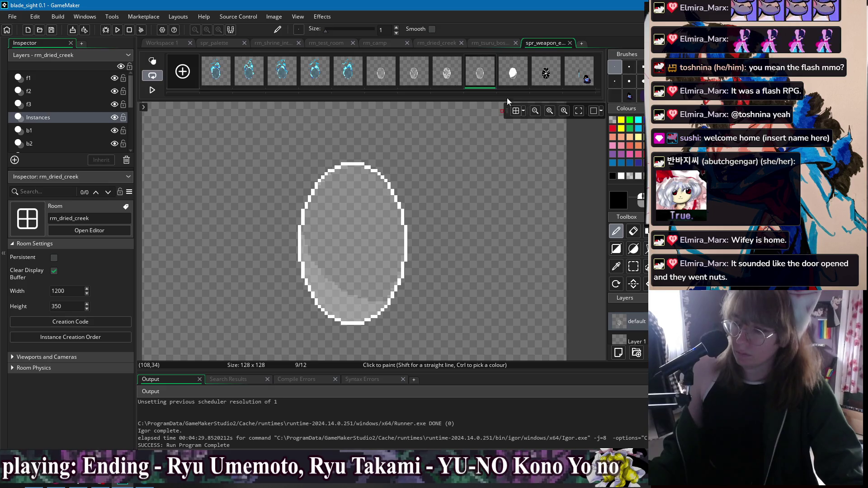
{"action": "left_click", "coordinate": [525, 58]}
{"action": "left_click", "coordinate": [452, 219]}
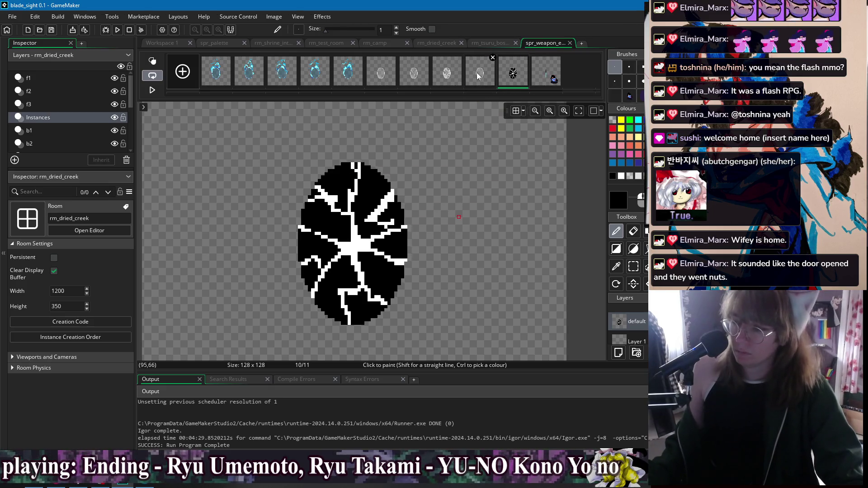
Fill the outlined egg copy solid white with the Fill tool, leaving grey shading at its base
{"action": "left_click", "coordinate": [342, 172], "text": "ctrl"}
{"action": "mouse_move", "coordinate": [303, 219]}
{"action": "left_mouse_down"}
{"action": "mouse_move", "coordinate": [334, 287]}
{"action": "mouse_move", "coordinate": [393, 292]}
{"action": "left_mouse_up"}
{"action": "key", "text": "ctrl+z"}
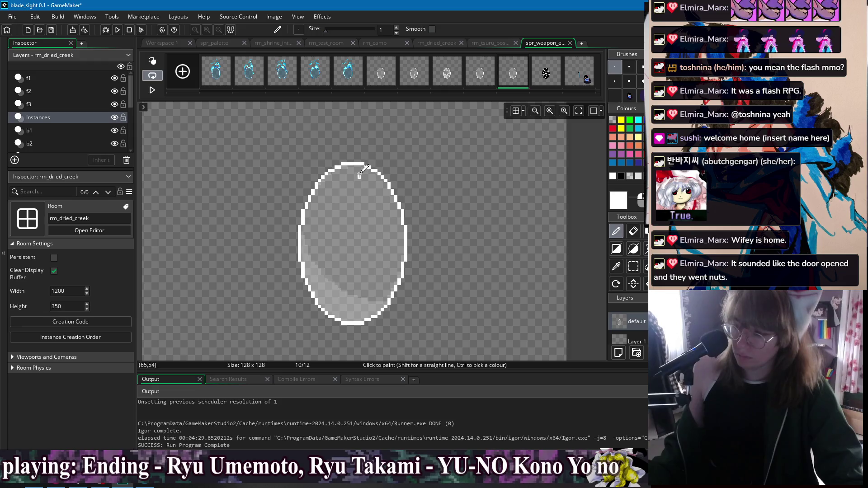
{"action": "mouse_move", "coordinate": [310, 195]}
{"action": "left_mouse_down"}
{"action": "mouse_move", "coordinate": [337, 178]}
{"action": "mouse_move", "coordinate": [384, 205]}
{"action": "mouse_move", "coordinate": [402, 228]}
{"action": "left_mouse_up"}
{"action": "key", "text": "ctrl+z"}
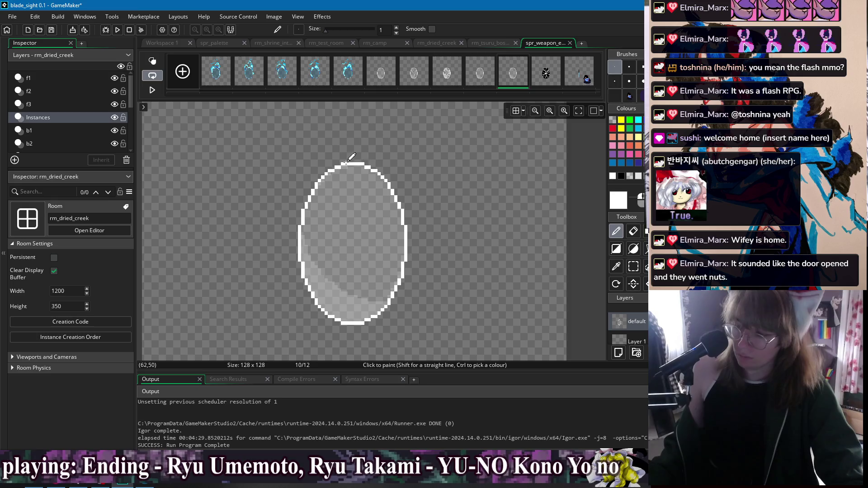
{"action": "mouse_move", "coordinate": [302, 230]}
{"action": "left_mouse_down"}
{"action": "mouse_move", "coordinate": [305, 265]}
{"action": "mouse_move", "coordinate": [348, 312]}
{"action": "mouse_move", "coordinate": [385, 306]}
{"action": "left_mouse_up"}
{"action": "key", "text": "f"}
{"action": "left_click", "coordinate": [357, 271]}
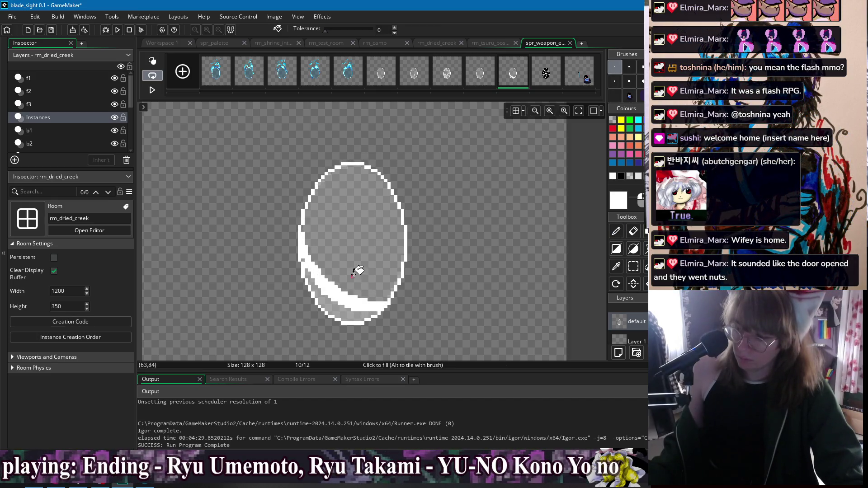
{"action": "left_click", "coordinate": [360, 250]}
{"action": "key", "text": "p"}
Duplicate the outlined egg frame 9 again, giving 13 frames, and move to frame 11
{"action": "left_click", "coordinate": [473, 77]}
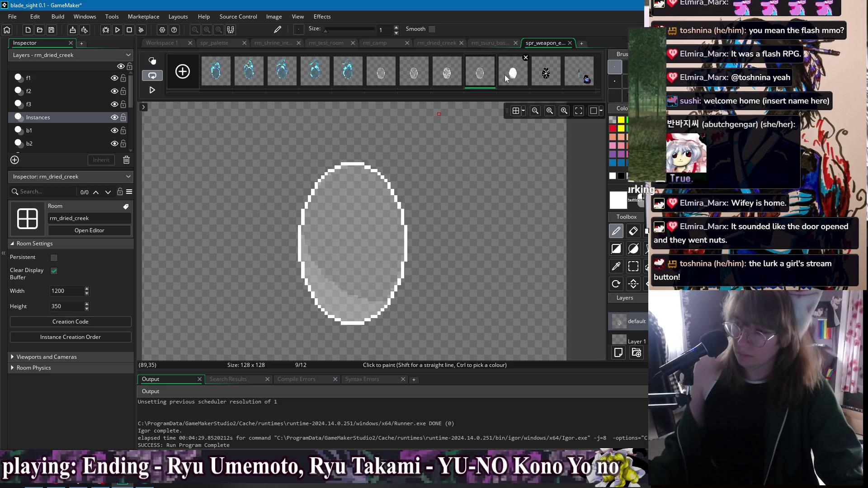
{"action": "left_click", "coordinate": [504, 74]}
{"action": "left_click", "coordinate": [481, 81]}
{"action": "key", "text": "ctrl+v"}
{"action": "left_click", "coordinate": [467, 72]}
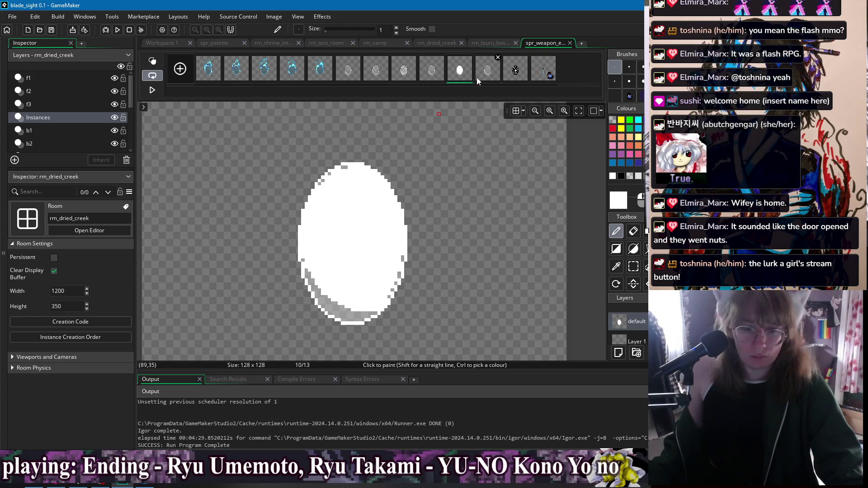
{"action": "left_click", "coordinate": [487, 71]}
{"action": "left_click", "coordinate": [459, 70]}
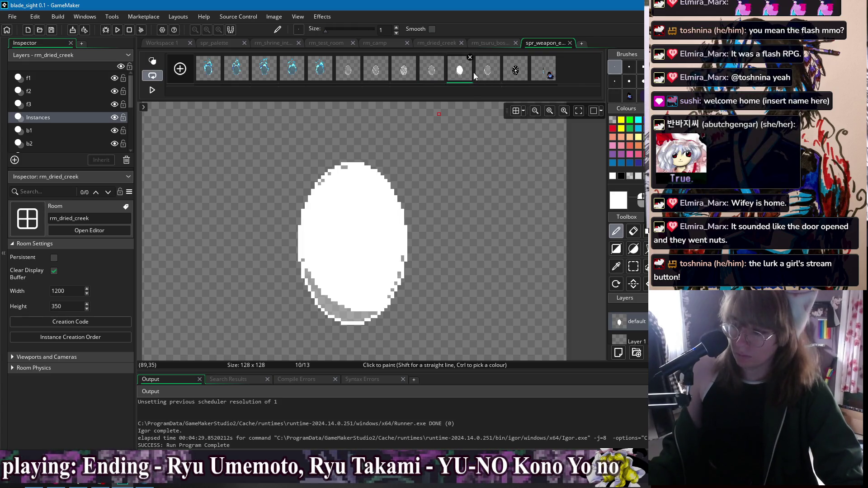
On frame 11, try several white inner curves, keeping one down the egg's right side
{"action": "left_click", "coordinate": [487, 70]}
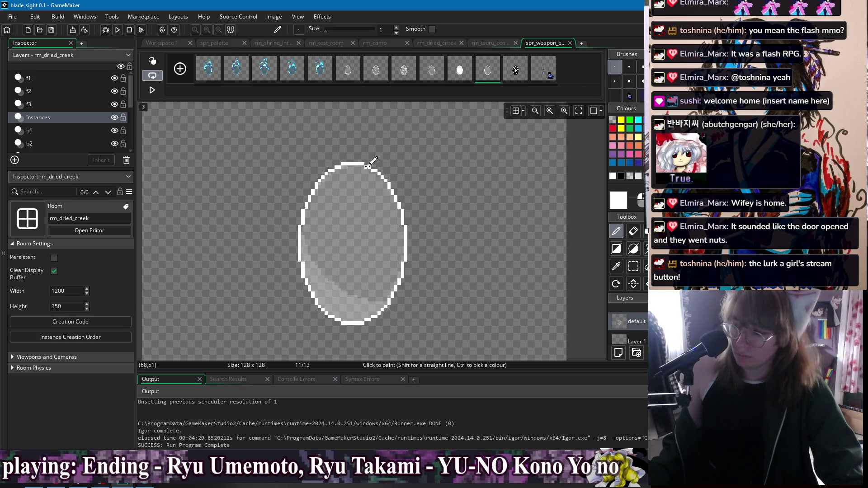
{"action": "left_click_drag", "start_coordinate": [354, 165], "coordinate": [334, 228]}
{"action": "key", "text": "ctrl+z"}
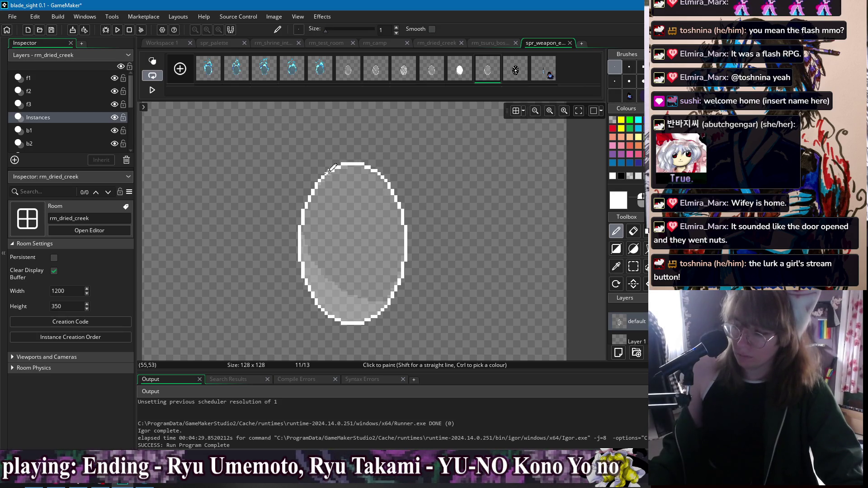
{"action": "mouse_move", "coordinate": [327, 185]}
{"action": "left_mouse_down"}
{"action": "mouse_move", "coordinate": [383, 216]}
{"action": "mouse_move", "coordinate": [399, 269]}
{"action": "left_mouse_up"}
{"action": "key", "text": "ctrl+z"}
{"action": "mouse_move", "coordinate": [331, 181]}
{"action": "left_mouse_down"}
{"action": "mouse_move", "coordinate": [385, 196]}
{"action": "mouse_move", "coordinate": [406, 242]}
{"action": "left_mouse_up"}
{"action": "key", "text": "ctrl+z"}
{"action": "left_click_drag", "start_coordinate": [331, 192], "coordinate": [382, 232]}
{"action": "key", "text": "ctrl+z"}
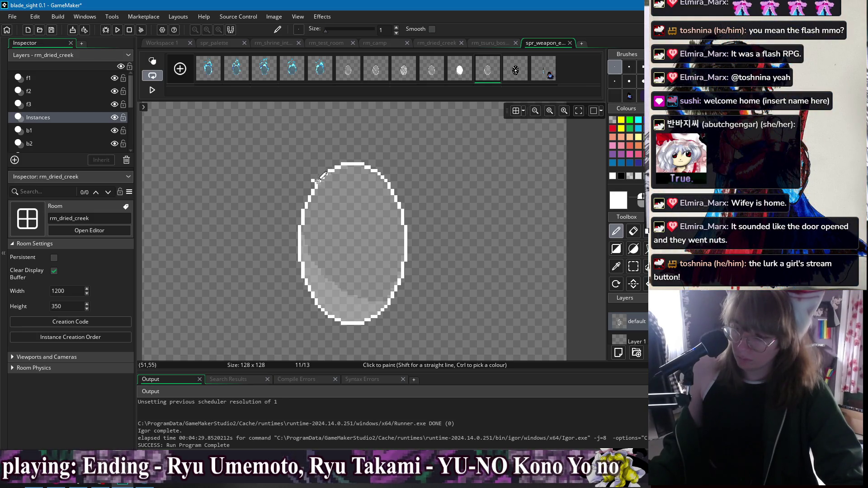
{"action": "mouse_move", "coordinate": [323, 181]}
{"action": "left_mouse_down"}
{"action": "mouse_move", "coordinate": [380, 199]}
{"action": "mouse_move", "coordinate": [388, 256]}
{"action": "mouse_move", "coordinate": [376, 298]}
{"action": "mouse_move", "coordinate": [356, 319]}
{"action": "left_mouse_up"}
Fill the crescent white and thicken it along the egg's inner right and top-left edges
{"action": "key", "text": "f"}
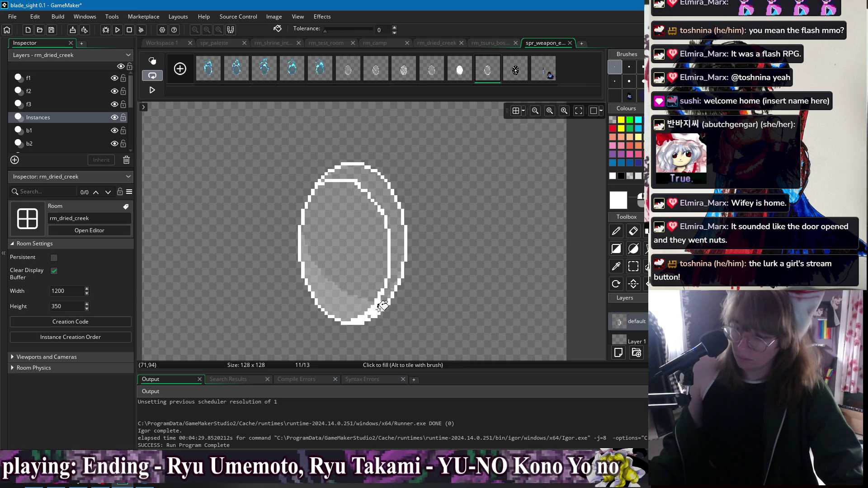
{"action": "left_click", "coordinate": [393, 271]}
{"action": "key", "text": "p"}
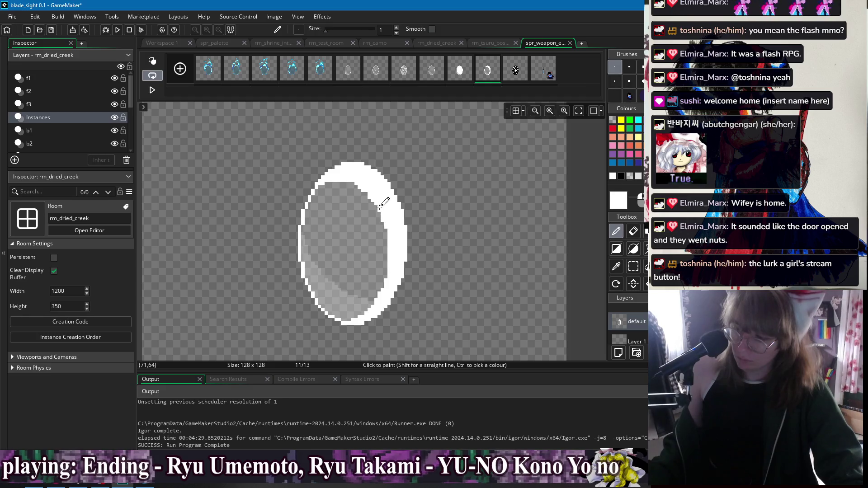
{"action": "mouse_move", "coordinate": [392, 253]}
{"action": "left_mouse_down"}
{"action": "mouse_move", "coordinate": [383, 221]}
{"action": "mouse_move", "coordinate": [358, 190]}
{"action": "left_mouse_up"}
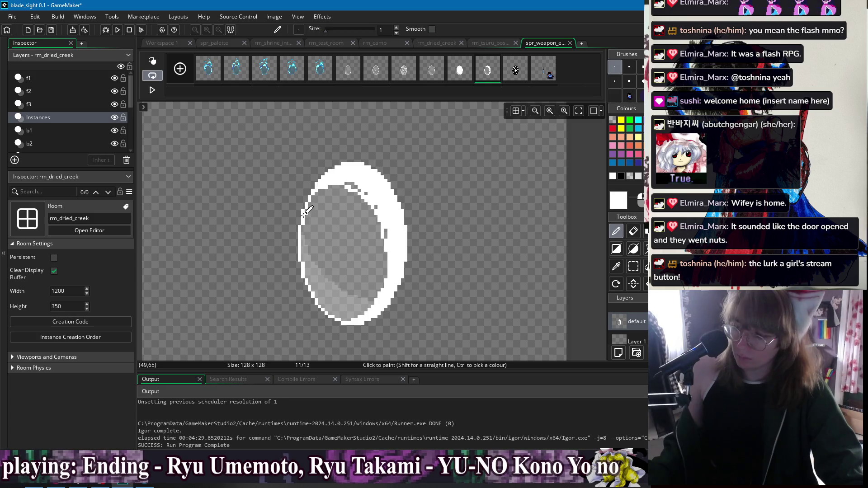
{"action": "left_click_drag", "start_coordinate": [306, 217], "coordinate": [330, 183]}
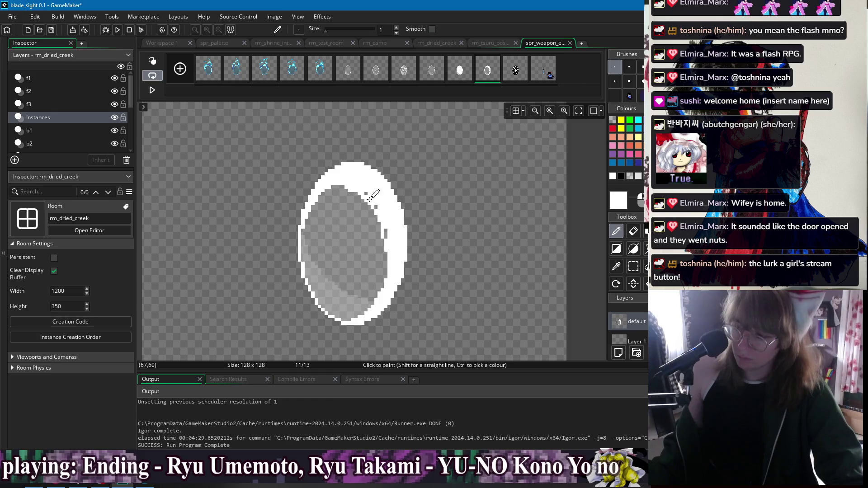
{"action": "left_click", "coordinate": [383, 232]}
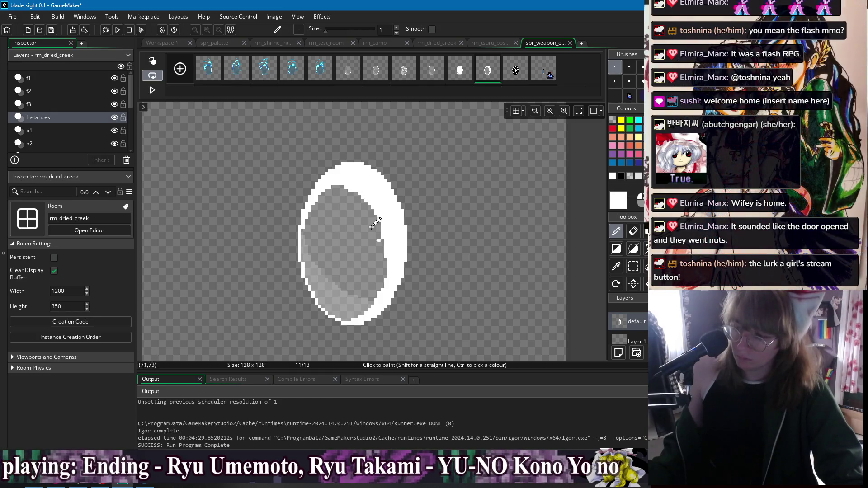
{"action": "mouse_move", "coordinate": [367, 200]}
{"action": "left_mouse_down"}
{"action": "mouse_move", "coordinate": [388, 238]}
{"action": "mouse_move", "coordinate": [365, 311]}
{"action": "left_mouse_up"}
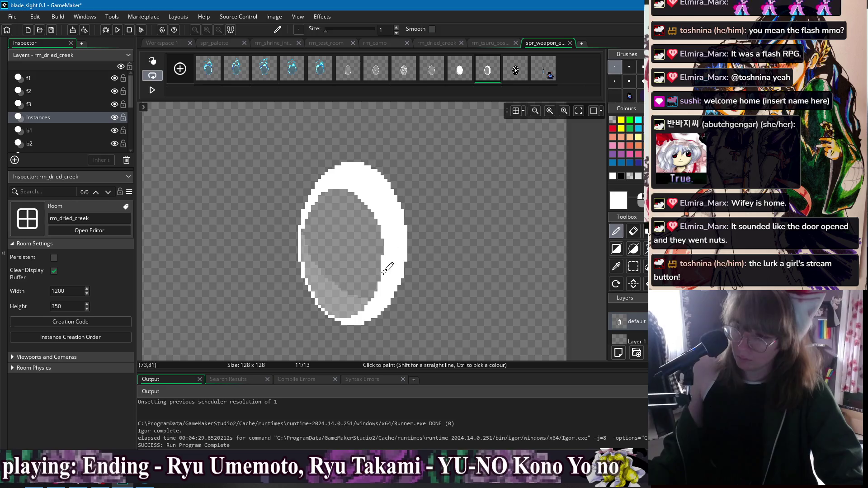
Preview the earlier frames, including cracked egg frame 8, then return to frame 11
{"action": "left_click", "coordinate": [432, 70]}
{"action": "left_click", "coordinate": [460, 70]}
{"action": "left_click", "coordinate": [487, 71]}
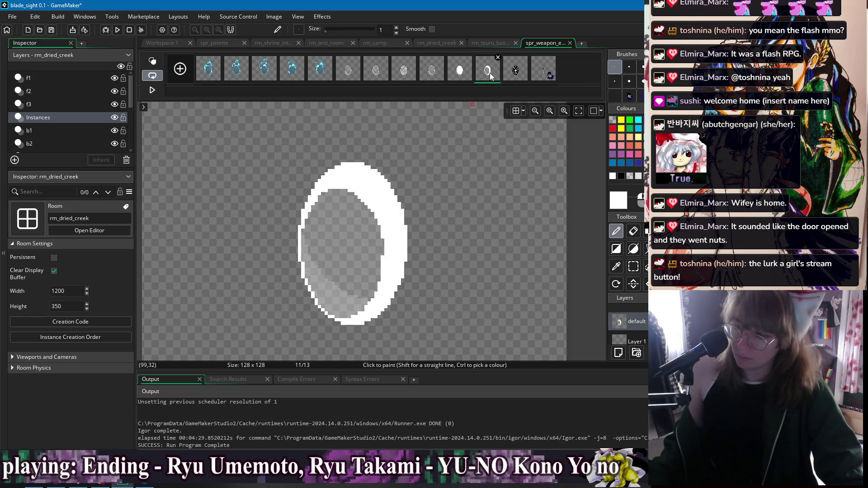
{"action": "left_click", "coordinate": [405, 71]}
{"action": "left_click", "coordinate": [460, 70]}
{"action": "left_click", "coordinate": [488, 71]}
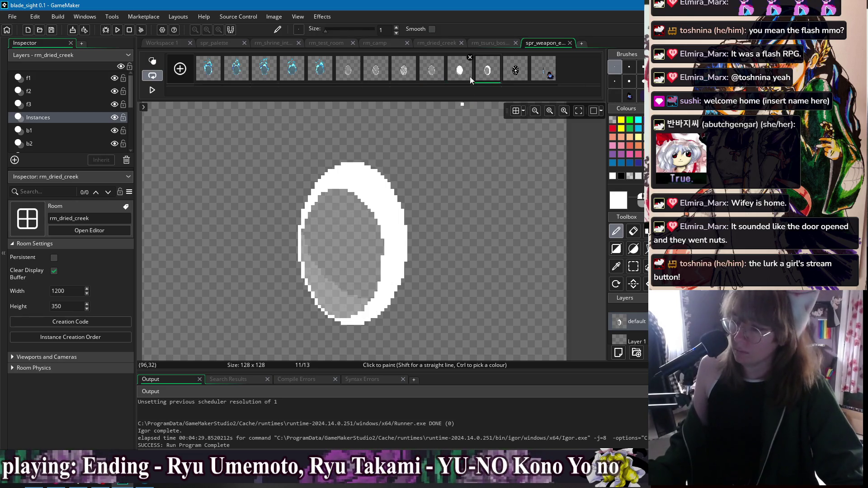
Discard the trial white crescent with Delete, dismiss the confirmation, and reselect frame 11
{"action": "key", "text": "Delete"}
{"action": "key", "text": "Return"}
{"action": "left_click", "coordinate": [432, 70]}
{"action": "left_click", "coordinate": [459, 70]}
{"action": "left_click", "coordinate": [487, 72]}
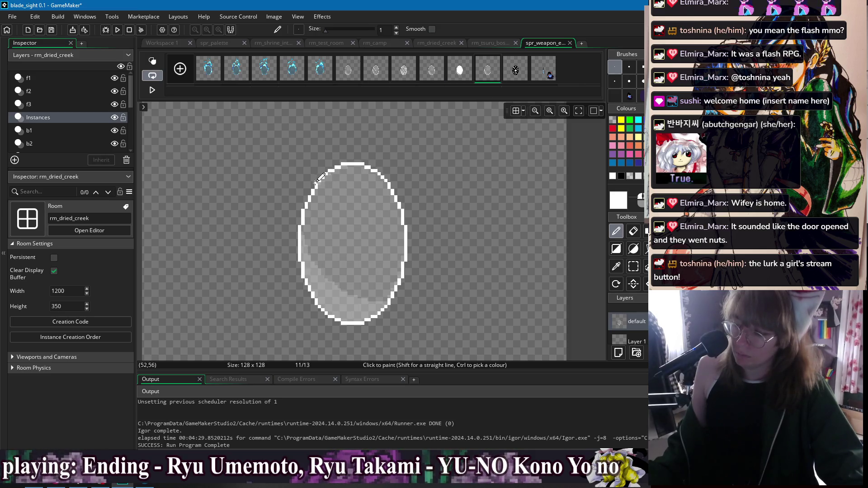
Draw an ellipse arc across the egg's top-right and fill the gap white for a thick rim
{"action": "left_click", "coordinate": [633, 249]}
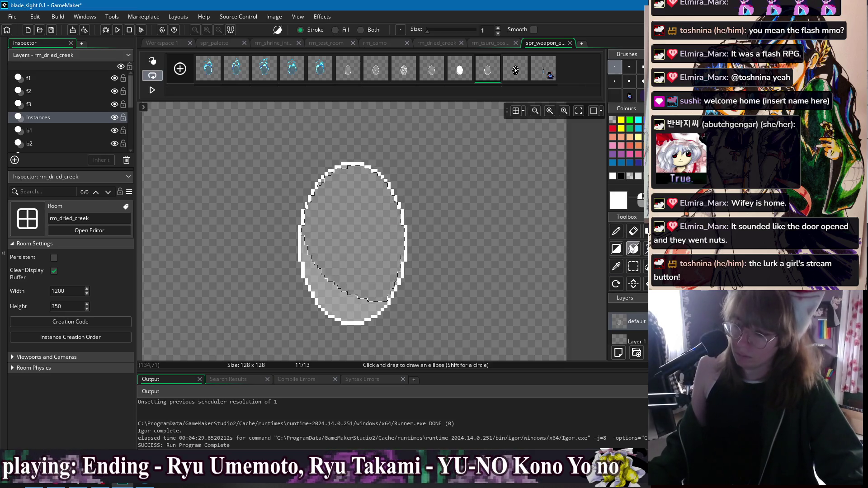
{"action": "left_click_drag", "start_coordinate": [344, 242], "coordinate": [335, 236]}
{"action": "mouse_move", "coordinate": [398, 168]}
{"action": "left_mouse_down"}
{"action": "mouse_move", "coordinate": [291, 301]}
{"action": "mouse_move", "coordinate": [285, 316]}
{"action": "mouse_move", "coordinate": [300, 323]}
{"action": "left_mouse_up"}
{"action": "mouse_move", "coordinate": [277, 382]}
{"action": "left_mouse_down"}
{"action": "mouse_move", "coordinate": [320, 277]}
{"action": "mouse_move", "coordinate": [280, 340]}
{"action": "mouse_move", "coordinate": [252, 340]}
{"action": "left_mouse_up"}
{"action": "key", "text": "ctrl+z"}
{"action": "key", "text": "f"}
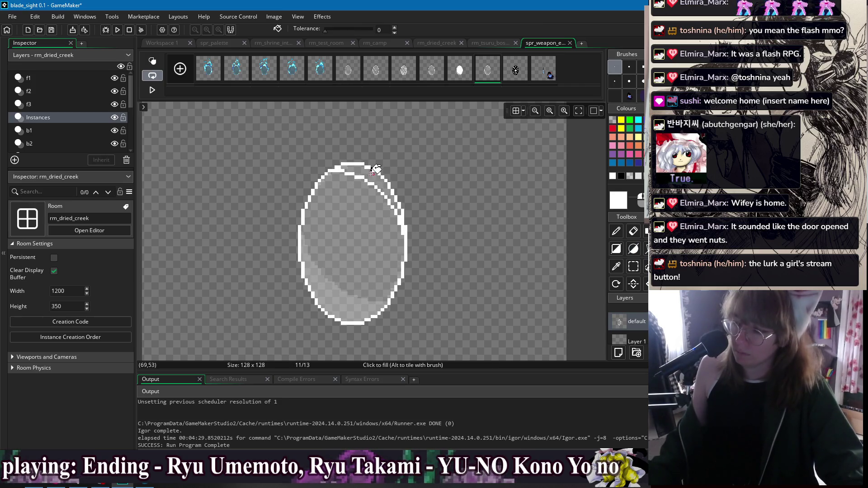
{"action": "left_click", "coordinate": [376, 171]}
{"action": "key", "text": "d"}
Save the project and compare frame 11 with the filled egg frame 10
{"action": "key", "text": "ctrl+s"}
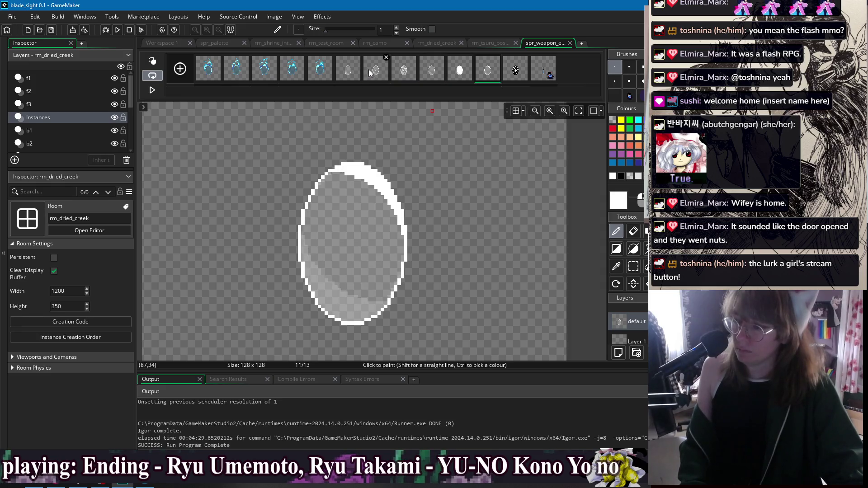
{"action": "left_click", "coordinate": [462, 71]}
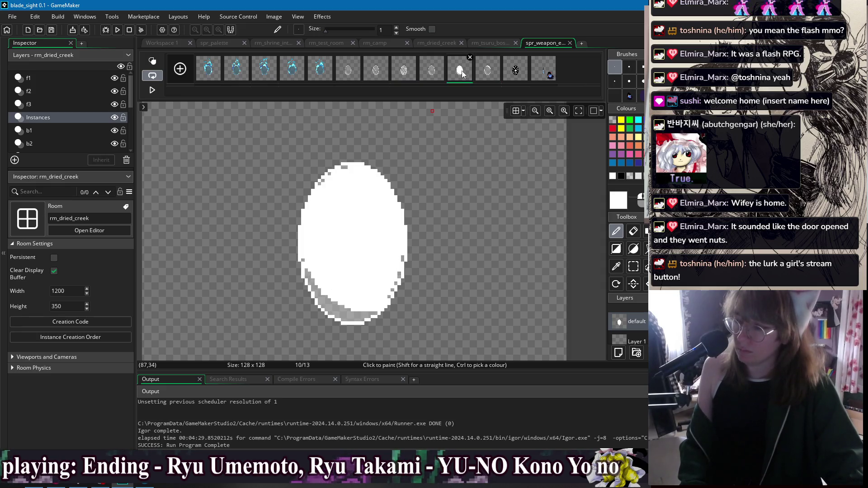
{"action": "left_click", "coordinate": [482, 70]}
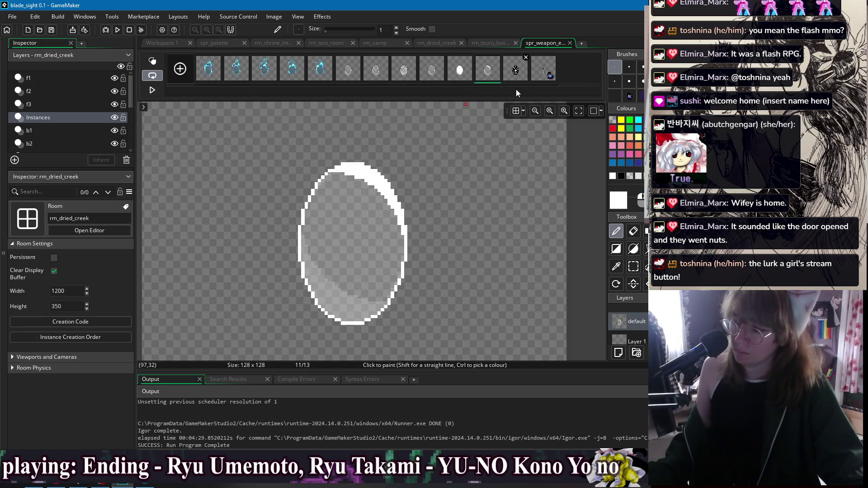
Alt-drag the outline frame into slot 10 to duplicate it, then try and undo a white stroke
{"action": "mouse_move", "coordinate": [490, 72]}
{"action": "left_mouse_down"}
{"action": "mouse_move", "coordinate": [435, 72]}
{"action": "mouse_move", "coordinate": [469, 77]}
{"action": "left_mouse_up"}
{"action": "left_click", "coordinate": [509, 71]}
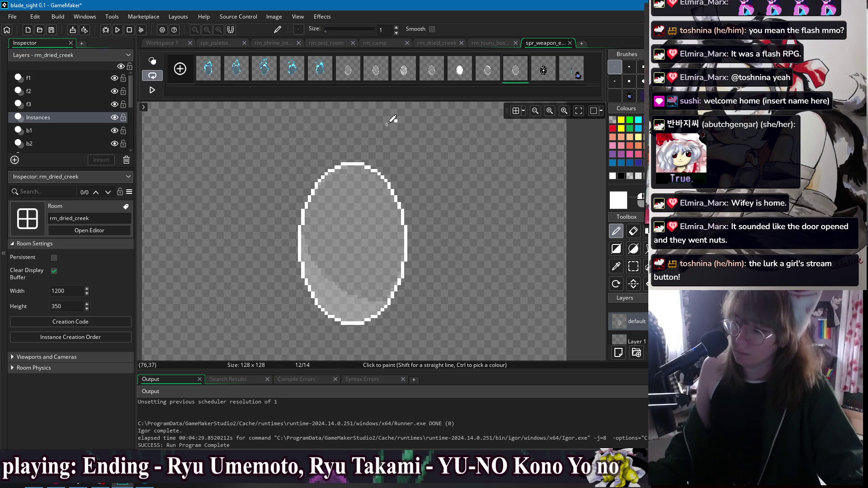
{"action": "scroll", "coordinate": [328, 155], "scroll_direction": "up", "scroll_amount": 2}
{"action": "mouse_move", "coordinate": [345, 157]}
{"action": "left_mouse_down"}
{"action": "mouse_move", "coordinate": [393, 180]}
{"action": "mouse_move", "coordinate": [425, 250]}
{"action": "mouse_move", "coordinate": [393, 200]}
{"action": "left_mouse_up"}
{"action": "key", "text": "ctrl+z"}
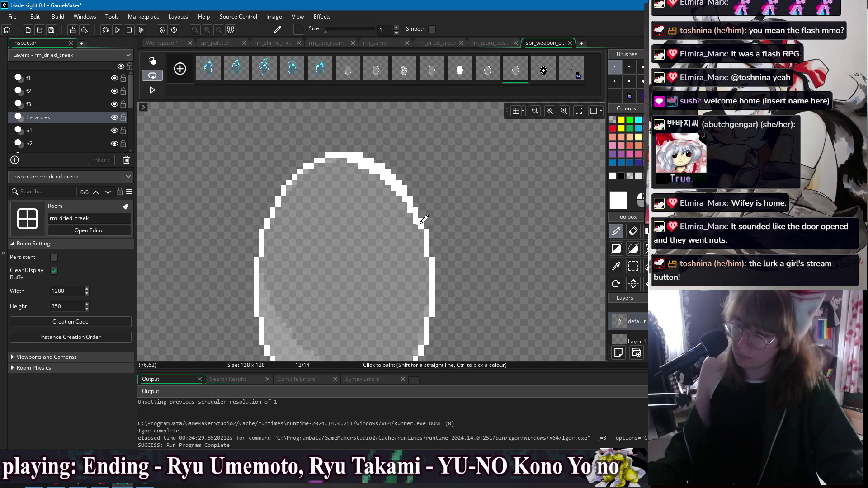
{"action": "scroll", "coordinate": [392, 281], "scroll_direction": "down", "scroll_amount": 3}
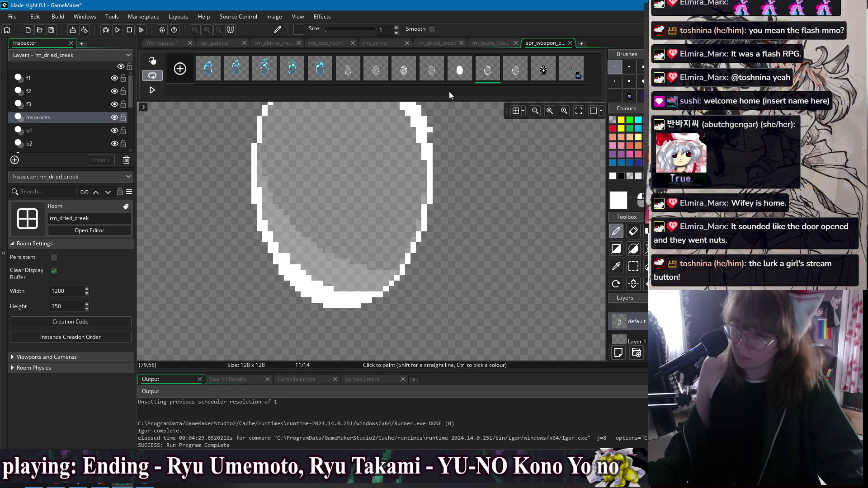
Review the filled egg frame 10 and hollow egg frame 12, stepping through the 14-frame animation
{"action": "left_click", "coordinate": [459, 70]}
{"action": "scroll", "coordinate": [409, 198], "scroll_direction": "down", "scroll_amount": 3}
{"action": "scroll", "coordinate": [410, 198], "scroll_direction": "up", "scroll_amount": 2}
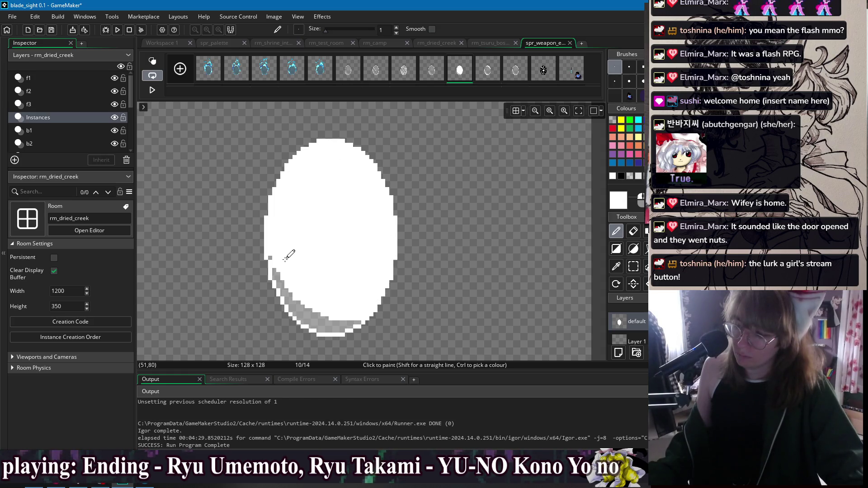
{"action": "left_click", "coordinate": [483, 78]}
{"action": "left_click", "coordinate": [510, 77]}
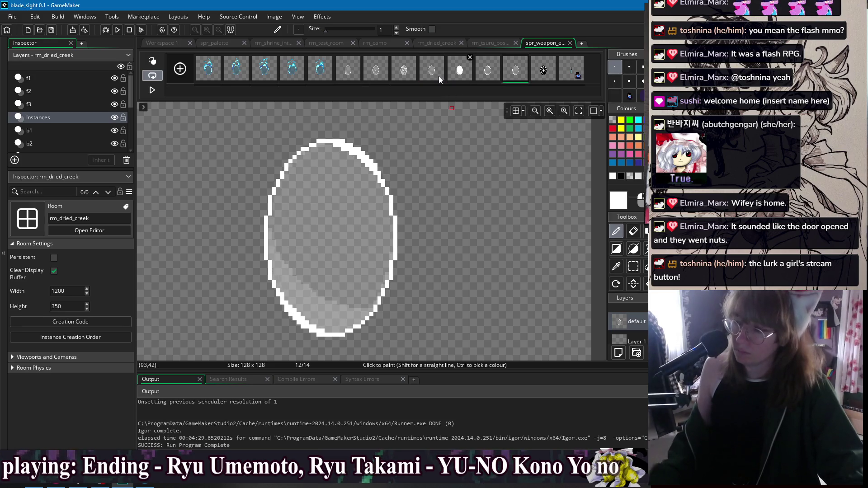
{"action": "key", "text": "Left"}
{"action": "key", "text": "Left"}
{"action": "key", "text": "Right"}
{"action": "key", "text": "Right"}
{"action": "key", "text": "Right"}
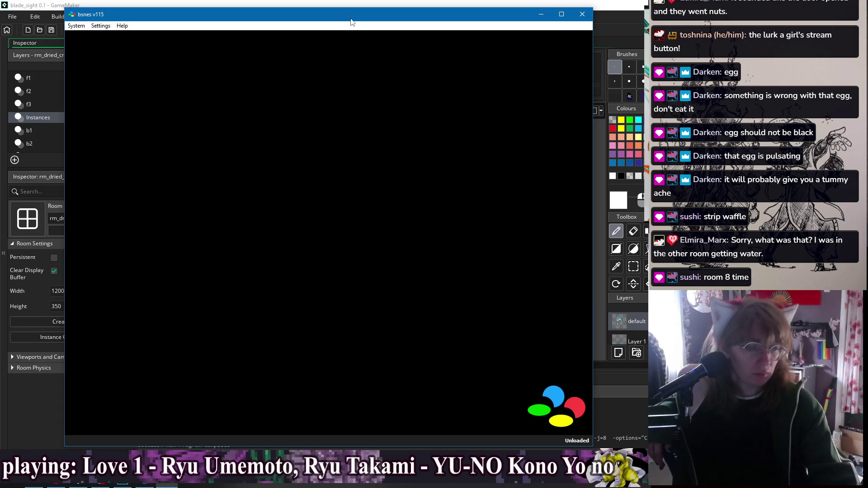
Load JUMP from System > Load Recent Game and dismiss the source size mismatch error
{"action": "left_click", "coordinate": [82, 27]}
{"action": "mouse_move", "coordinate": [91, 46]}
{"action": "left_click", "coordinate": [176, 45]}
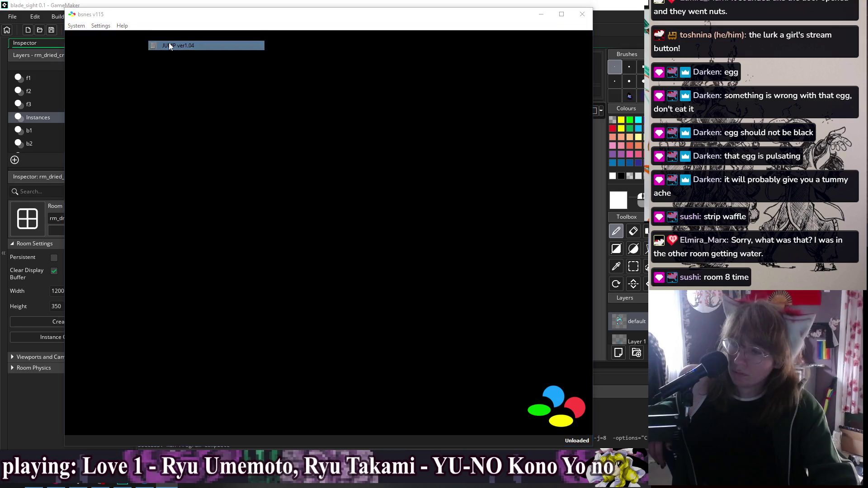
{"action": "left_click", "coordinate": [383, 244]}
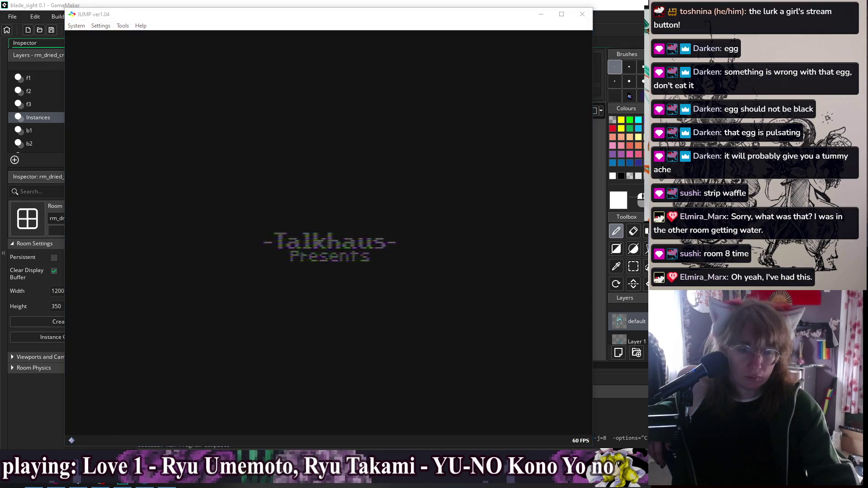
Start a 1 Player Game from a save file and enter a level on Forest Bubble Orchard
{"action": "left_click", "coordinate": [460, 184]}
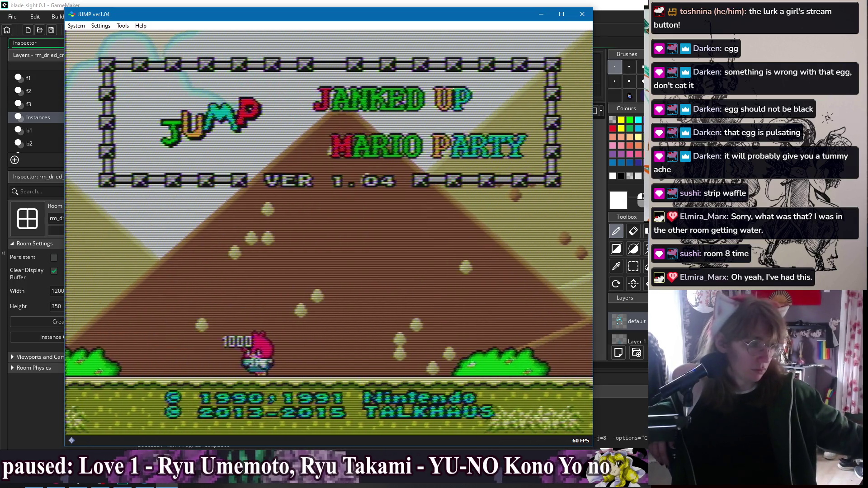
{"action": "key", "text": "Return"}
{"action": "key", "text": "Return"}
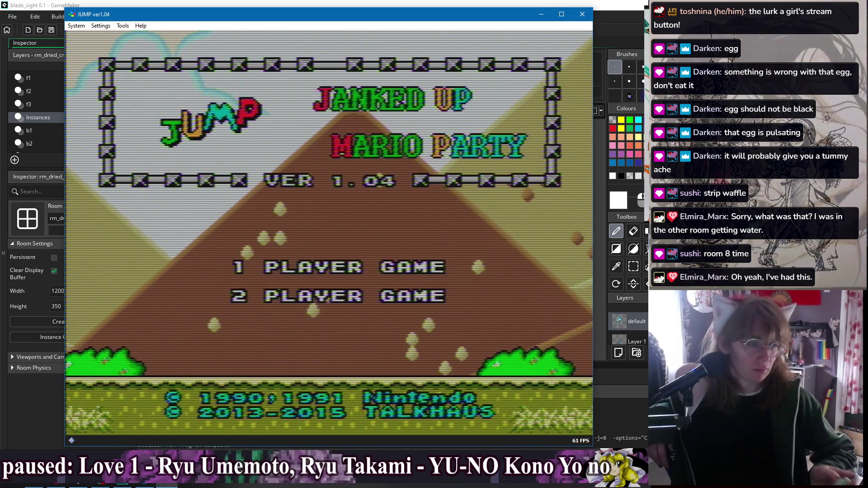
{"action": "key", "text": "Return"}
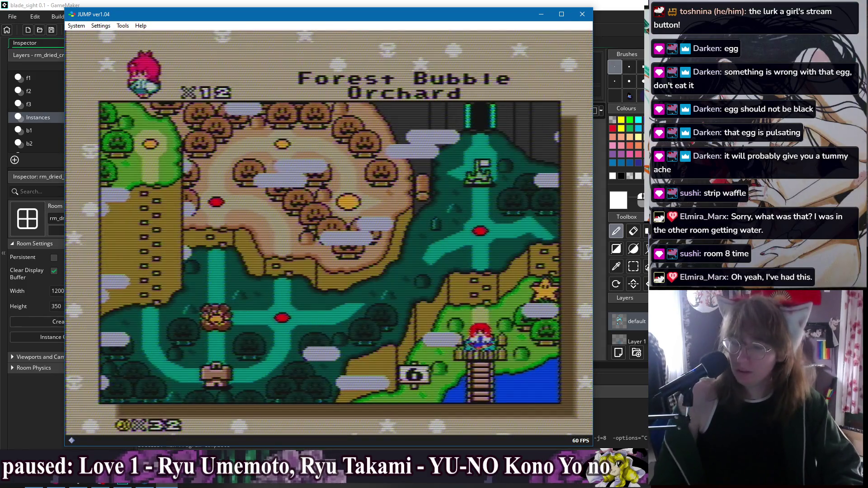
{"action": "key", "text": "Up"}
{"action": "key", "text": "Down"}
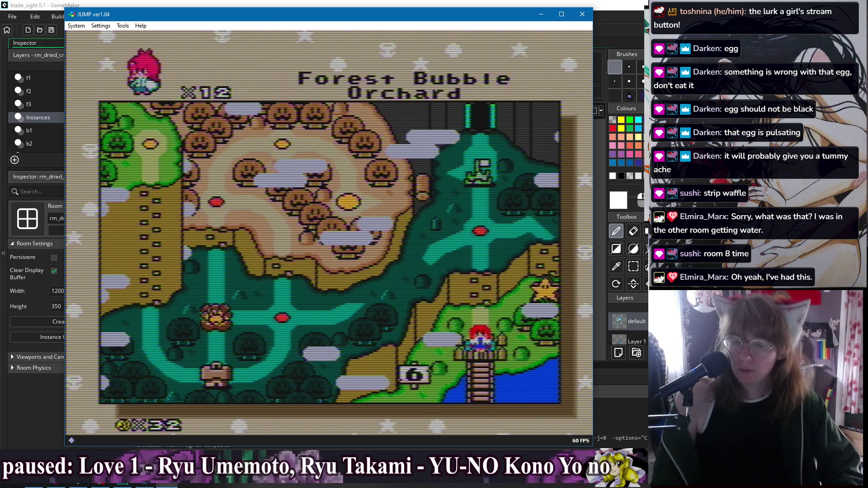
{"action": "key", "text": "x"}
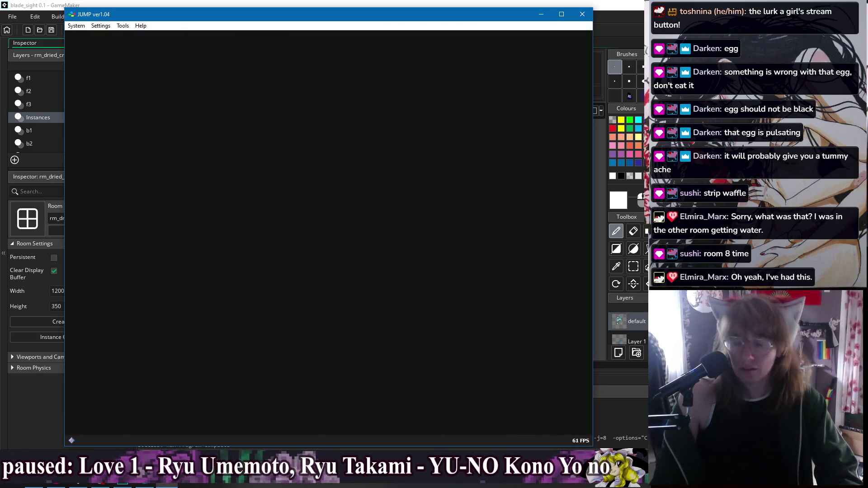
Run right, throw a grey block at an enemy, then grab and drop a red block
{"action": "key", "text": "Right"}
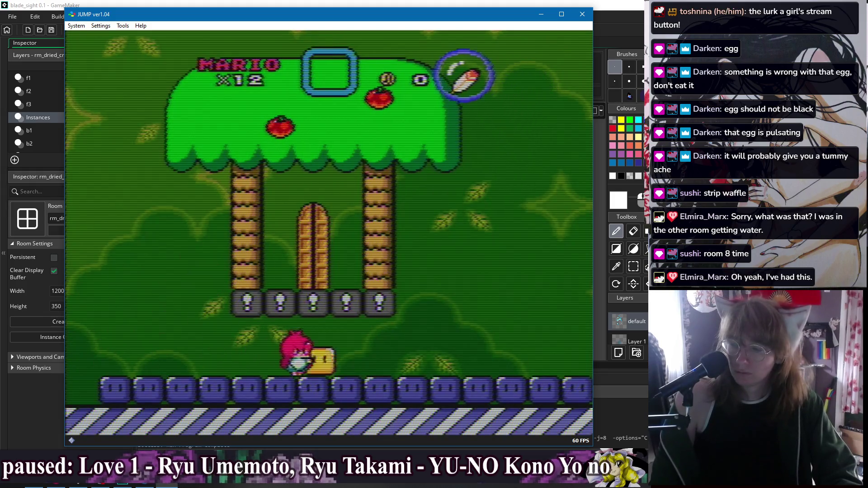
{"action": "key", "text": "Right"}
{"action": "key", "text": "Left"}
{"action": "key", "text": "z"}
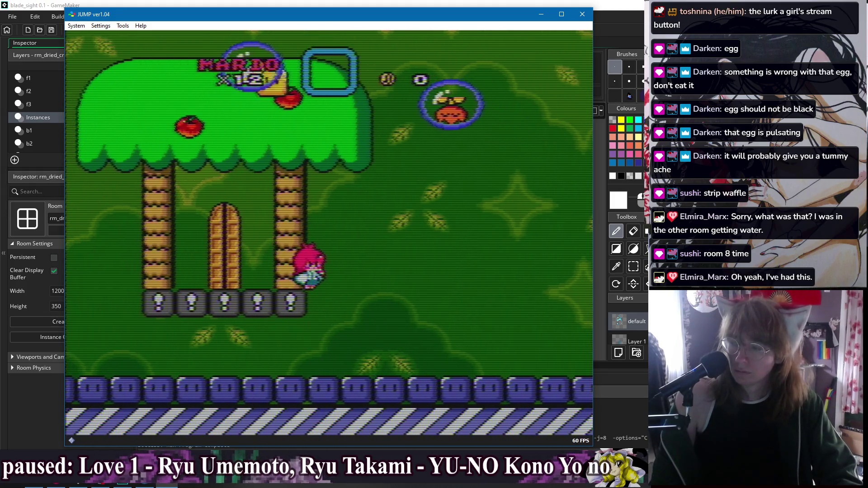
{"action": "key", "text": "Right"}
{"action": "key", "text": "x"}
{"action": "key", "text": "z"}
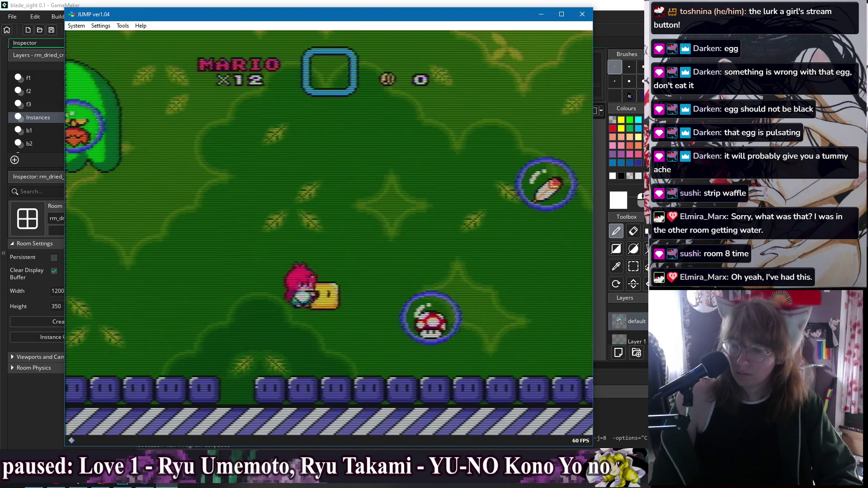
{"action": "key", "text": "Left"}
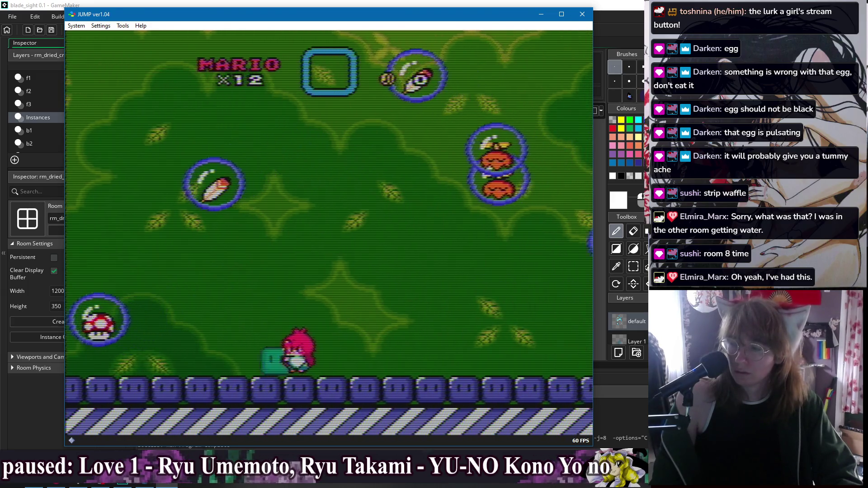
{"action": "key", "text": "Right"}
{"action": "key", "text": "x"}
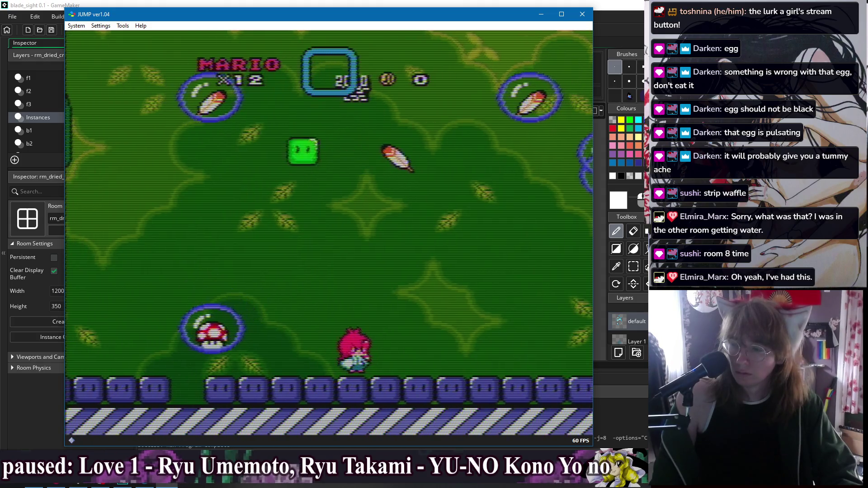
{"action": "key", "text": "Left"}
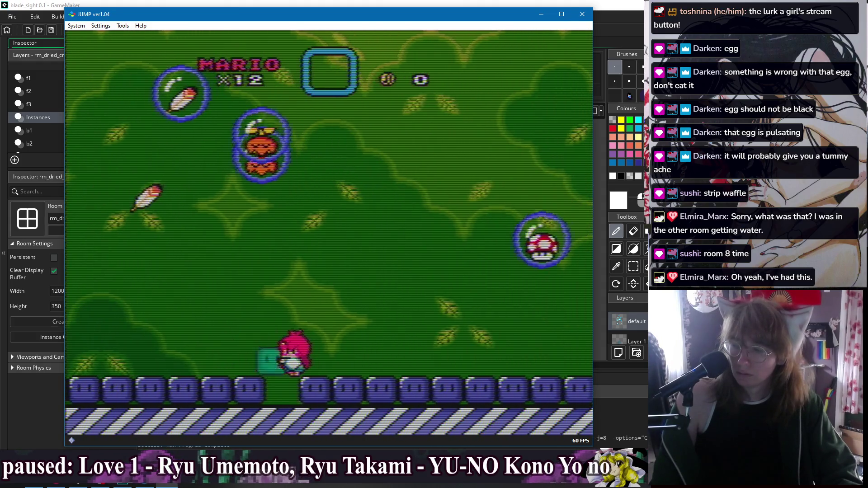
{"action": "key", "text": "x"}
{"action": "key", "text": "Right"}
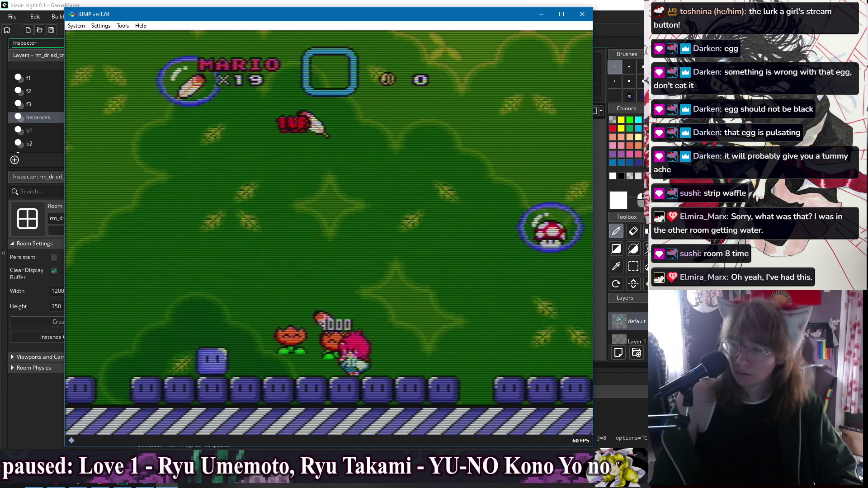
Collect the fire flower and throw grey and yellow blocks at bubble enemies around the big tree
{"action": "key", "text": "Left"}
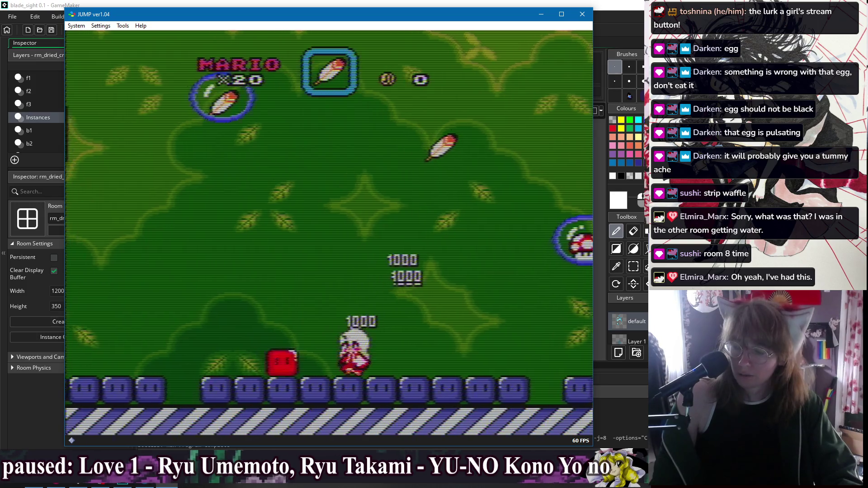
{"action": "key", "text": "x"}
{"action": "key", "text": "x"}
{"action": "key", "text": "Right"}
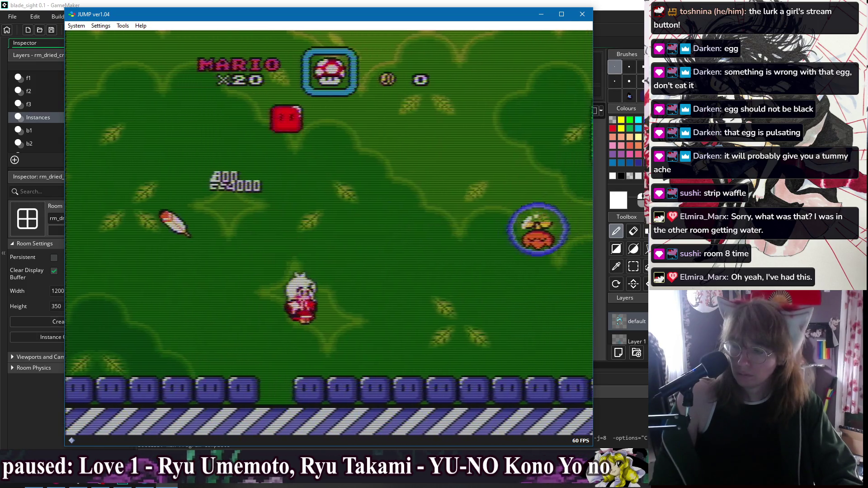
{"action": "key", "text": "Right"}
{"action": "key", "text": "x"}
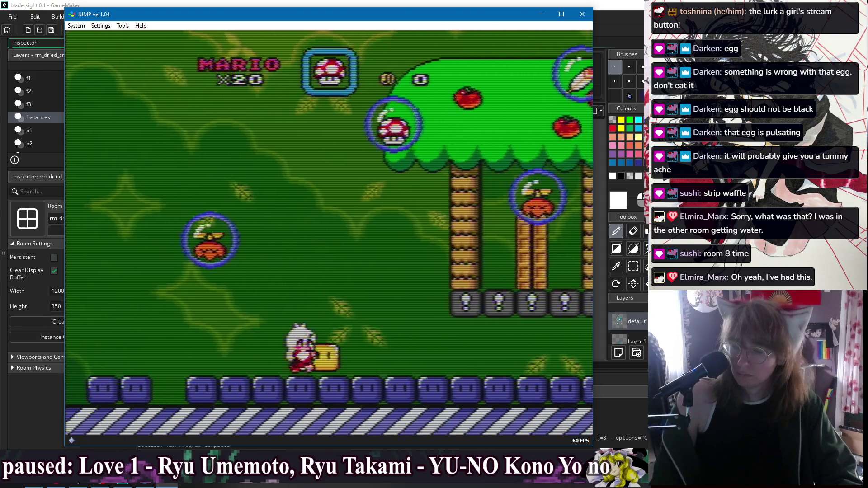
{"action": "key", "text": "Left"}
{"action": "key", "text": "Right"}
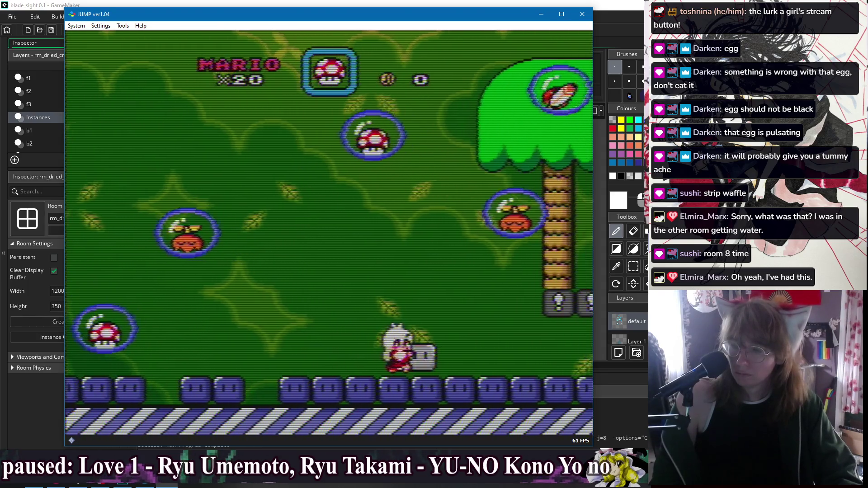
{"action": "key", "text": "x"}
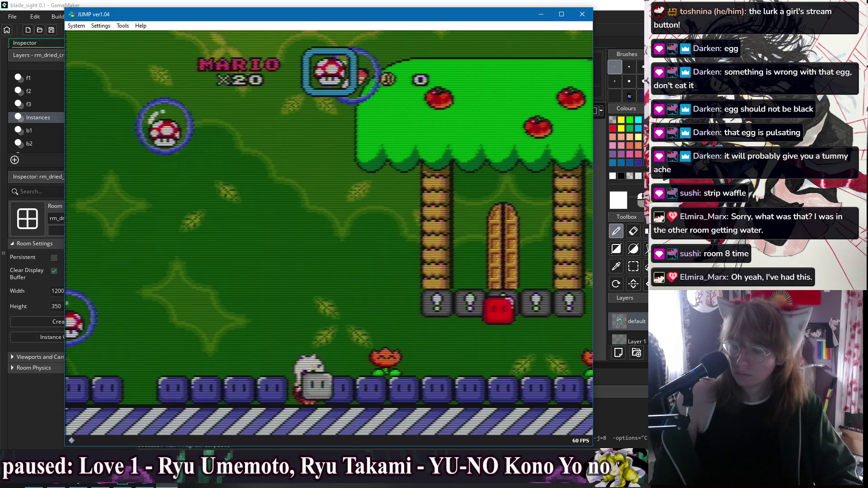
{"action": "key", "text": "Left"}
{"action": "key", "text": "x"}
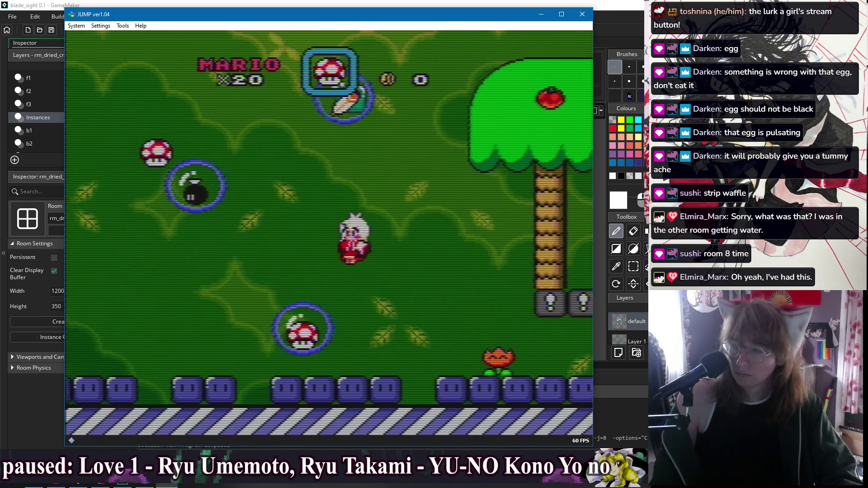
{"action": "key", "text": "Right"}
{"action": "key", "text": "x"}
{"action": "key", "text": "Right"}
{"action": "key", "text": "x"}
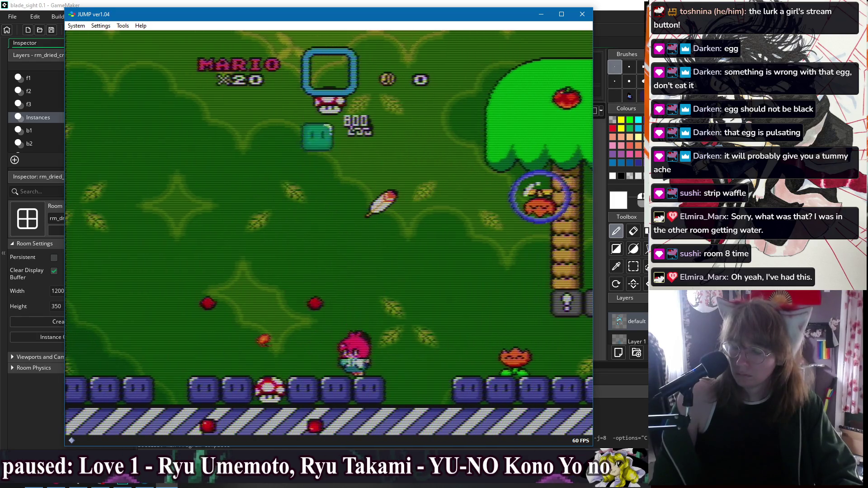
Carry blocks left and throw them upward at enemies, raising the lives to 23
{"action": "key", "text": "Left"}
{"action": "key", "text": "x"}
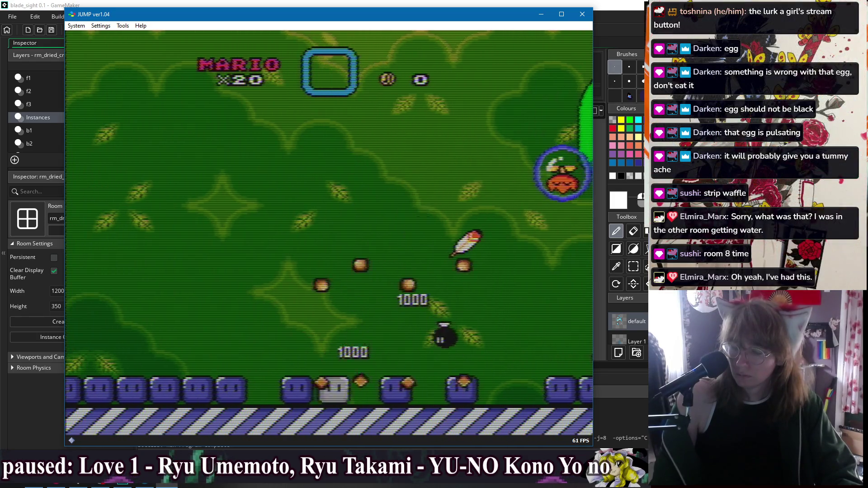
{"action": "key", "text": "Left"}
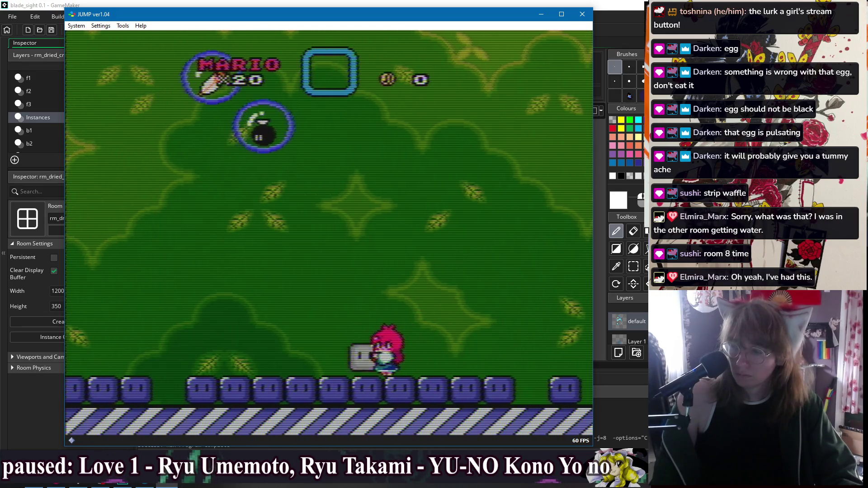
{"action": "key", "text": "Left"}
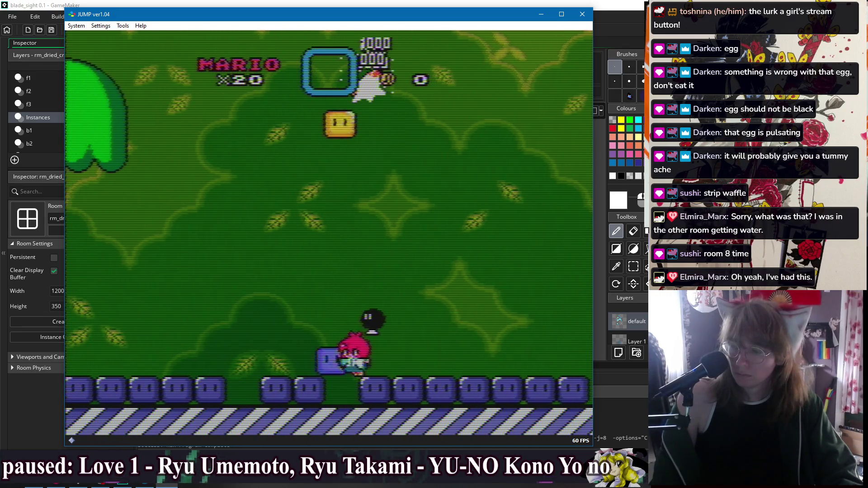
{"action": "key", "text": "Left"}
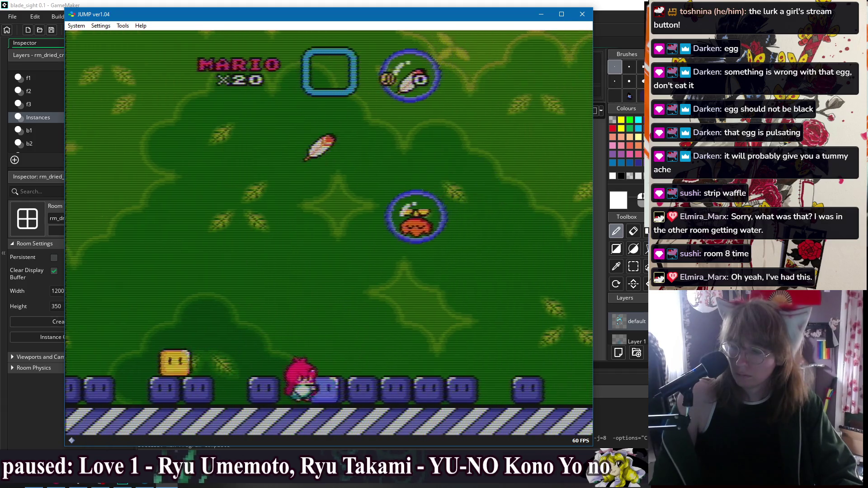
{"action": "key", "text": "z"}
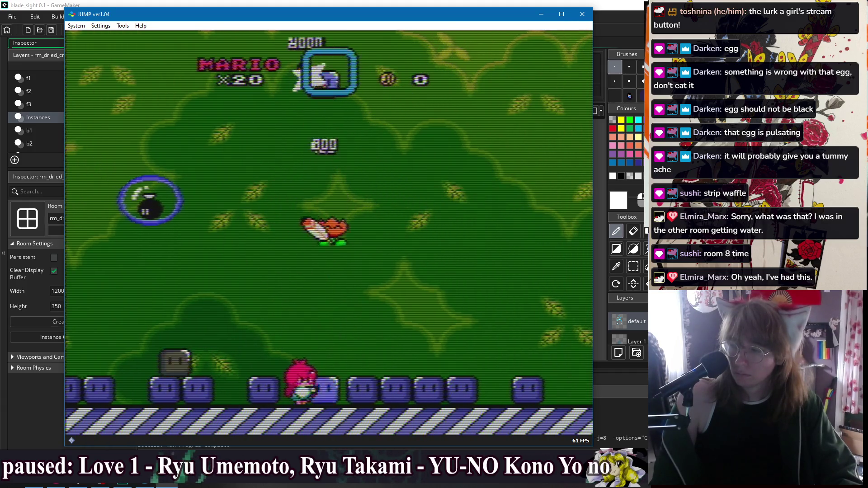
{"action": "key", "text": "Right"}
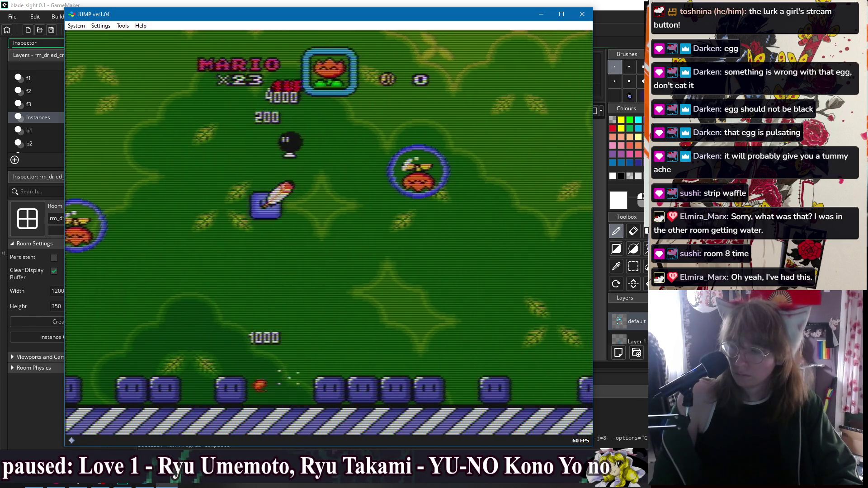
Pick up yellow blocks and throw them at bubble enemies, racking up lives
{"action": "key", "text": "z"}
{"action": "key", "text": "Left"}
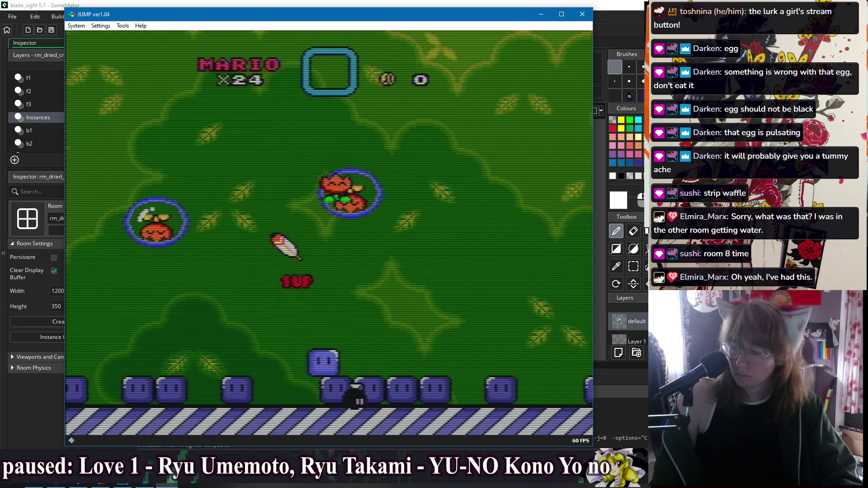
{"action": "key", "text": "Left"}
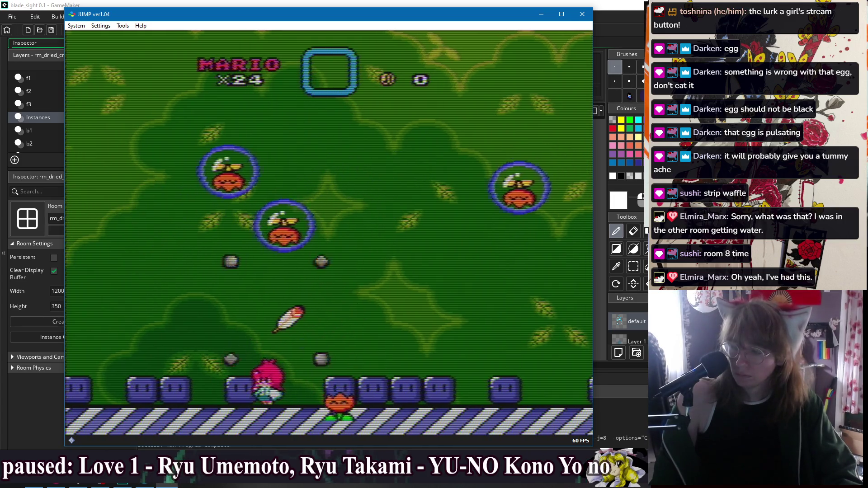
{"action": "key", "text": "Right"}
{"action": "key", "text": "Left"}
{"action": "key", "text": "z"}
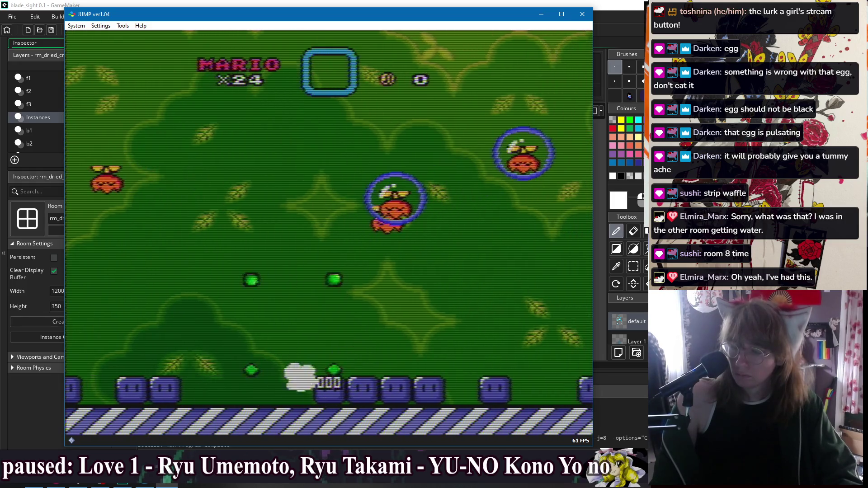
{"action": "key", "text": "Right"}
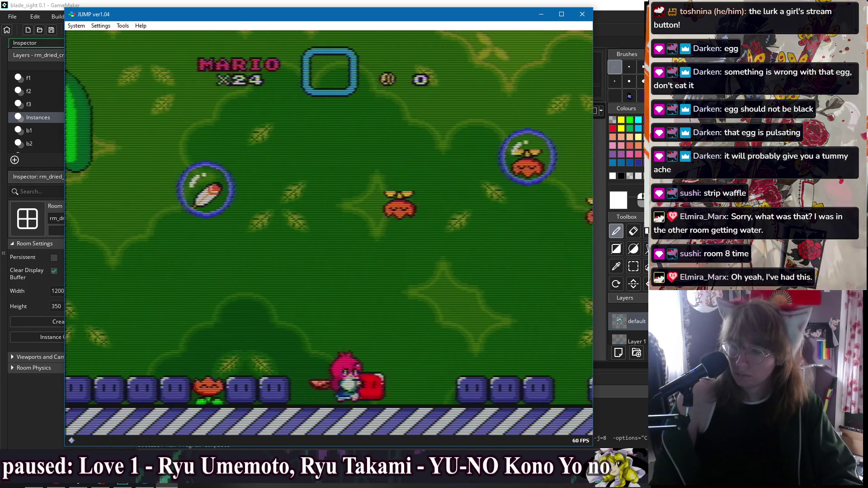
{"action": "key", "text": "z"}
{"action": "key", "text": "Right"}
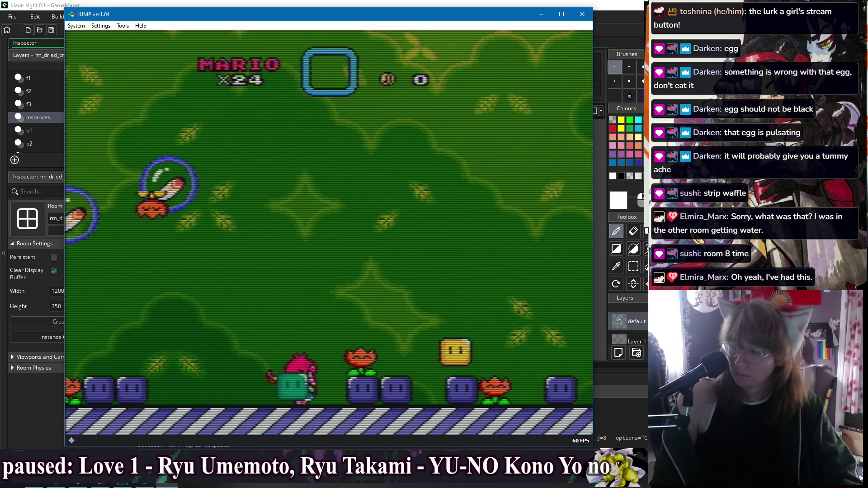
{"action": "key", "text": "Right"}
{"action": "key", "text": "z"}
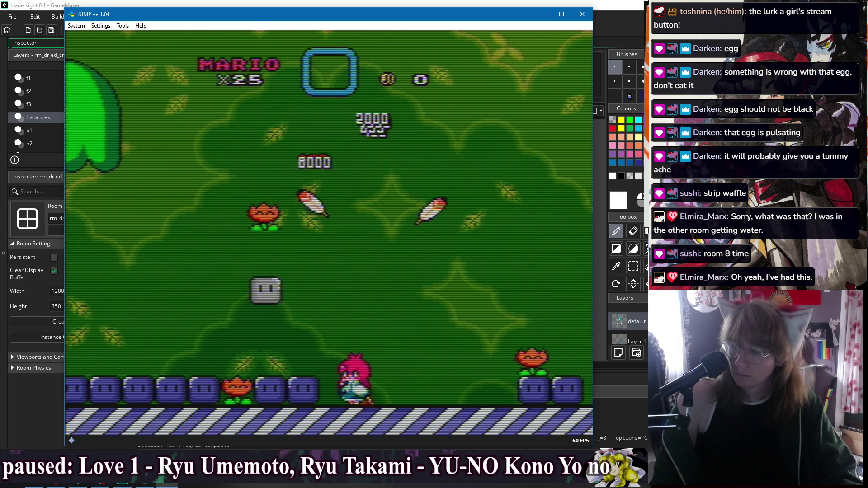
Carry a block back to the tree and throw the green block at the bubbled enemy
{"action": "key", "text": "Left"}
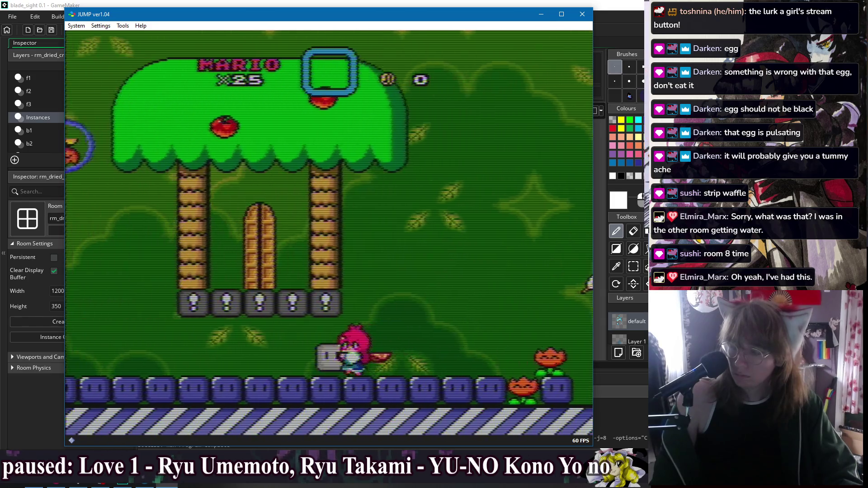
{"action": "key", "text": "Left"}
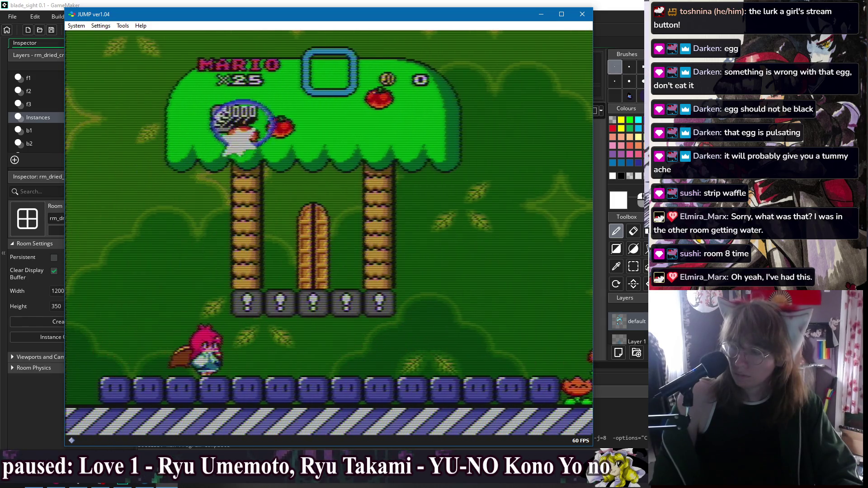
{"action": "key", "text": "Right"}
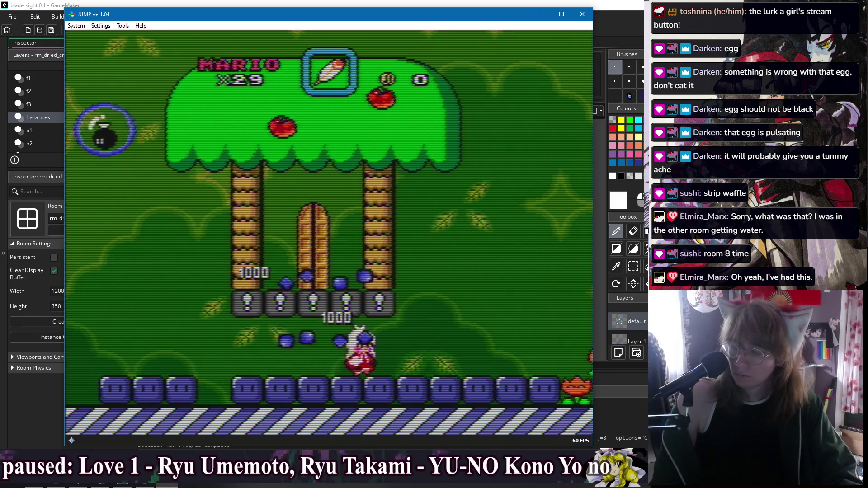
{"action": "key", "text": "Right"}
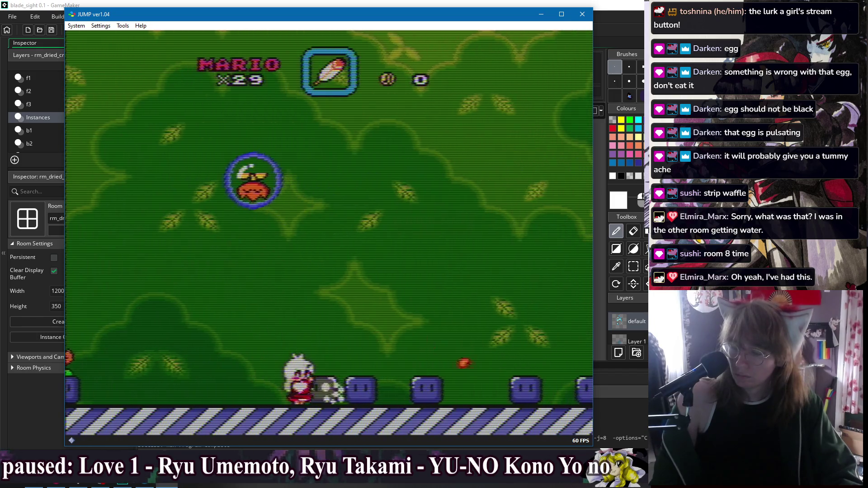
{"action": "key", "text": "Left"}
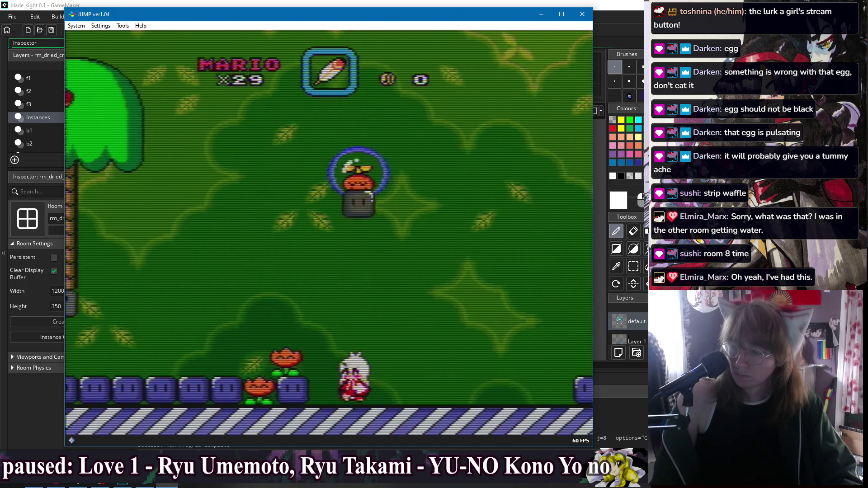
{"action": "key", "text": "Right"}
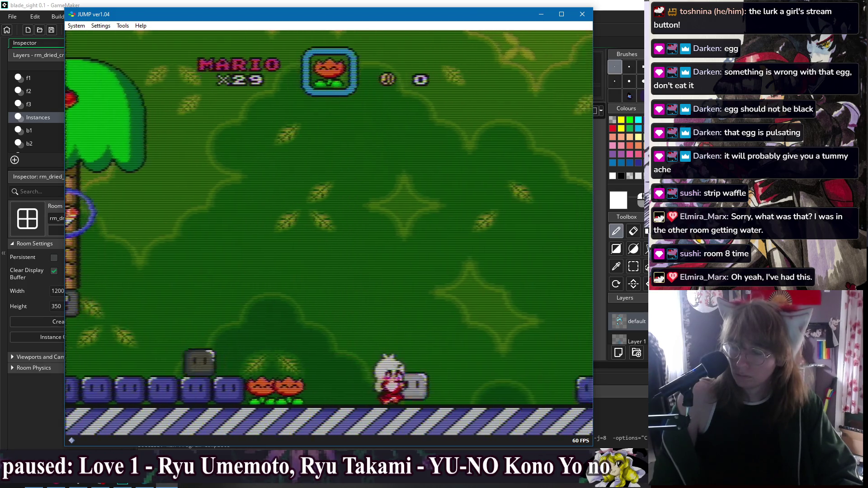
{"action": "key", "text": "Left"}
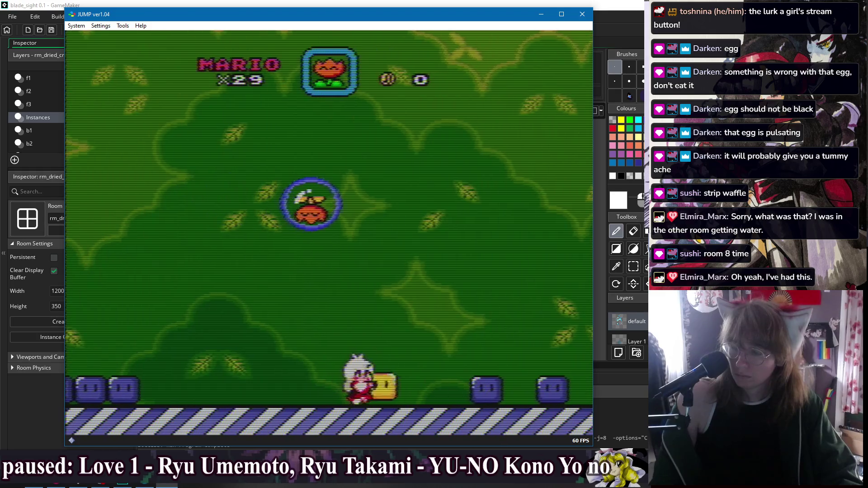
{"action": "key", "text": "Up"}
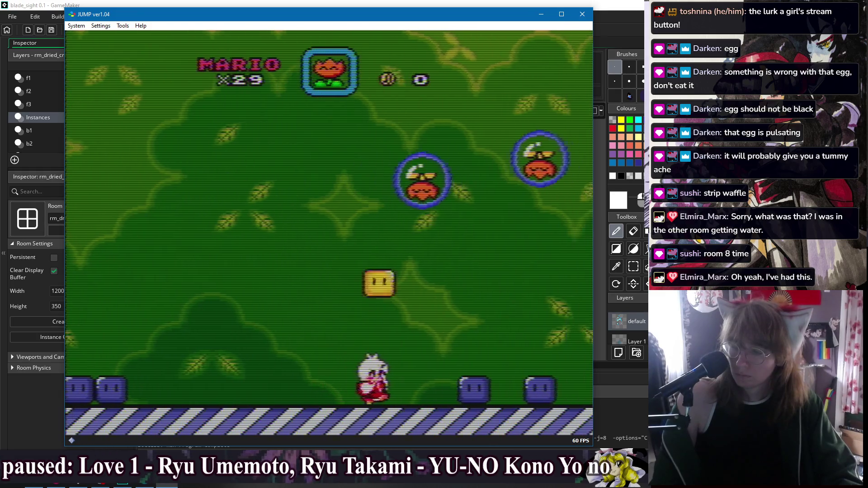
{"action": "key", "text": "Left"}
{"action": "key", "text": "Left"}
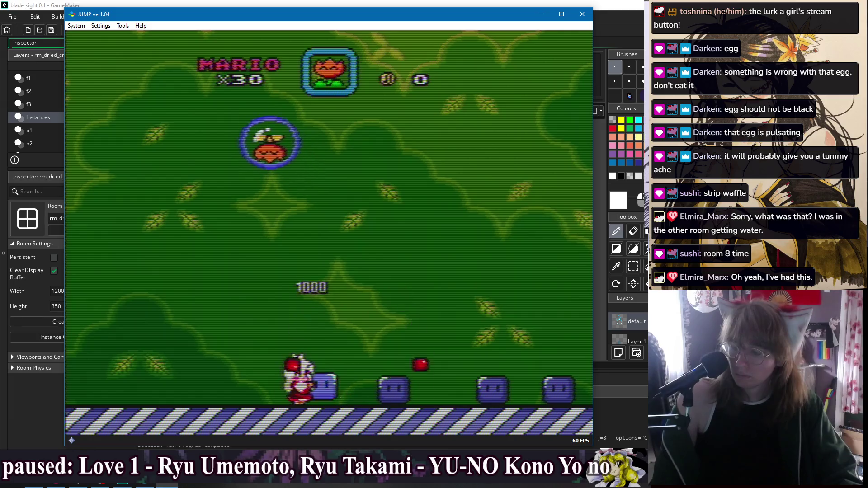
{"action": "key", "text": "Left"}
{"action": "key", "text": "Up"}
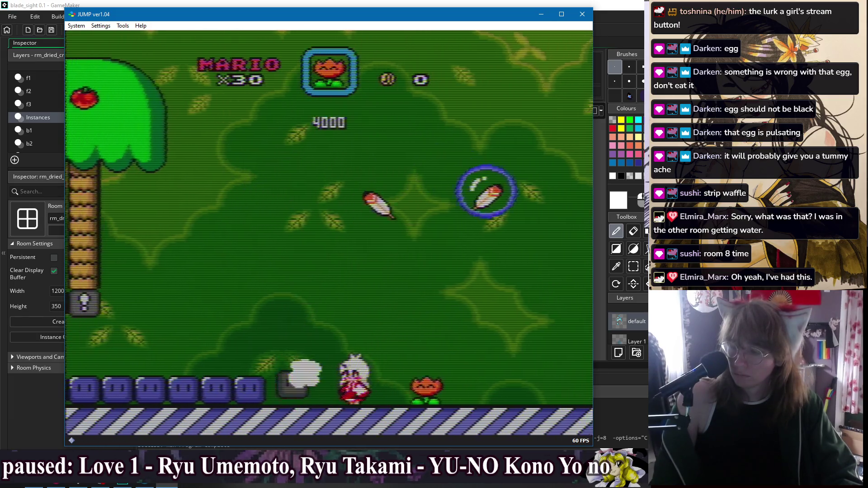
{"action": "key", "text": "Right"}
{"action": "key", "text": "Up"}
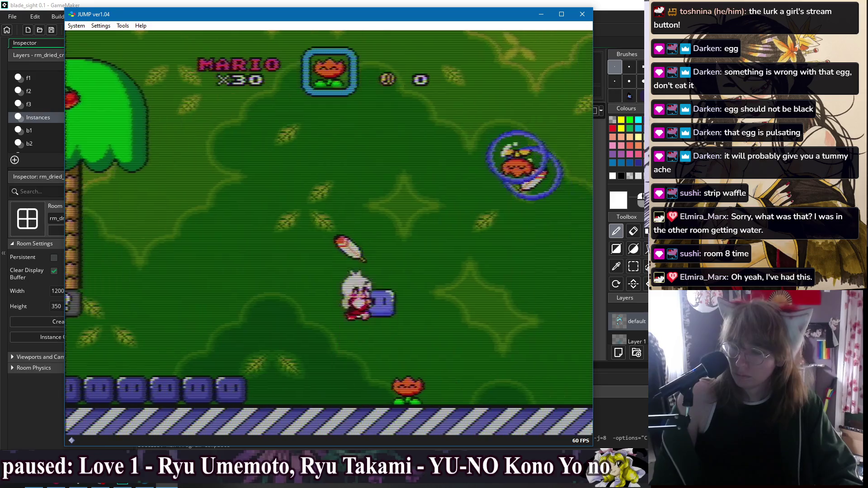
Run to the feather-bubble tree, then fly with the cape to the berry tree
{"action": "key", "text": "Right"}
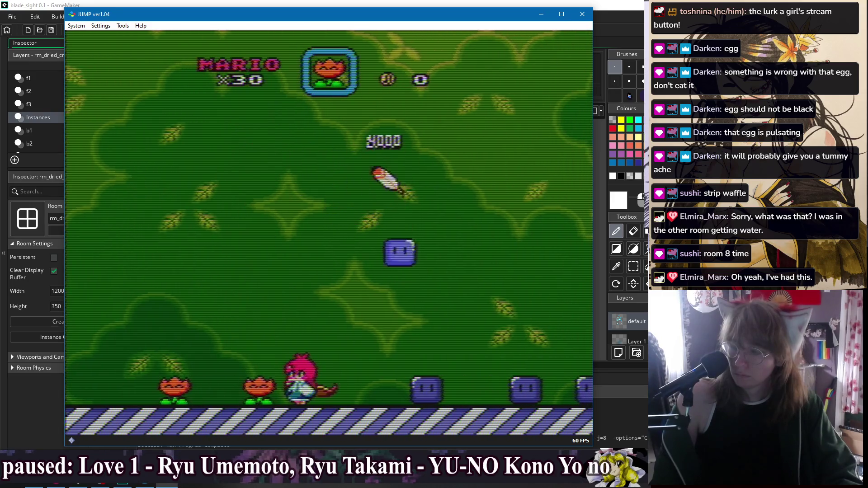
{"action": "key", "text": "Right"}
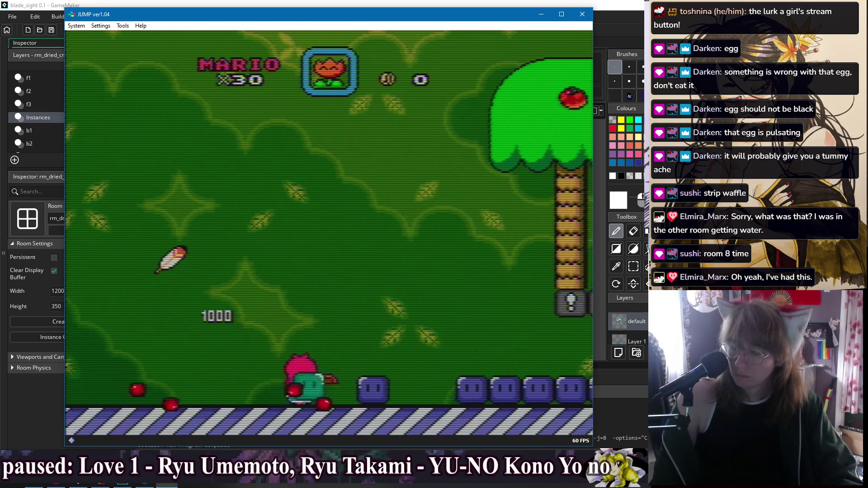
{"action": "key", "text": "Right"}
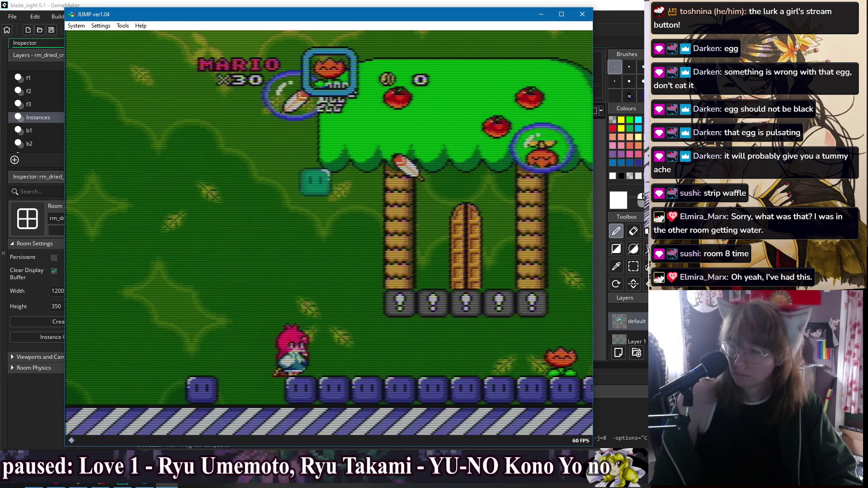
{"action": "key", "text": "Left"}
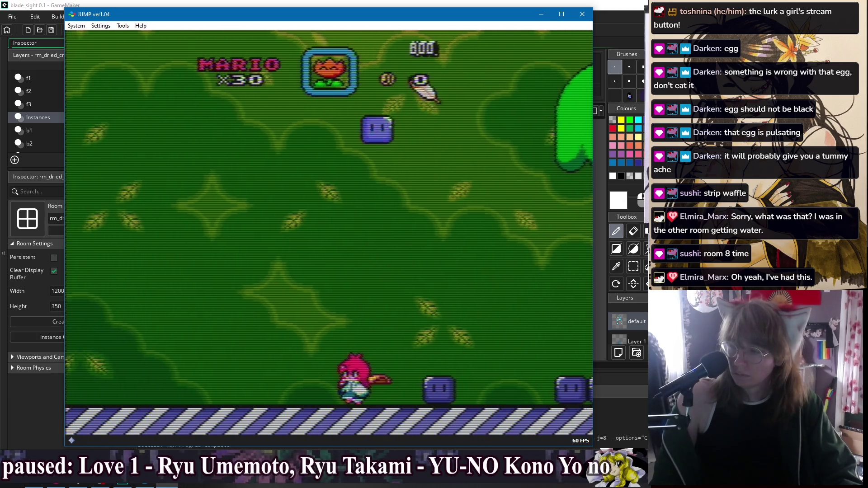
{"action": "key", "text": "Left"}
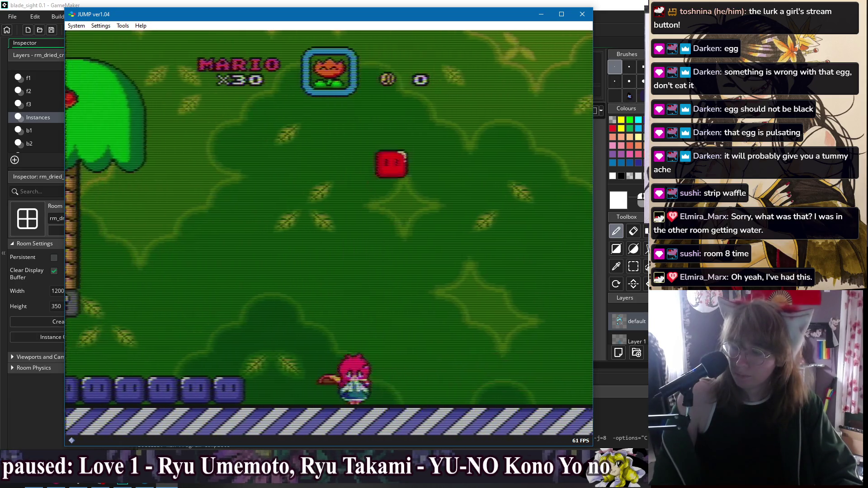
{"action": "key", "text": "Right"}
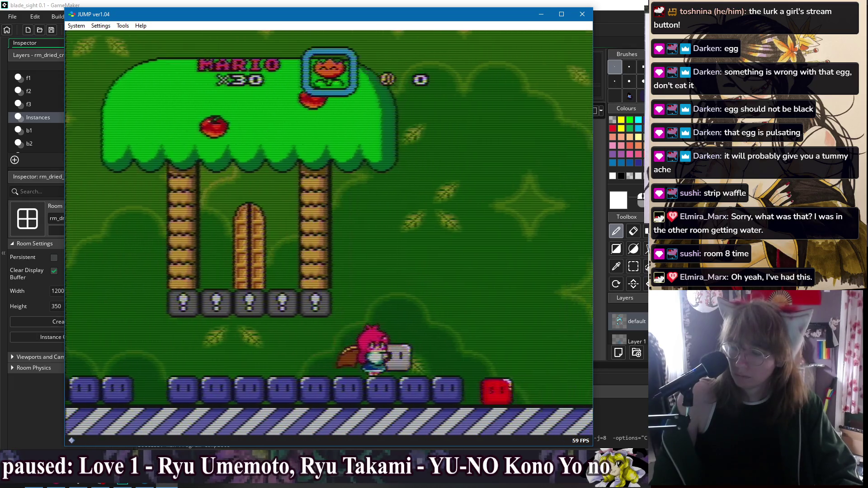
{"action": "key", "text": "Right"}
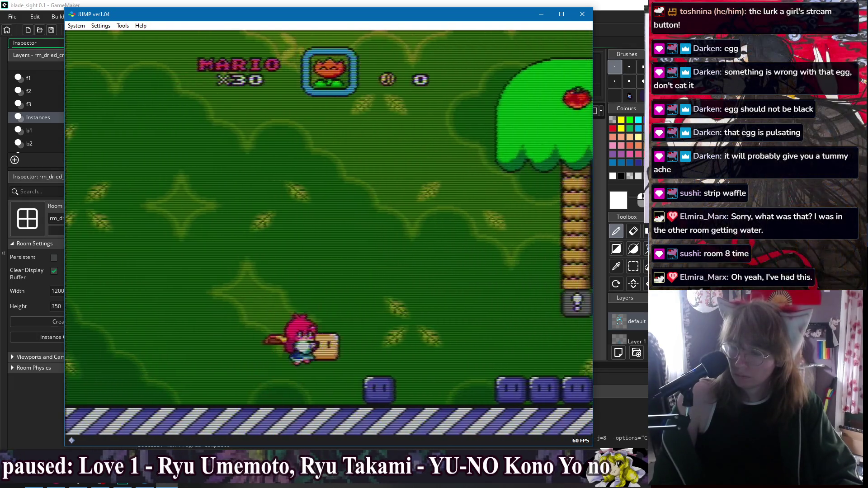
{"action": "key", "text": "Left"}
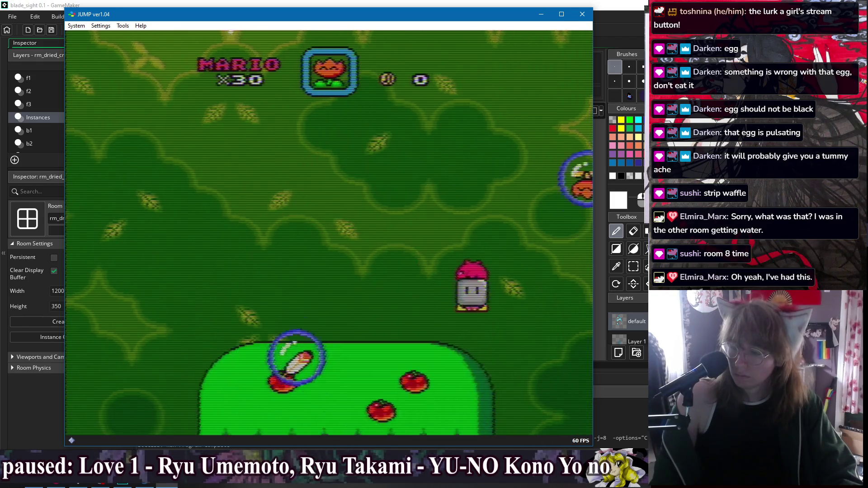
{"action": "key", "text": "Left"}
{"action": "key", "text": "Left"}
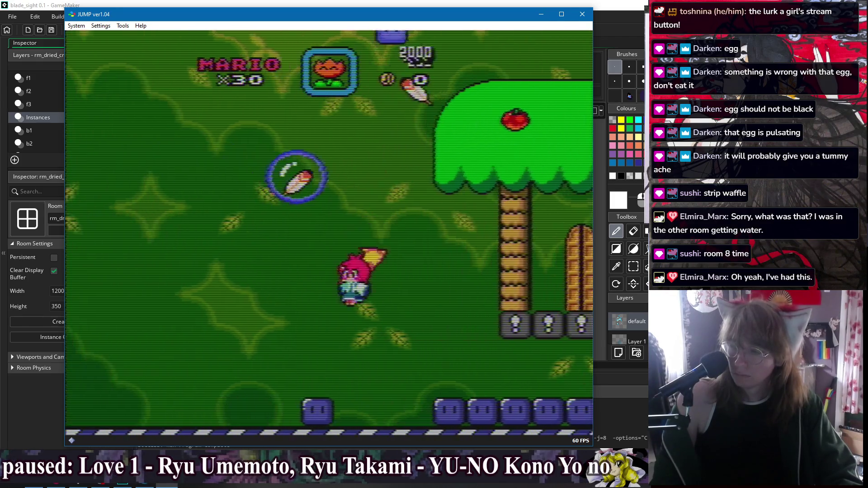
Collect the feather power-up and throw a block to defeat the incoming enemies
{"action": "key", "text": "Right"}
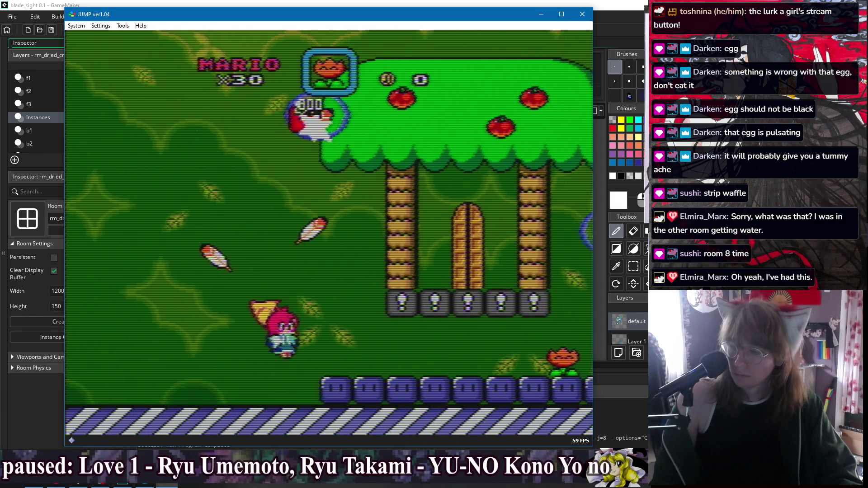
{"action": "key", "text": "Right"}
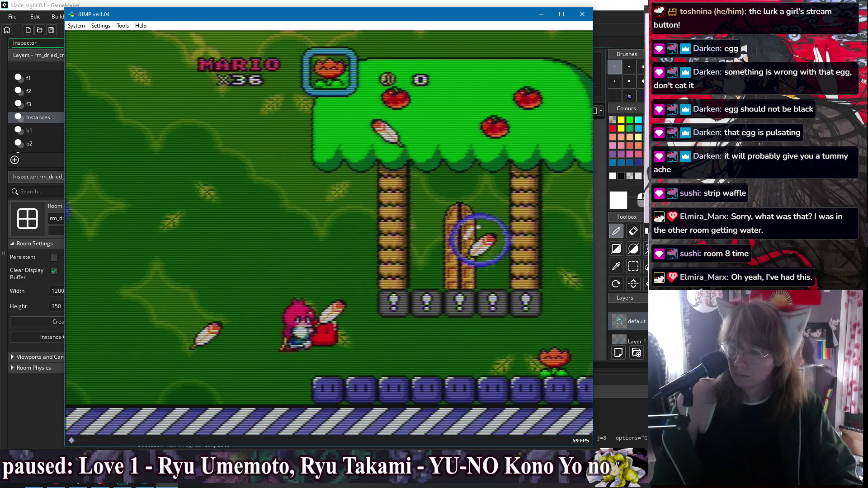
{"action": "key", "text": "Left"}
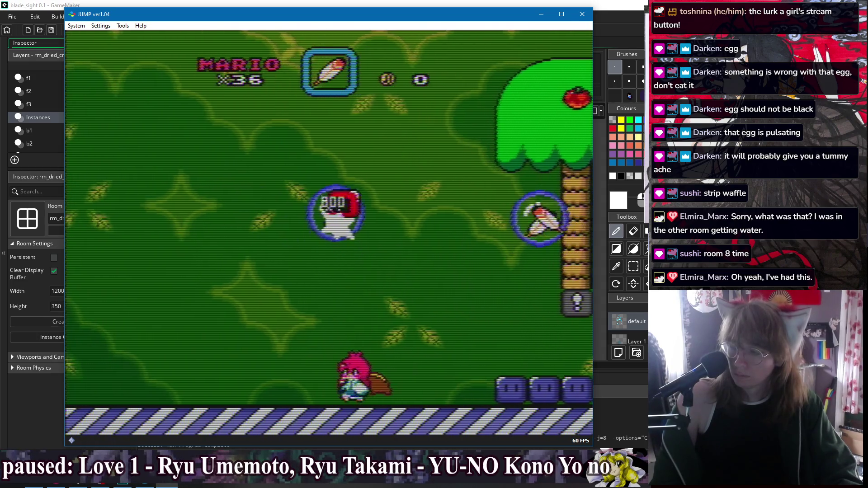
{"action": "key", "text": "Right"}
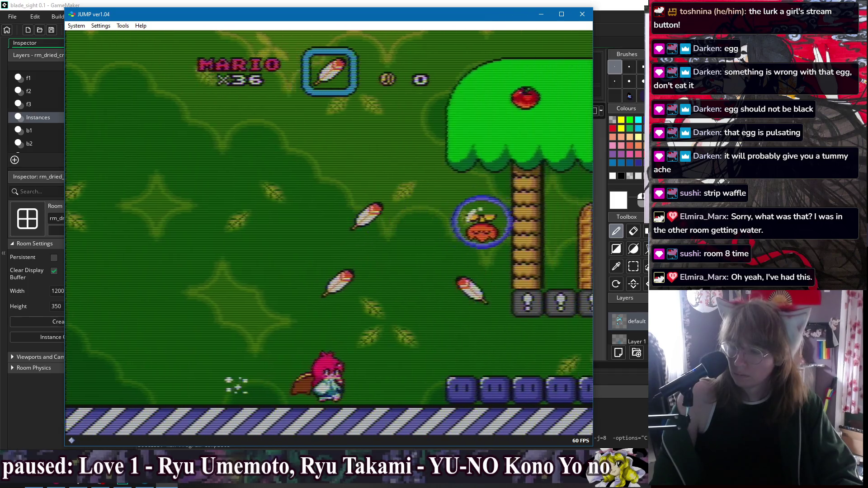
{"action": "key", "text": "Right"}
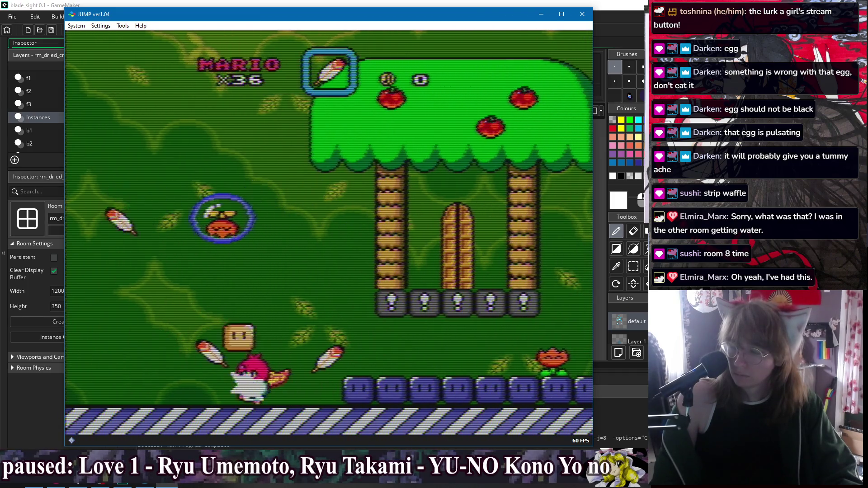
{"action": "key", "text": "Left"}
{"action": "key", "text": "Left"}
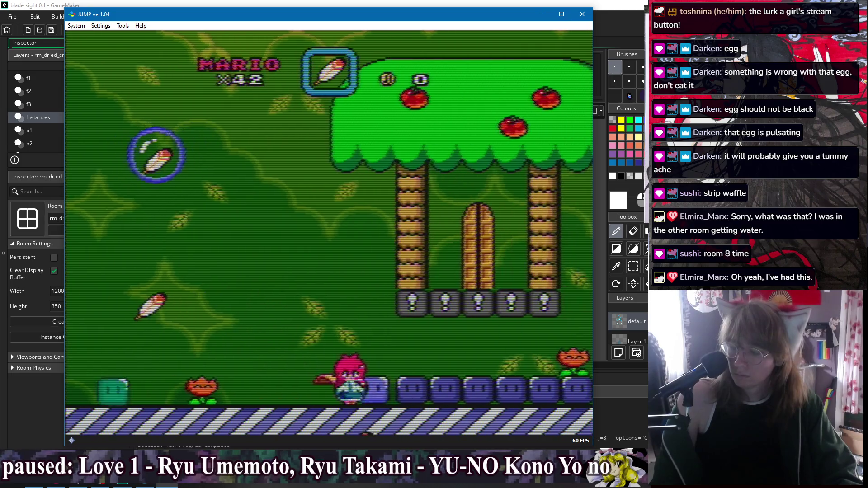
{"action": "key", "text": "Right"}
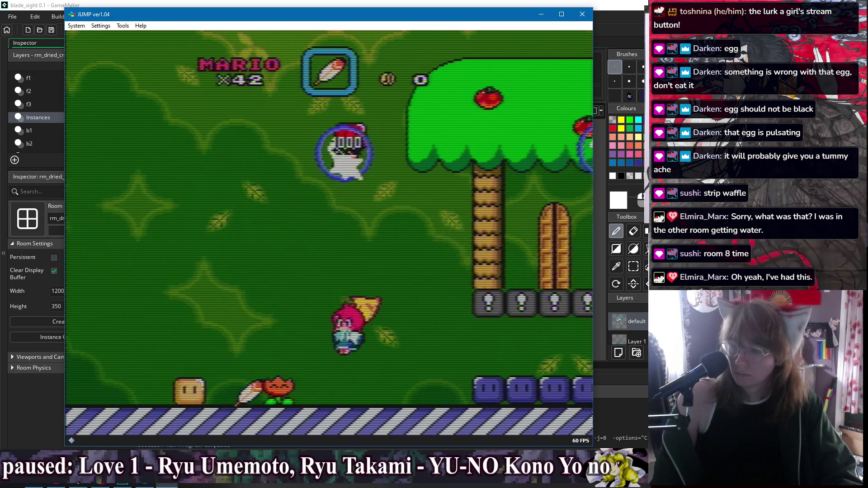
{"action": "key", "text": "Right"}
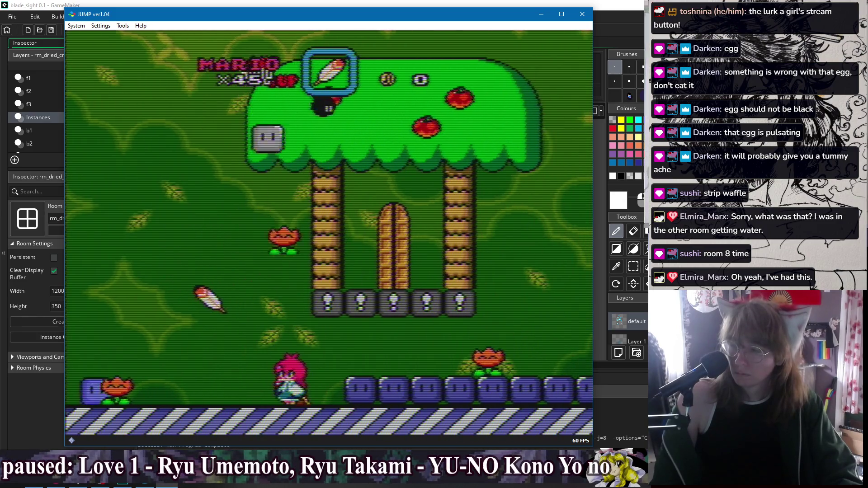
{"action": "key", "text": "Right"}
{"action": "key", "text": "Right"}
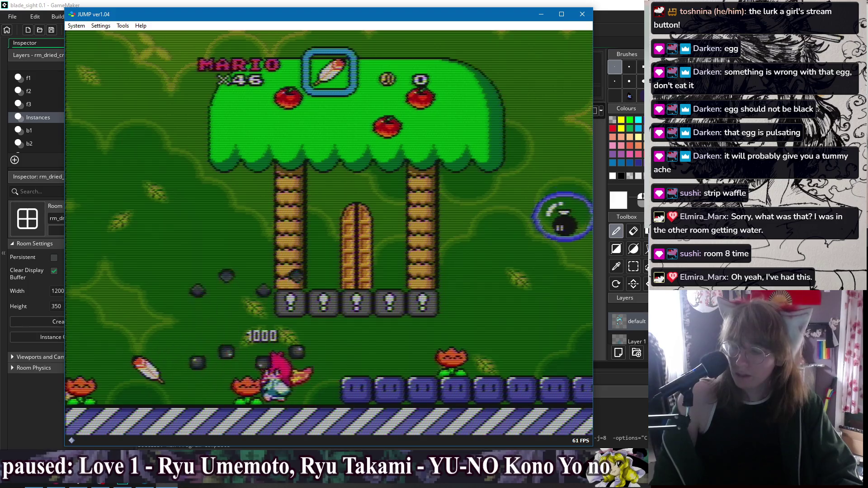
{"action": "key", "text": "Right"}
Hit the bubbled enemy near the berry tree and score with a carried block
{"action": "key", "text": "Left"}
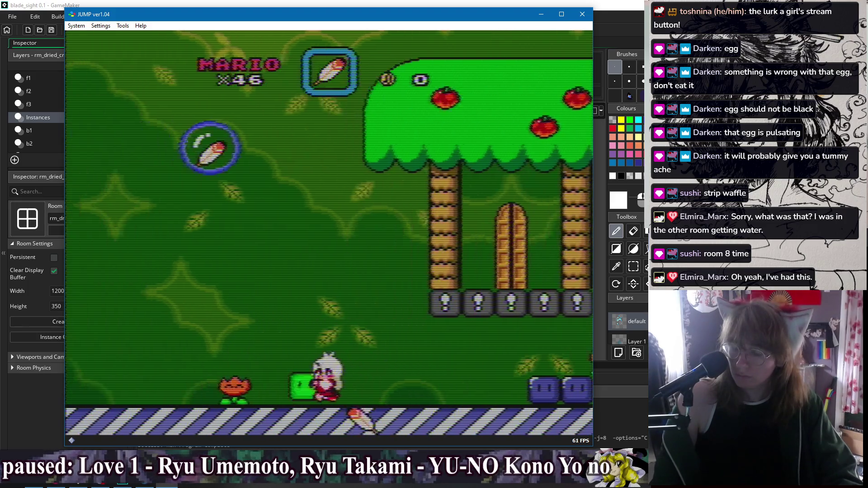
{"action": "key", "text": "Right"}
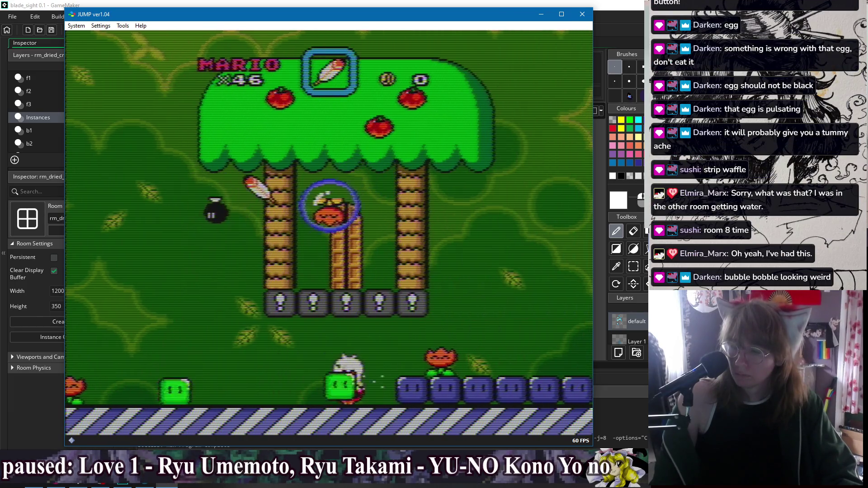
{"action": "key", "text": "Left"}
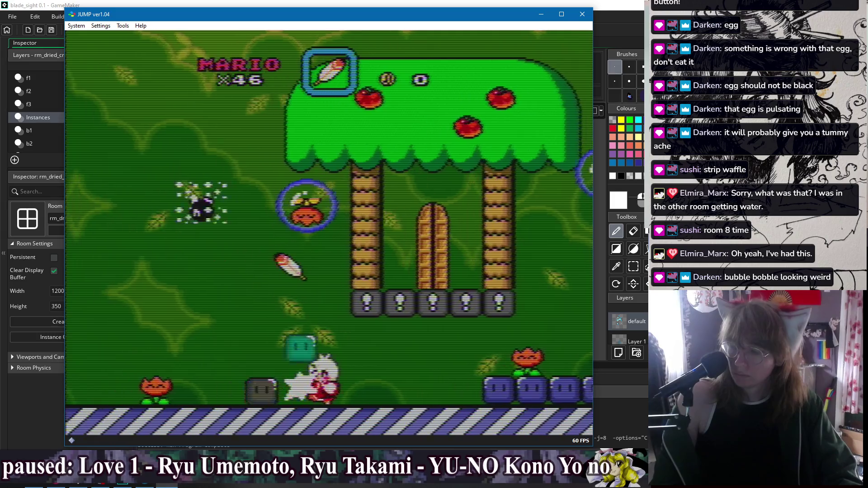
{"action": "key", "text": "Right"}
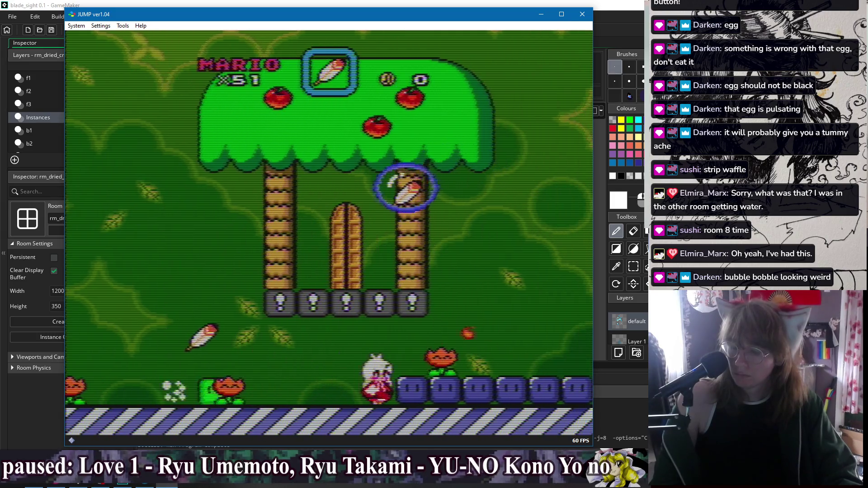
{"action": "key", "text": "Left"}
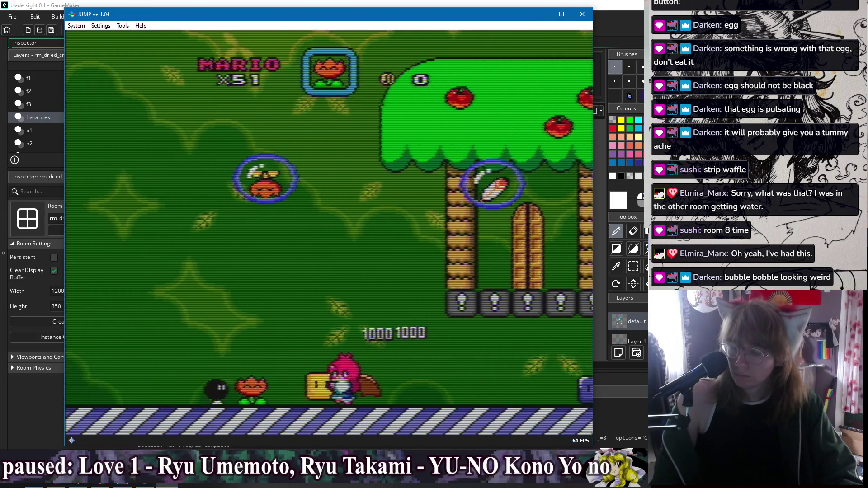
{"action": "key", "text": "Right"}
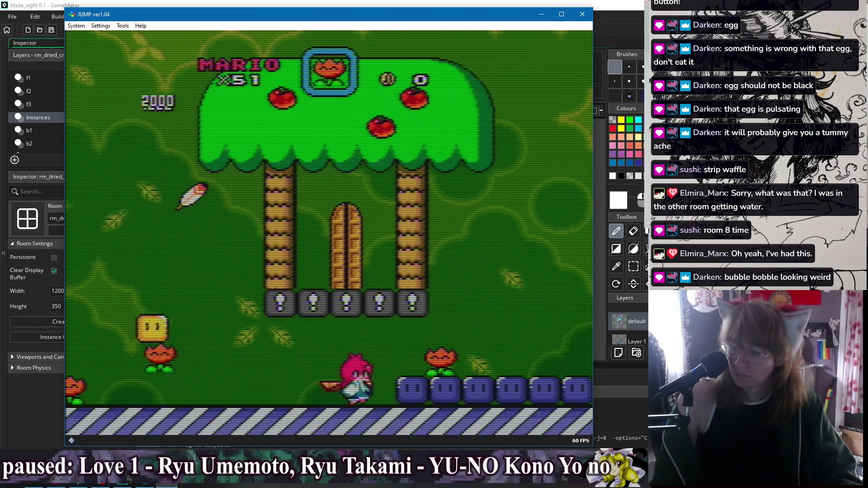
{"action": "key", "text": "Right"}
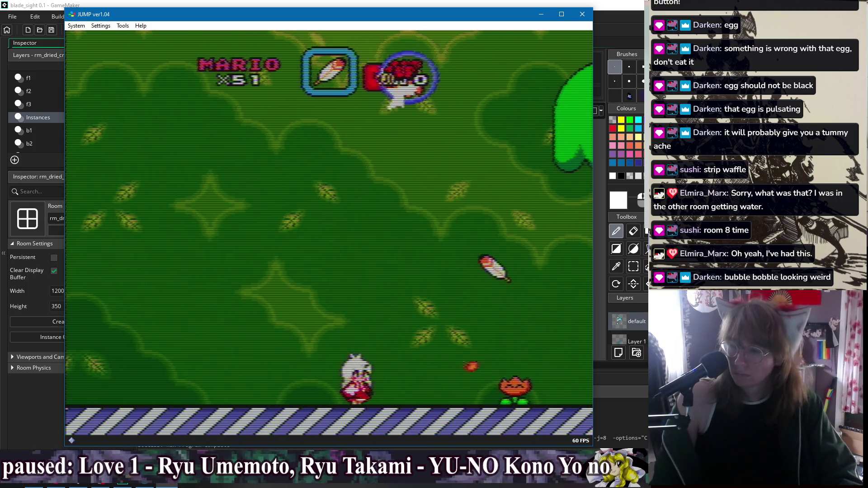
{"action": "key", "text": "Right"}
{"action": "key", "text": "Left"}
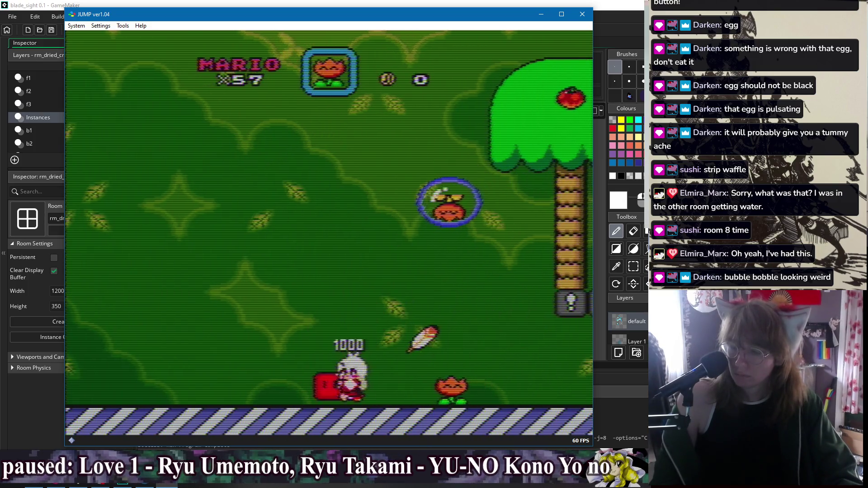
{"action": "key", "text": "Right"}
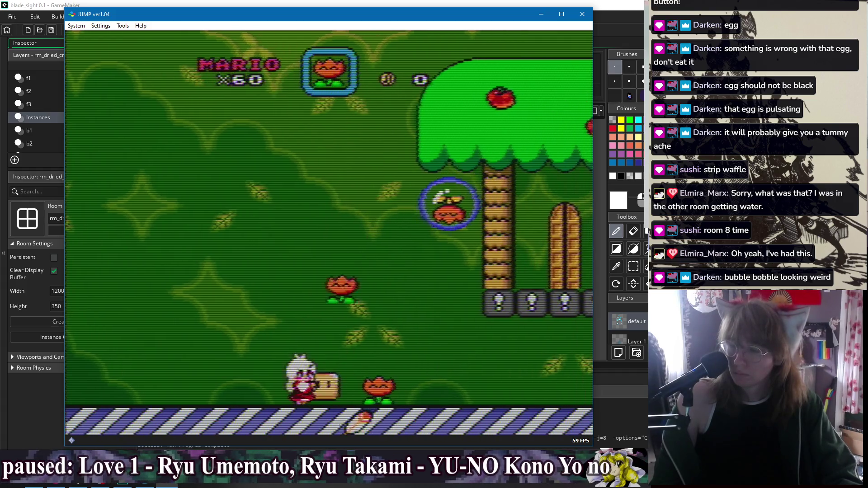
Run back and forth under the tree collecting extra lives up to 67
{"action": "key", "text": "Right"}
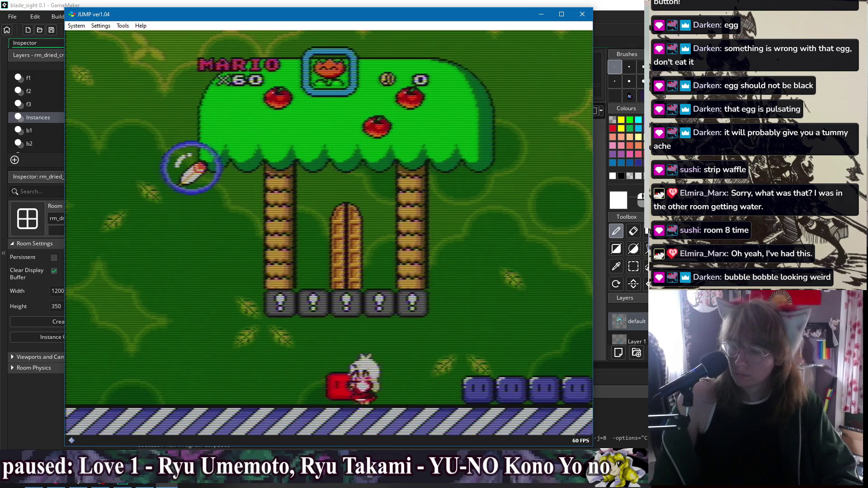
{"action": "key", "text": "Left"}
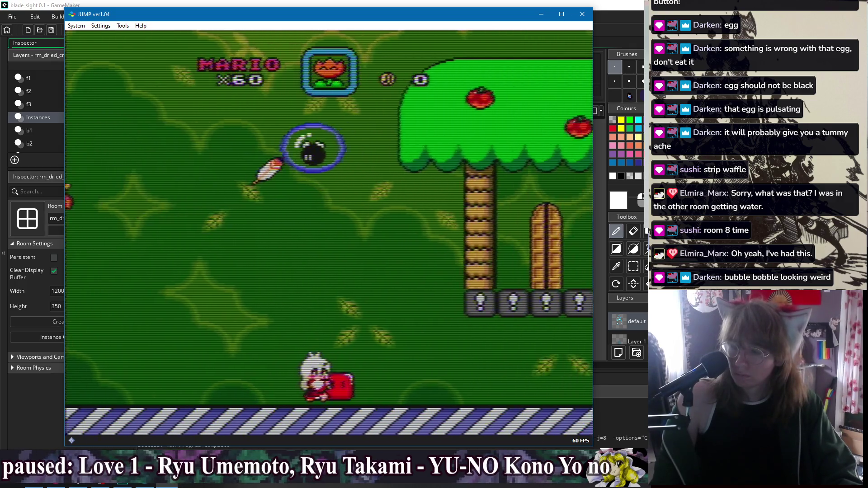
{"action": "key", "text": "Left"}
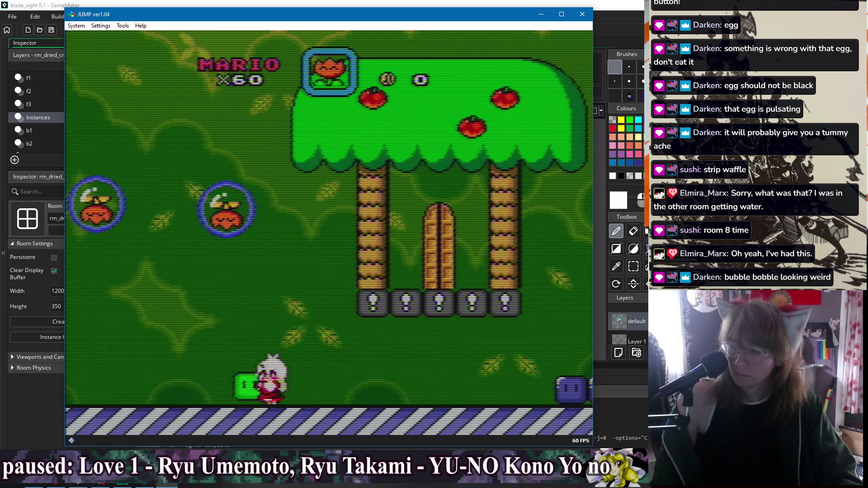
{"action": "key", "text": "Right"}
{"action": "key", "text": "Right"}
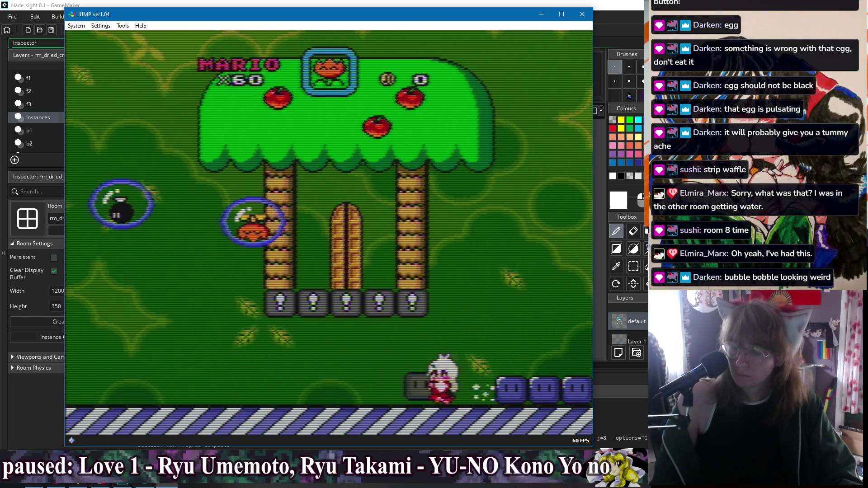
{"action": "key", "text": "Left"}
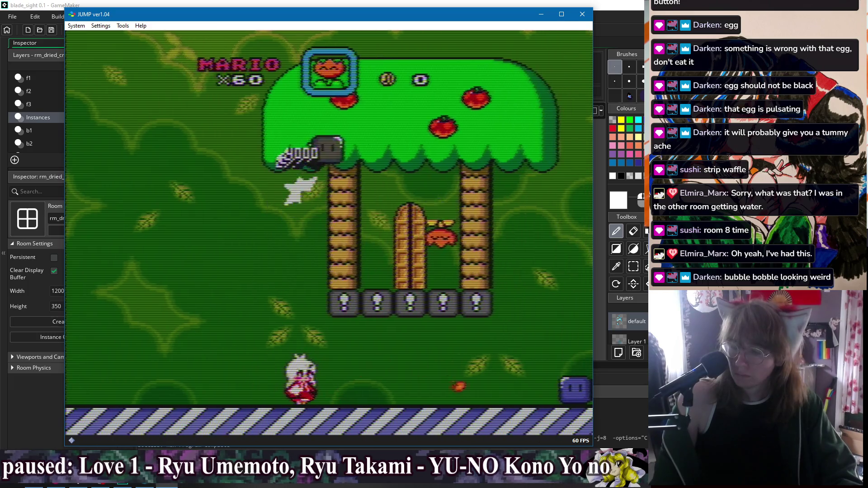
{"action": "key", "text": "Right"}
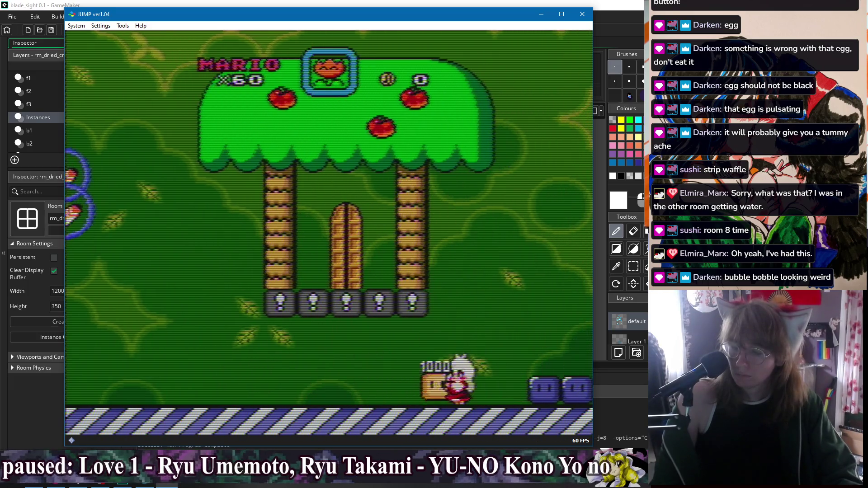
{"action": "key", "text": "Left"}
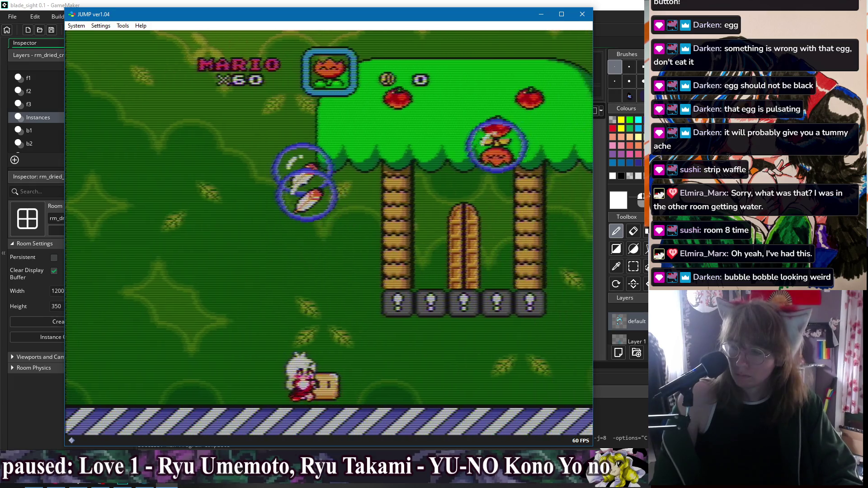
{"action": "key", "text": "Right"}
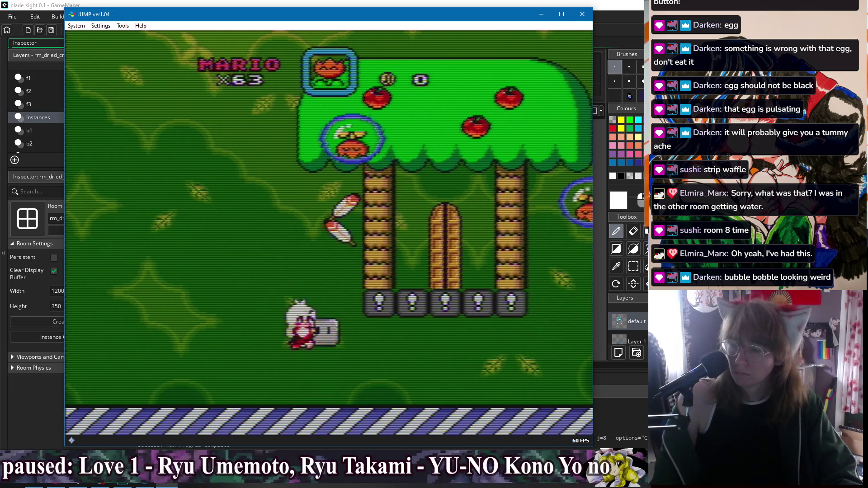
{"action": "key", "text": "Right"}
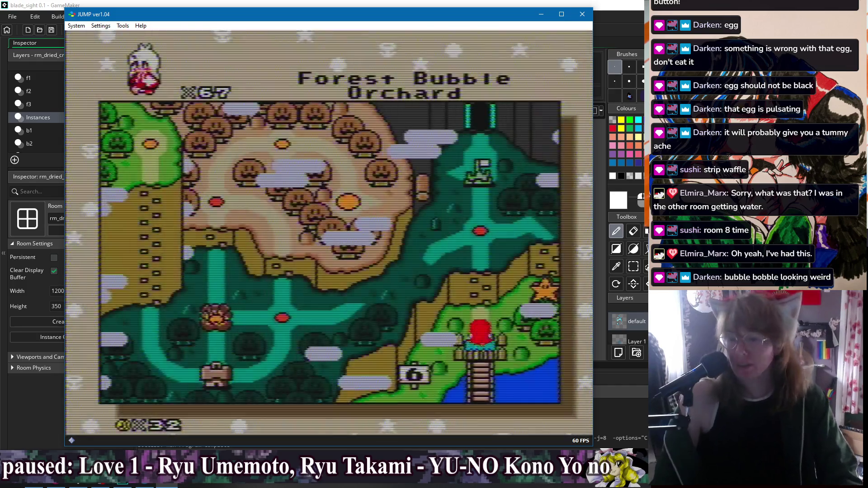
Walk the world map past Rock Climbing Rush and enter Scaffolding Scuffle with 67 lives
{"action": "key", "text": "Up"}
{"action": "key", "text": "z"}
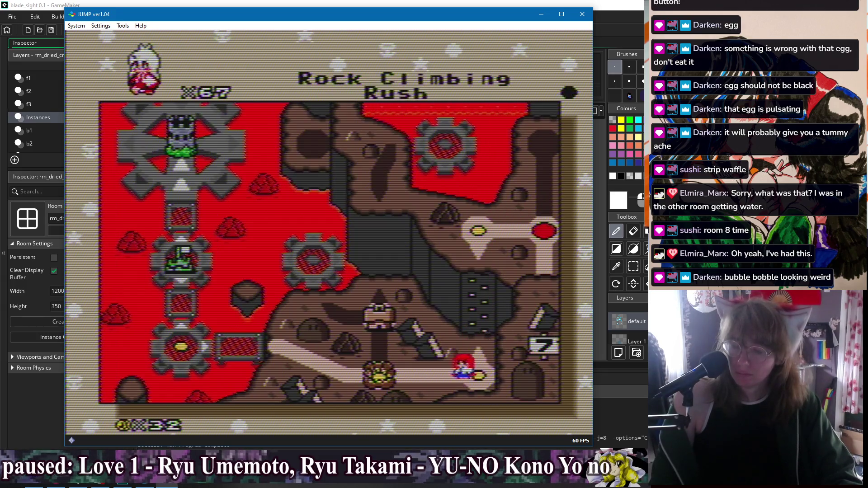
{"action": "key", "text": "Left"}
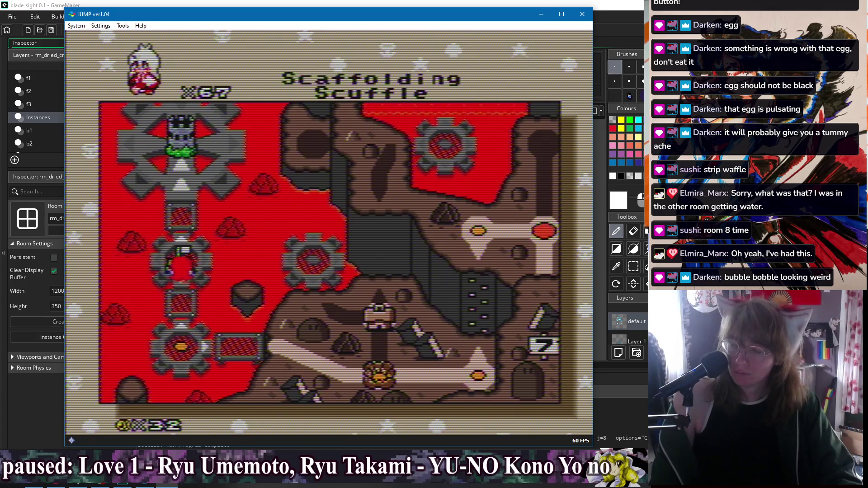
{"action": "key", "text": "z"}
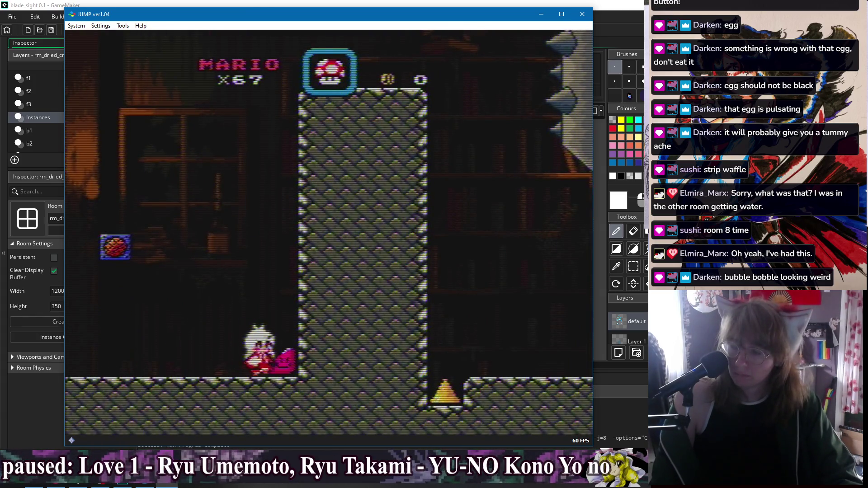
Run right through the castle past the saw blades and green pipe into the enemy room
{"action": "key", "text": "Right"}
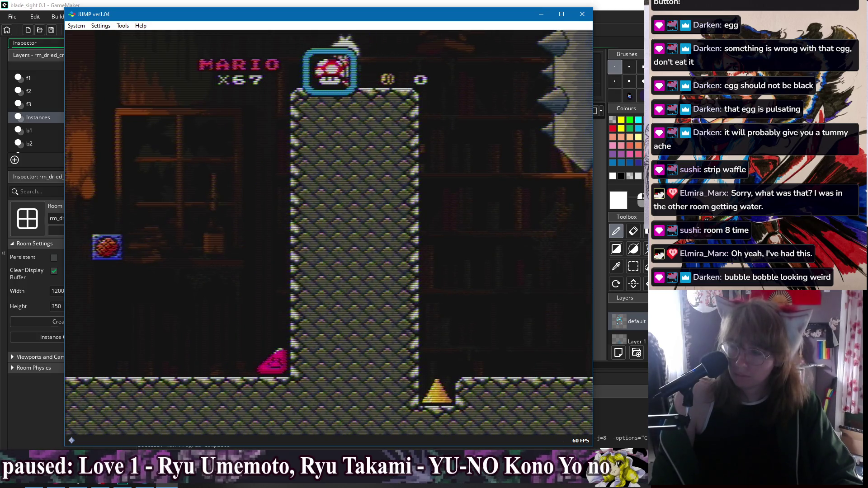
{"action": "key", "text": "Right"}
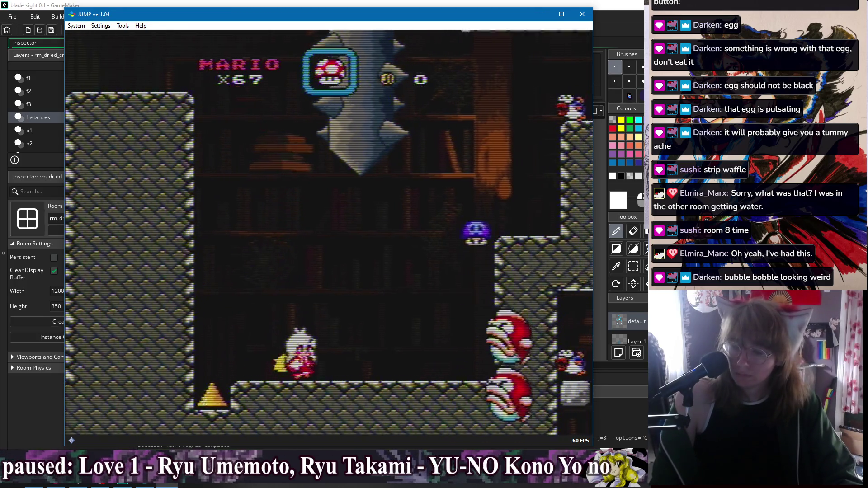
{"action": "key", "text": "Right"}
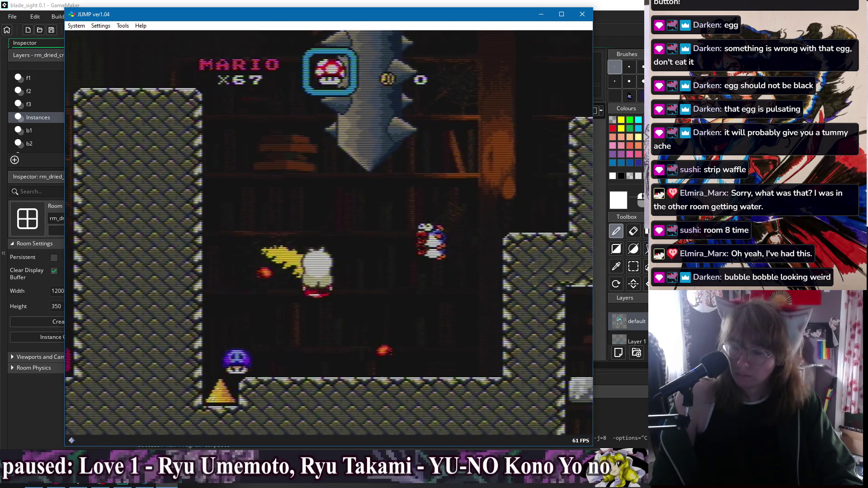
{"action": "key", "text": "Right"}
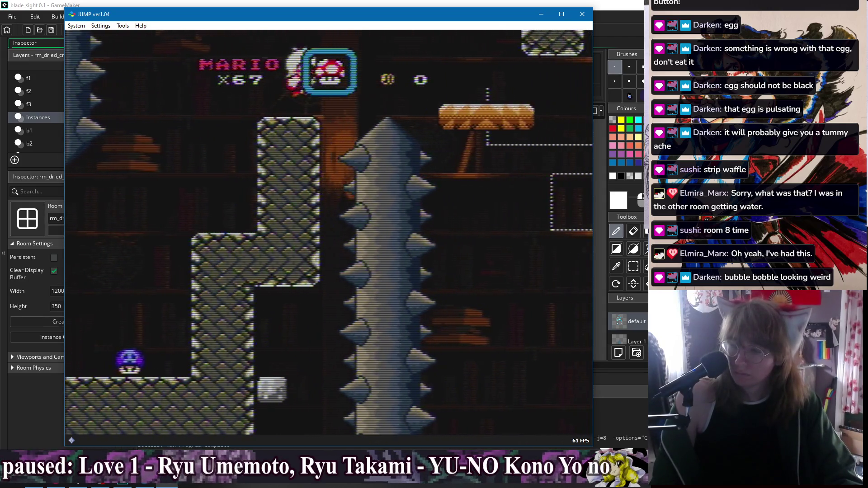
{"action": "key", "text": "Right"}
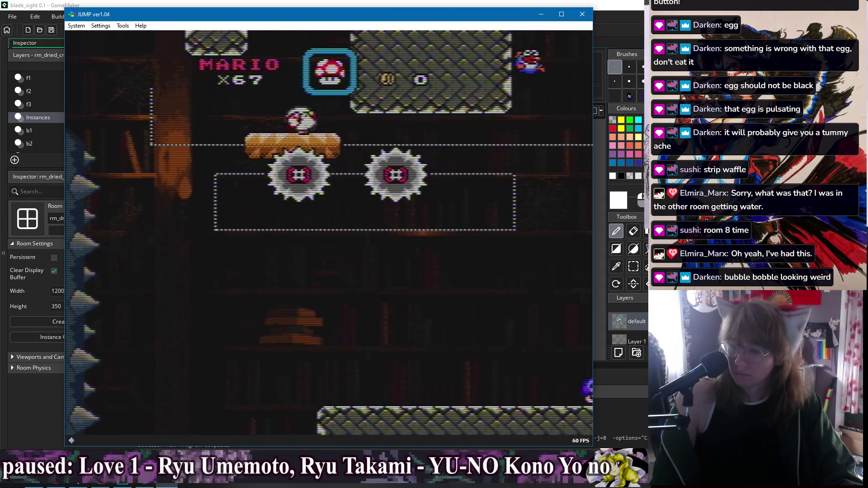
{"action": "key", "text": "Right"}
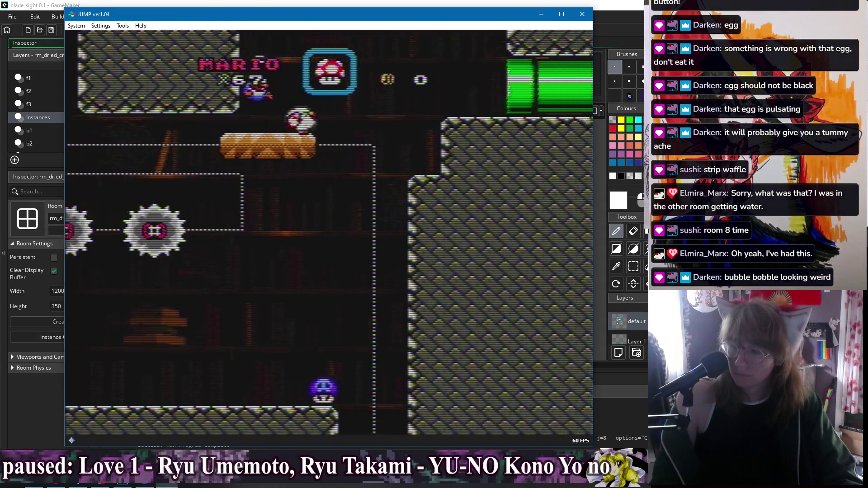
{"action": "key", "text": "Right"}
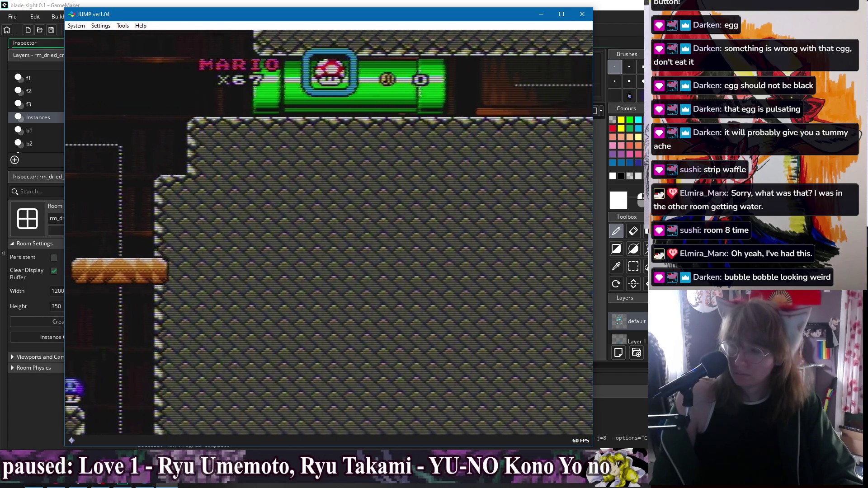
{"action": "key", "text": "Right"}
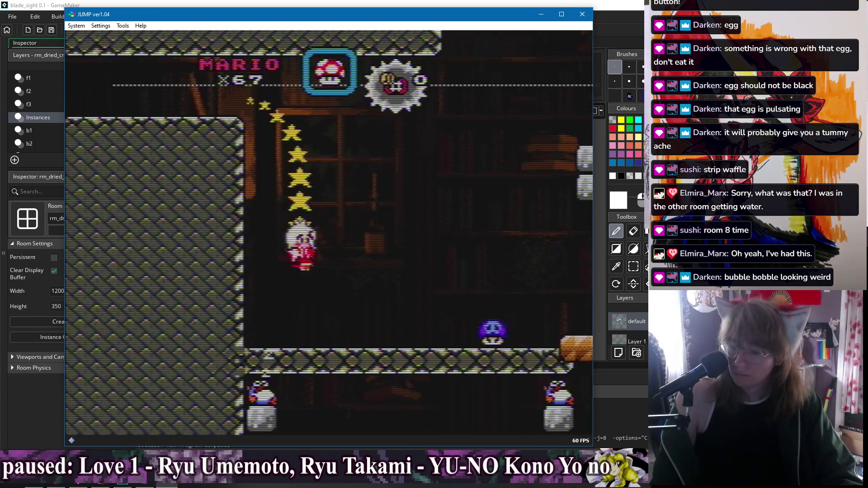
Use the stored reserve item and reach the platform near the spiked pillar
{"action": "key", "text": "Right"}
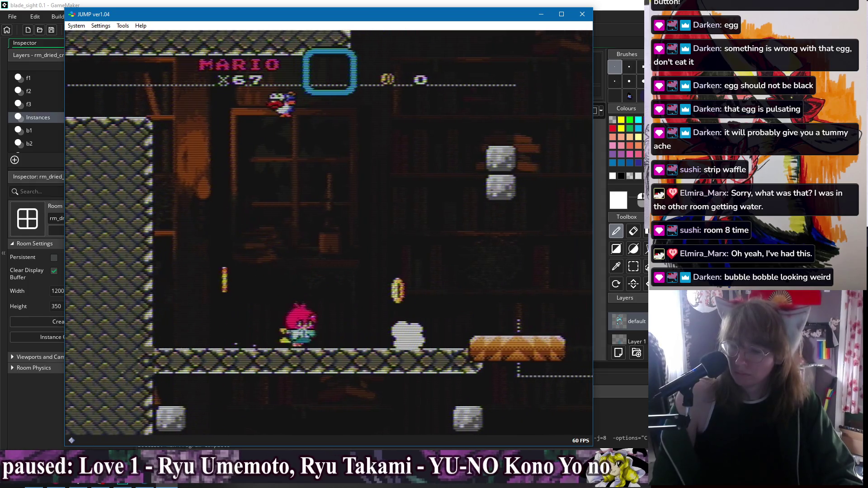
{"action": "key", "text": "Right"}
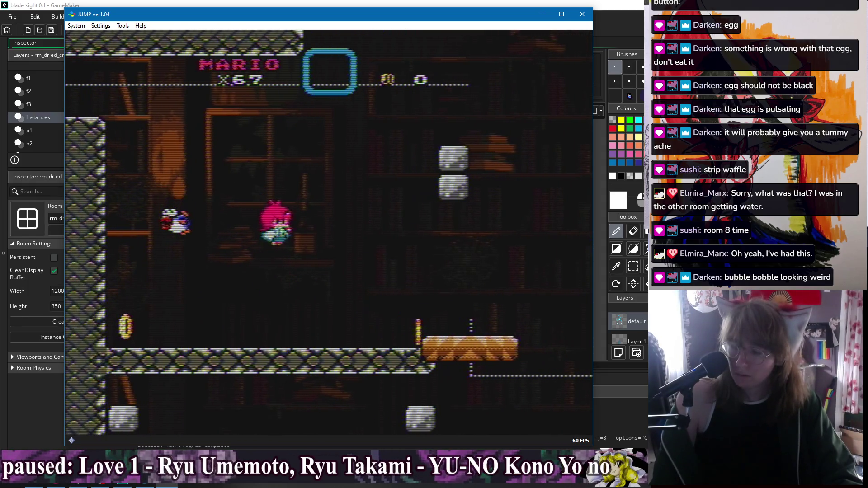
{"action": "key", "text": "Right"}
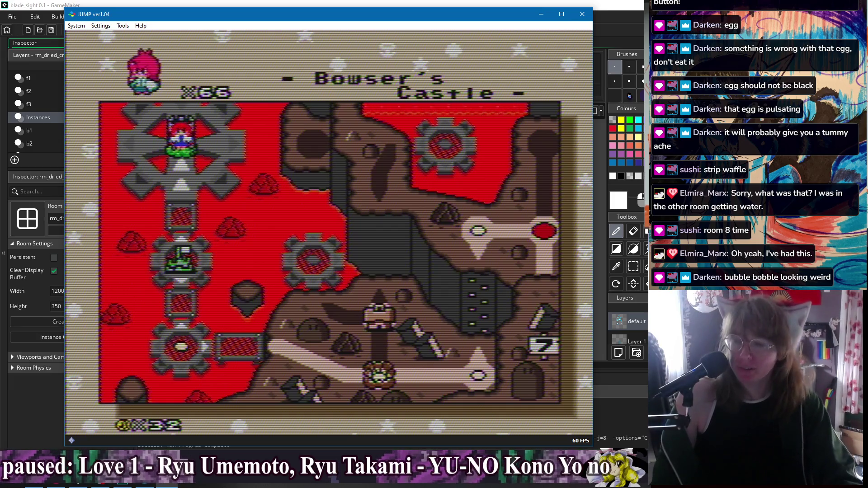
Enter the Bowser's Castle level from the world map
{"action": "key", "text": "x"}
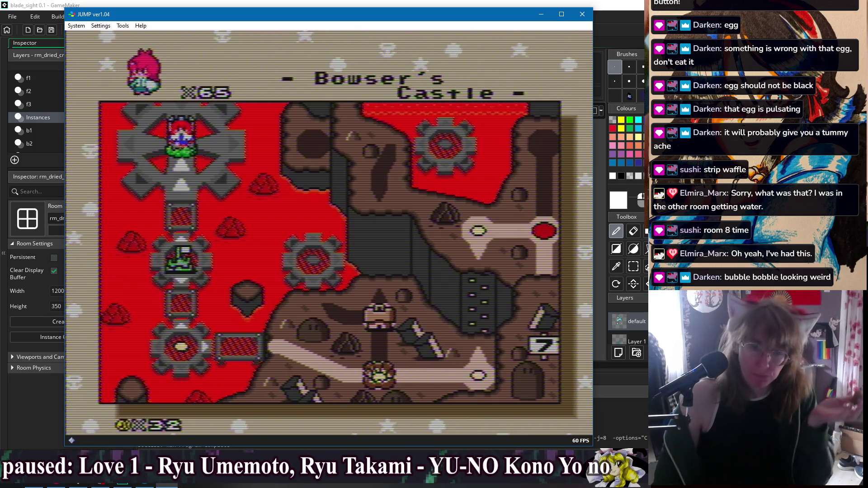
Re-enter Bowser's Castle and move right past the giant spiked pillar
{"action": "key", "text": "x"}
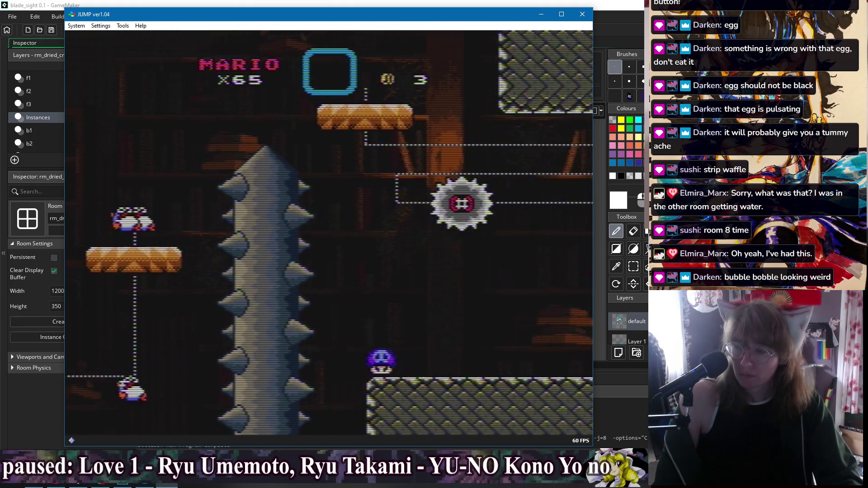
{"action": "key", "text": "Right"}
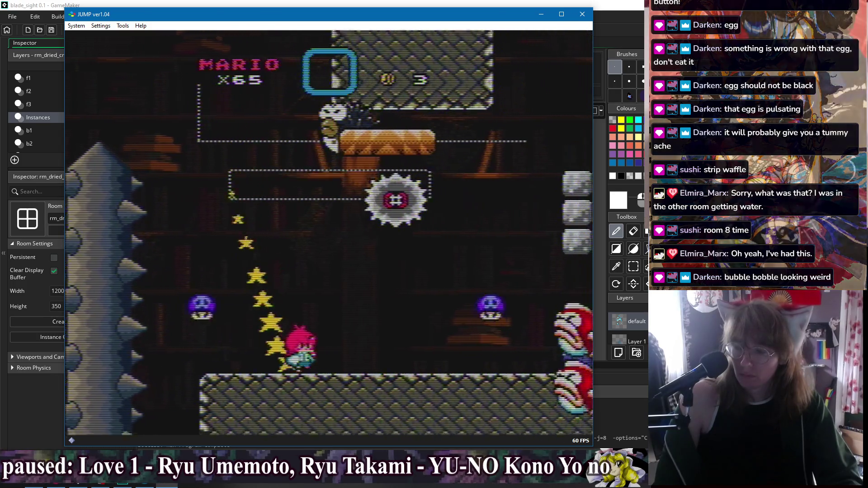
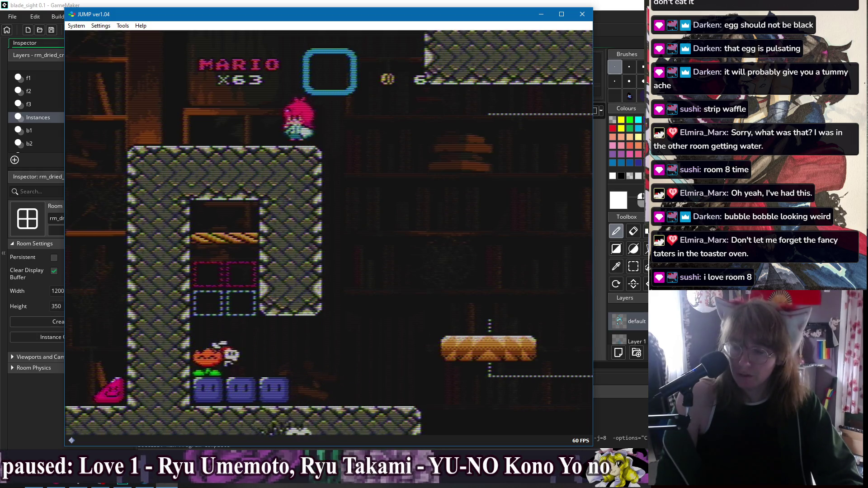
Run past the stone tower, ride the rising platform, and drop onto the lower platform
{"action": "key", "text": "Right"}
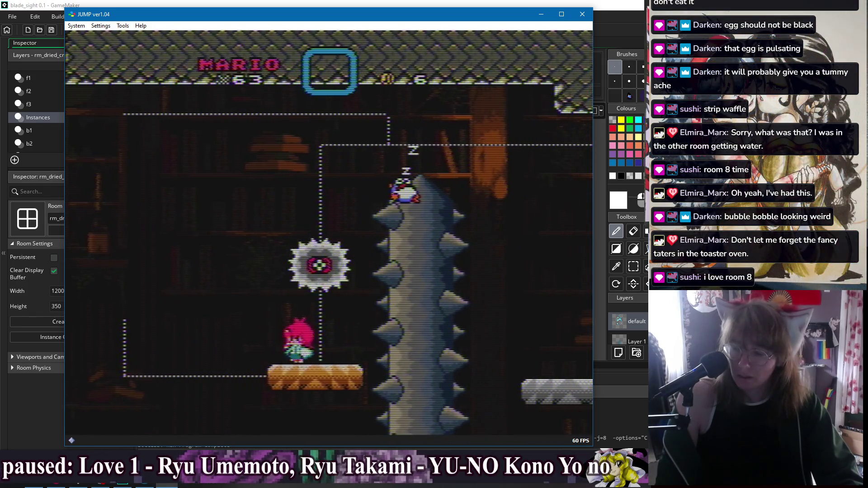
{"action": "key", "text": "x"}
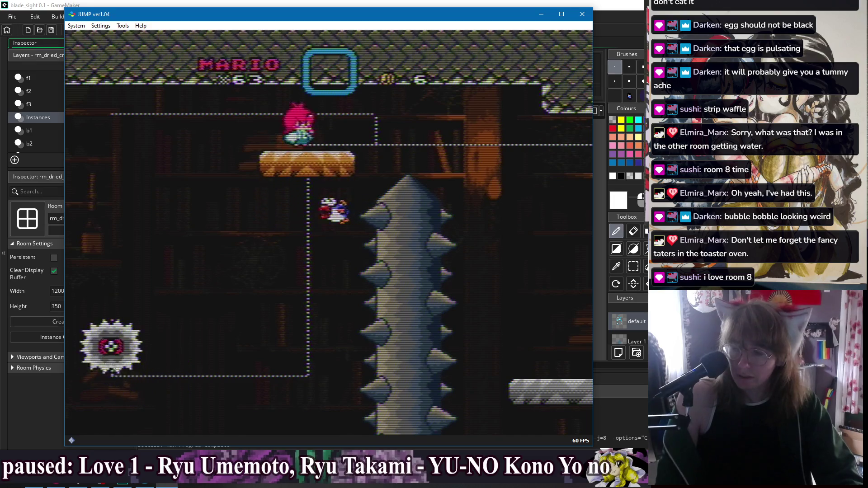
{"action": "key", "text": "Left"}
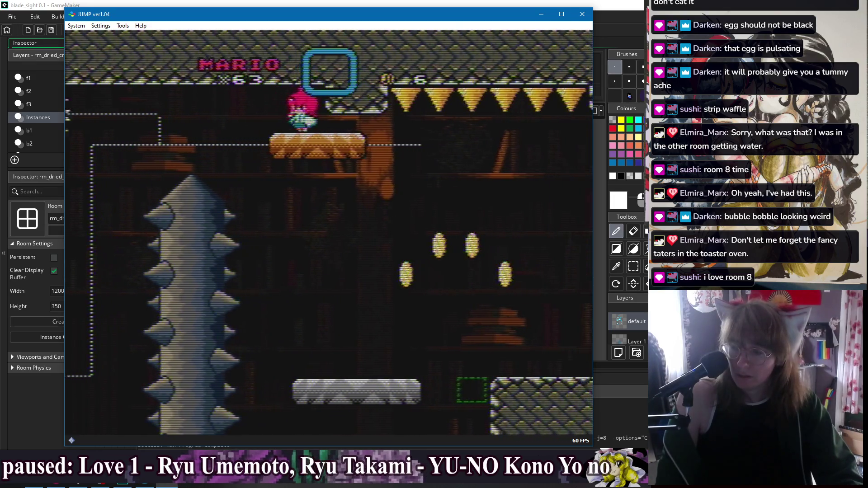
{"action": "key", "text": "Left"}
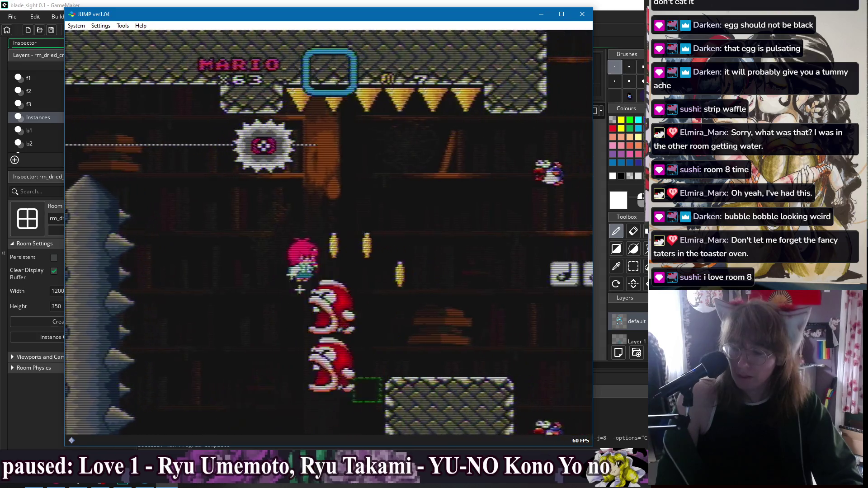
Jump right past the spiked tower and land on the orange platform by the door
{"action": "key", "text": "Right"}
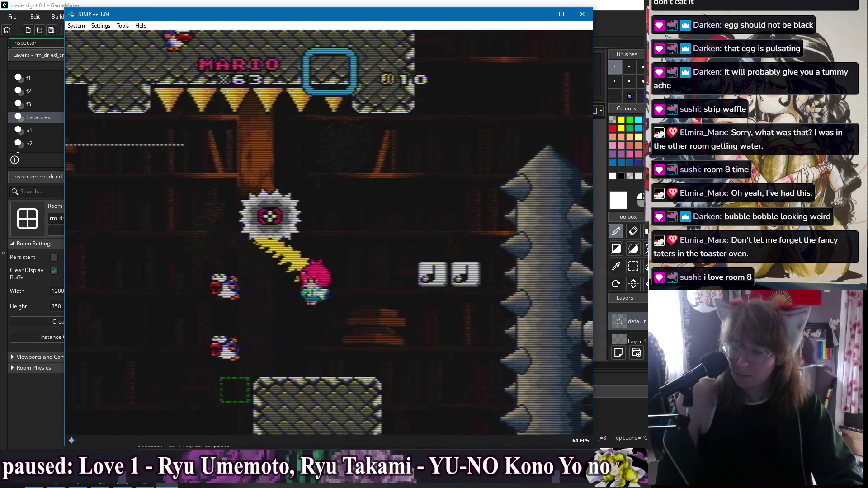
{"action": "key", "text": "Right"}
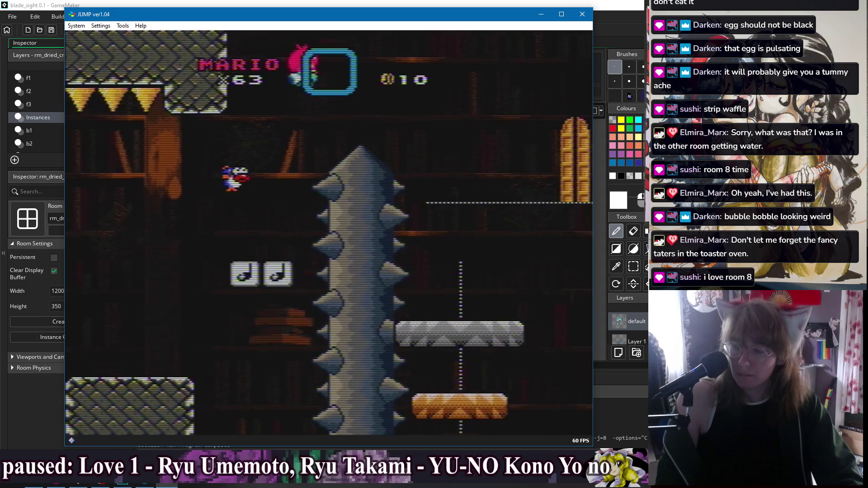
{"action": "key", "text": "Right"}
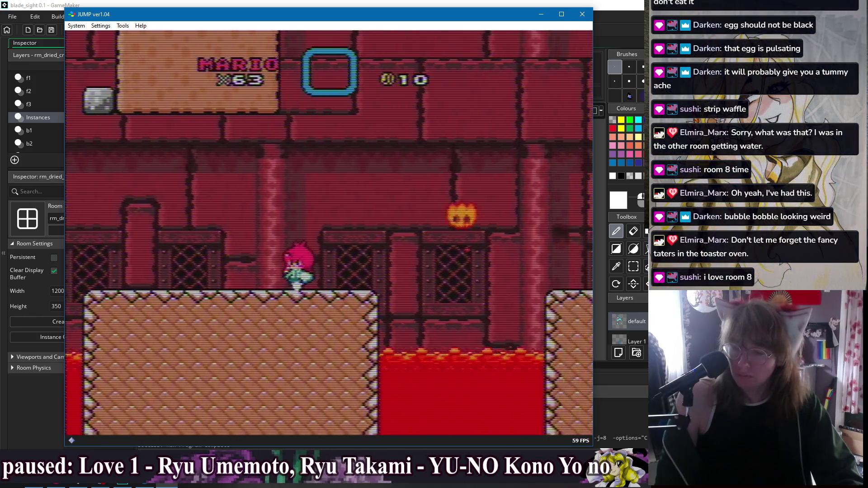
Jump the lava gaps and run right past the pillars, collecting the coins above the lava
{"action": "key", "text": "Right"}
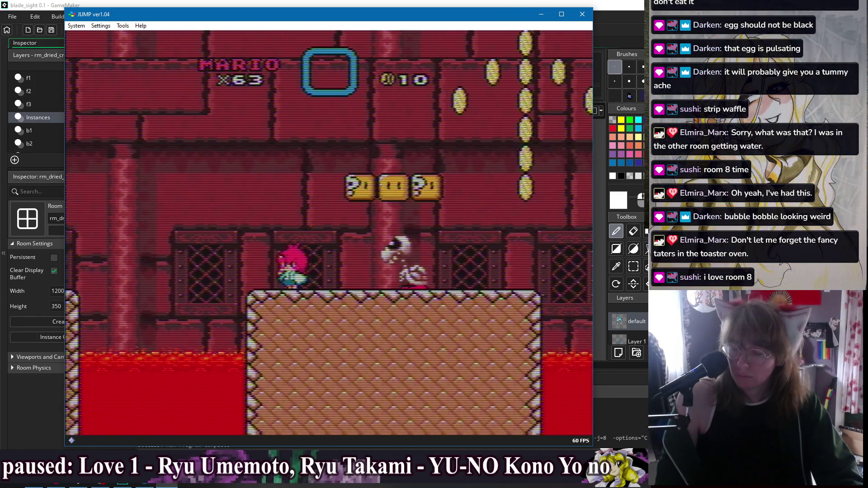
{"action": "key", "text": "Right"}
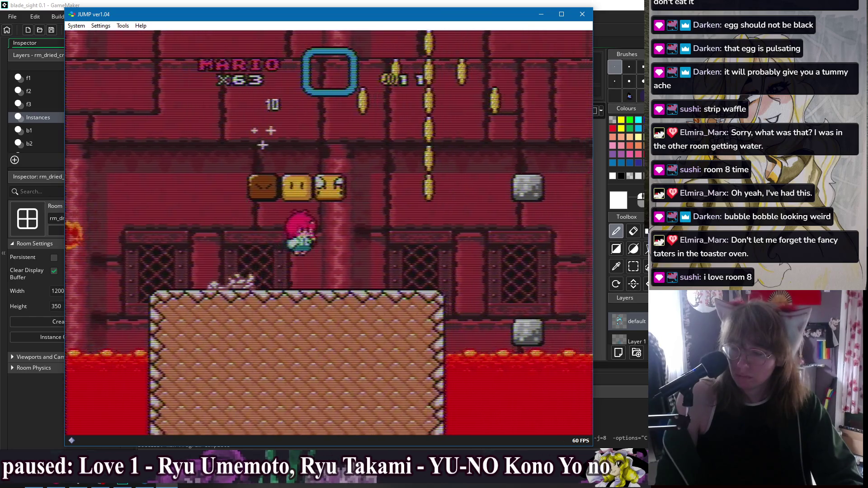
{"action": "key", "text": "Right"}
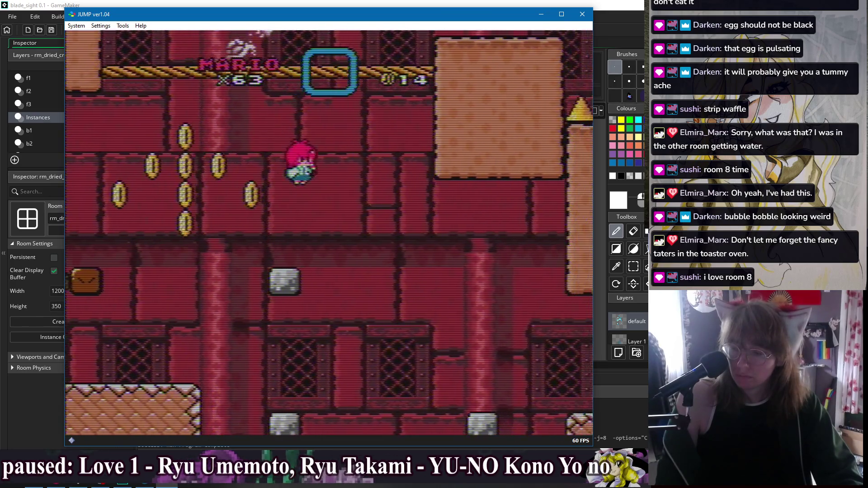
{"action": "key", "text": "Right"}
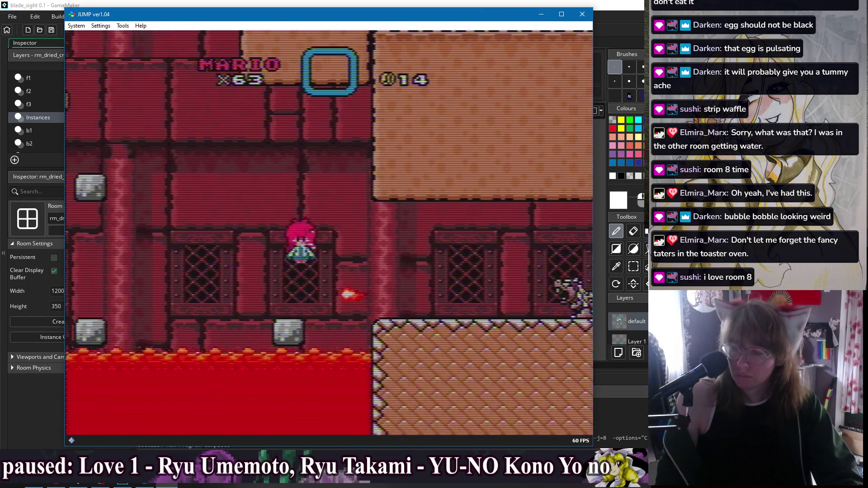
{"action": "key", "text": "Right"}
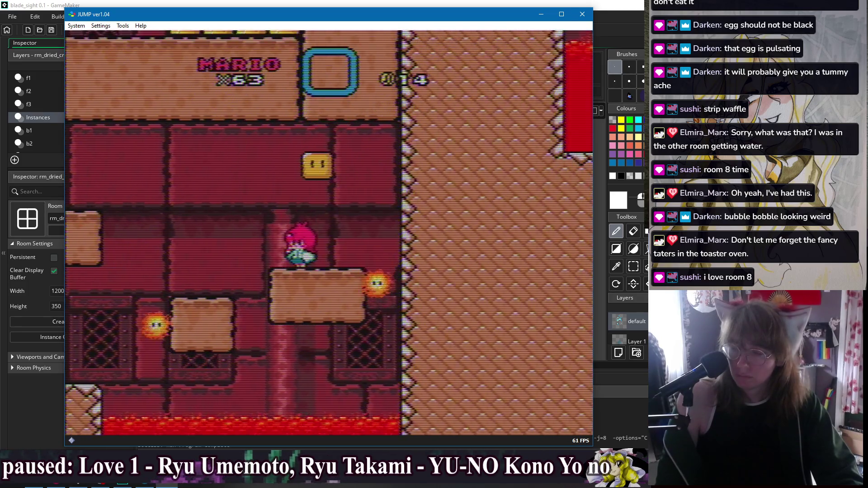
Jump up to the left, then hit the ? block to release a mushroom, reaching 23 coins
{"action": "key", "text": "Left"}
{"action": "key", "text": "z"}
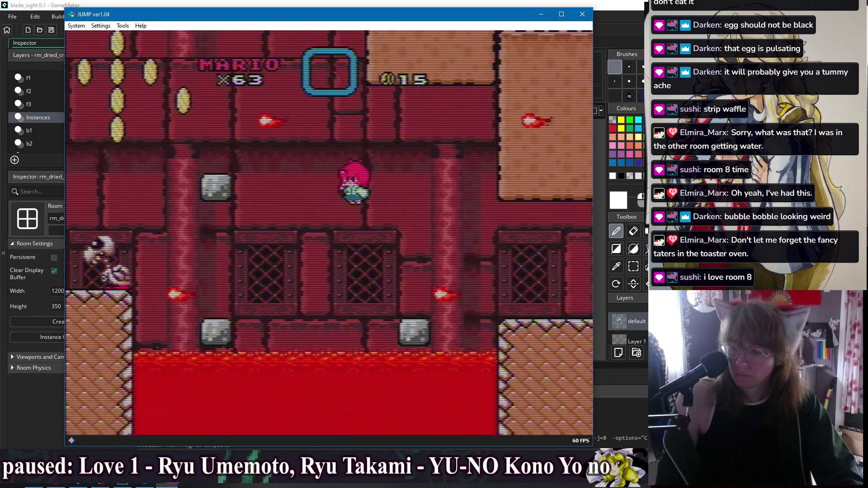
{"action": "key", "text": "Left"}
{"action": "key", "text": "z"}
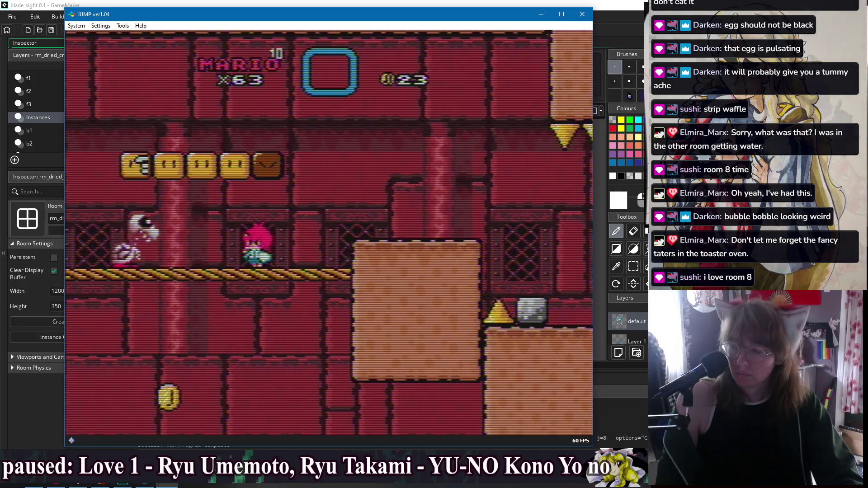
{"action": "key", "text": "Right"}
{"action": "key", "text": "z"}
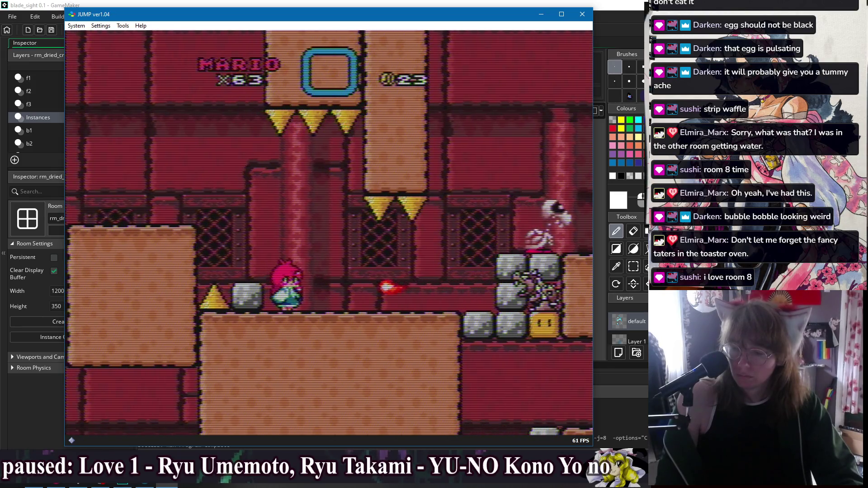
Climb the ledge near the Dry Bones and jump off the platform over the lava
{"action": "key", "text": "Right"}
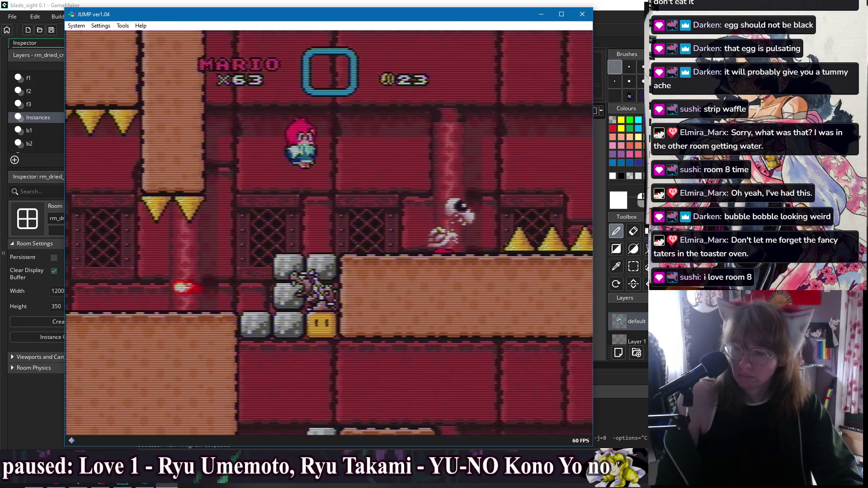
{"action": "key", "text": "Right"}
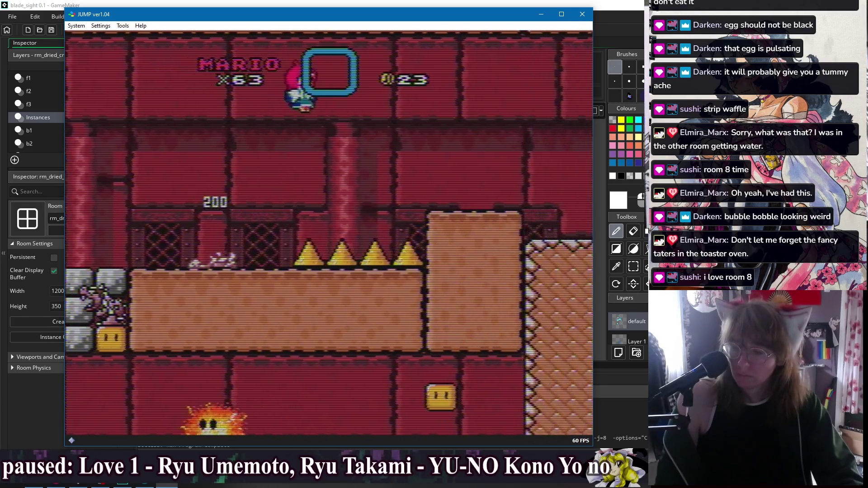
{"action": "key", "text": "Right"}
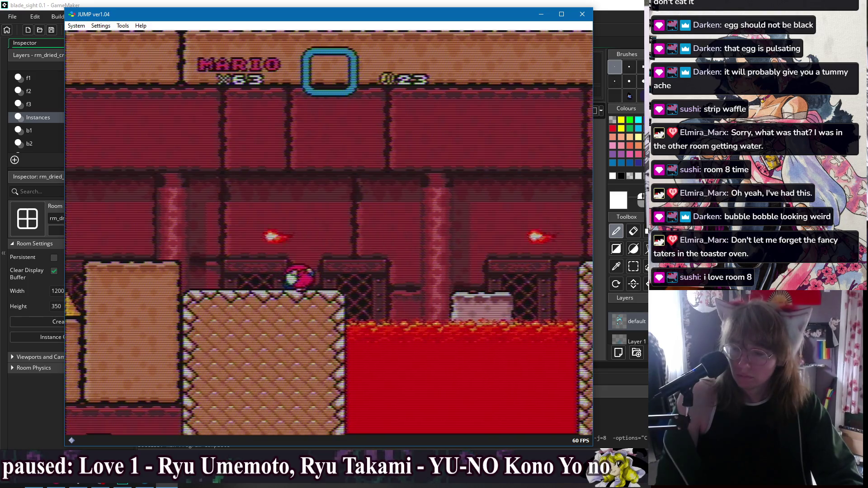
{"action": "key", "text": "Right"}
{"action": "key", "text": "z"}
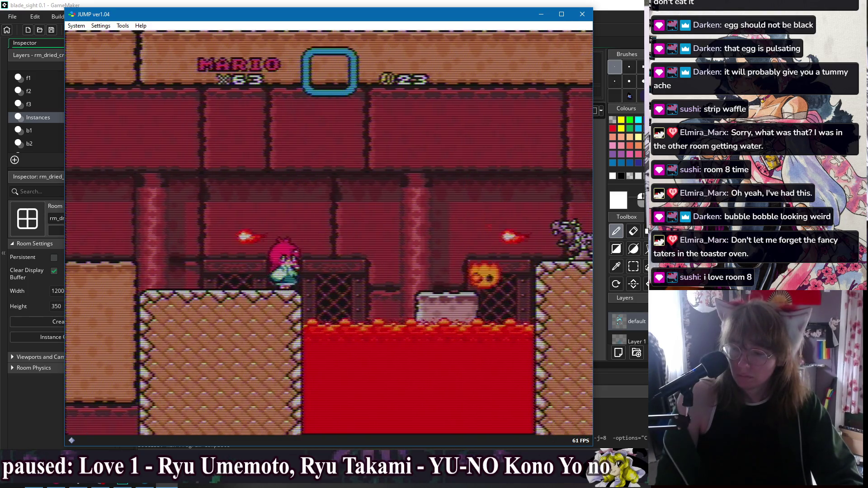
Cross the lava onto the higher platform, throwing a fireball while moving right
{"action": "key", "text": "Right"}
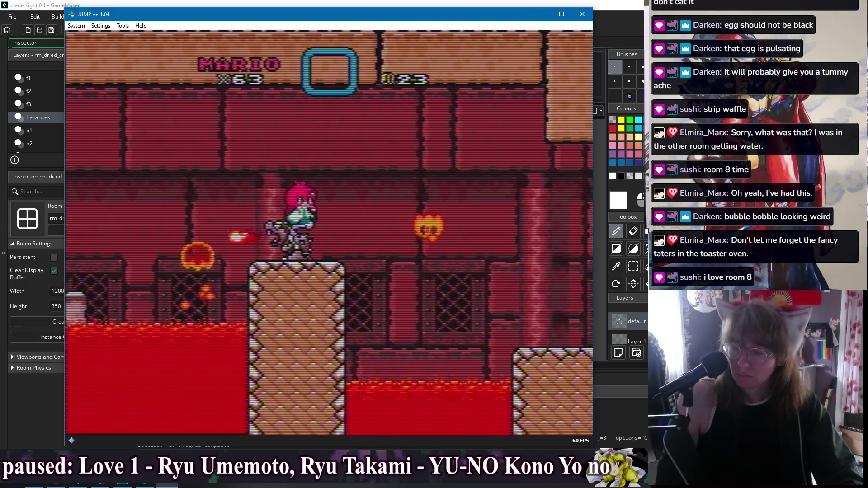
{"action": "key", "text": "Right"}
{"action": "key", "text": "z"}
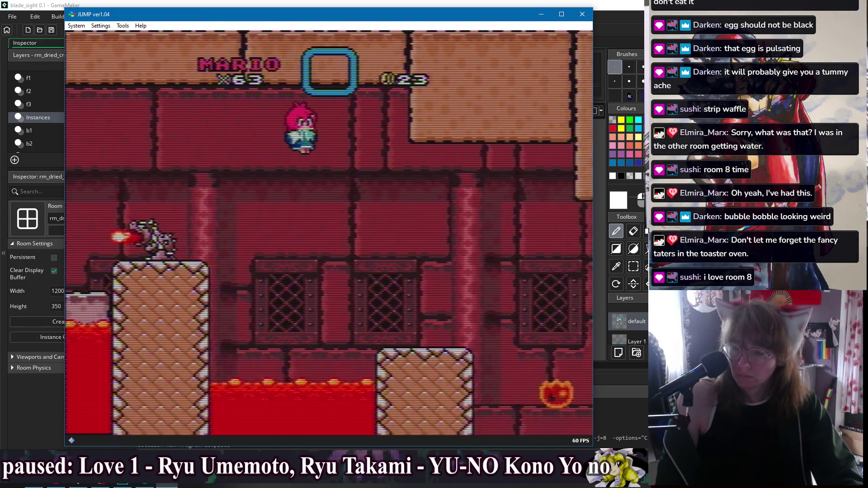
{"action": "key", "text": "z"}
{"action": "key", "text": "Right"}
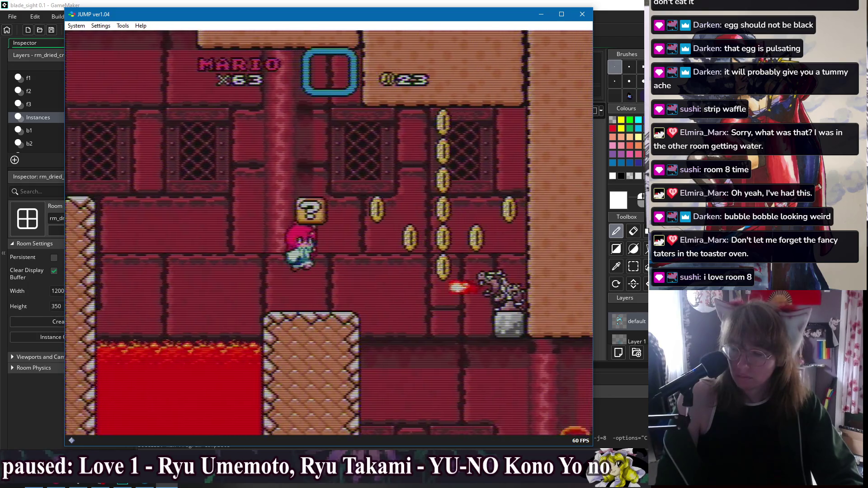
{"action": "key", "text": "Right"}
Hit the item block, collect its coins, and land on the raised stone blocks
{"action": "key", "text": "z"}
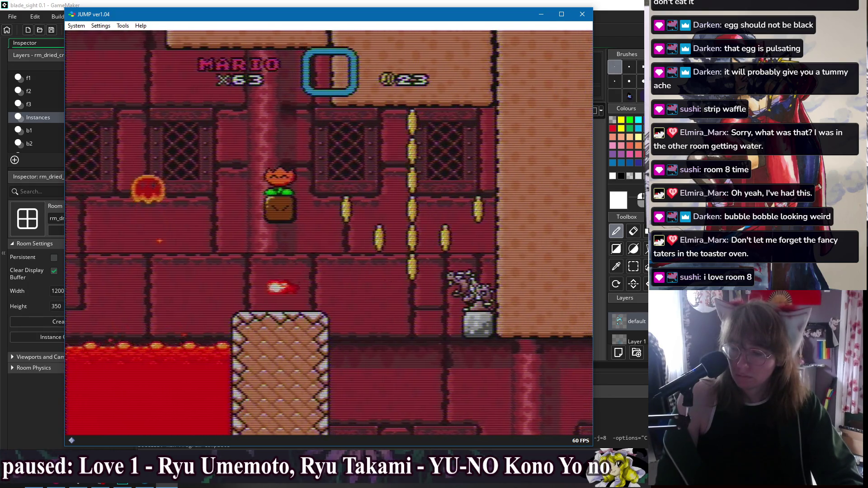
{"action": "key", "text": "Right"}
{"action": "key", "text": "z"}
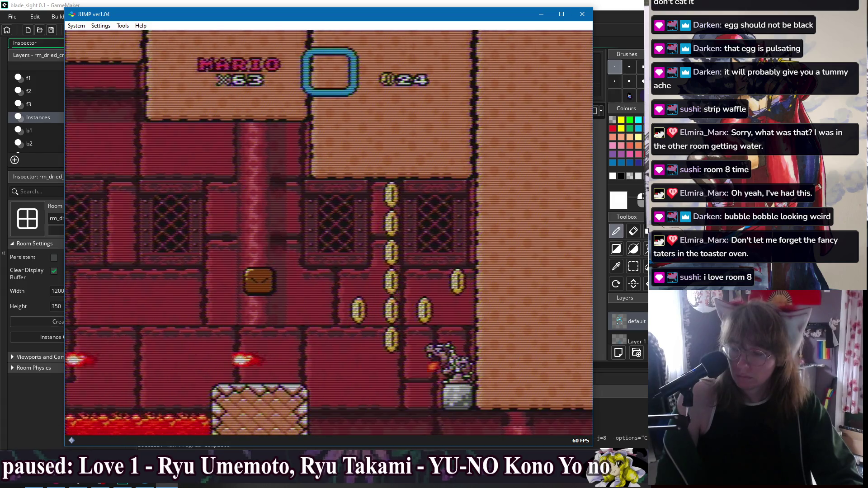
{"action": "key", "text": "Left"}
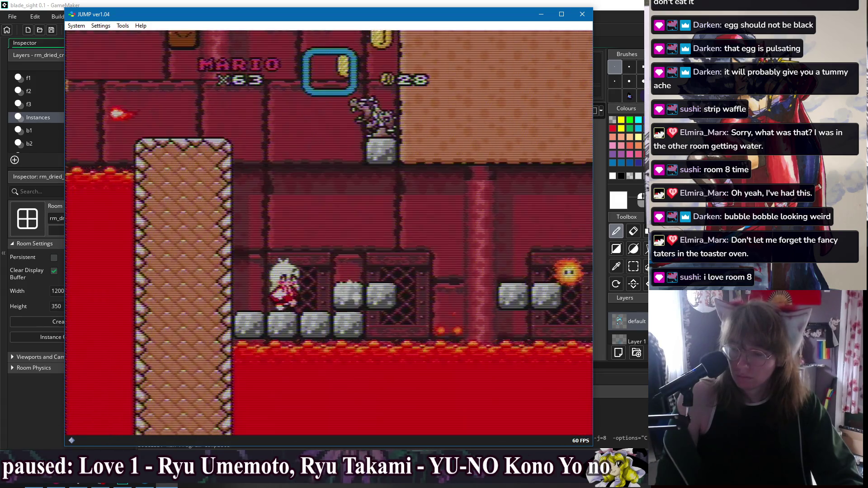
{"action": "key", "text": "Right"}
{"action": "key", "text": "z"}
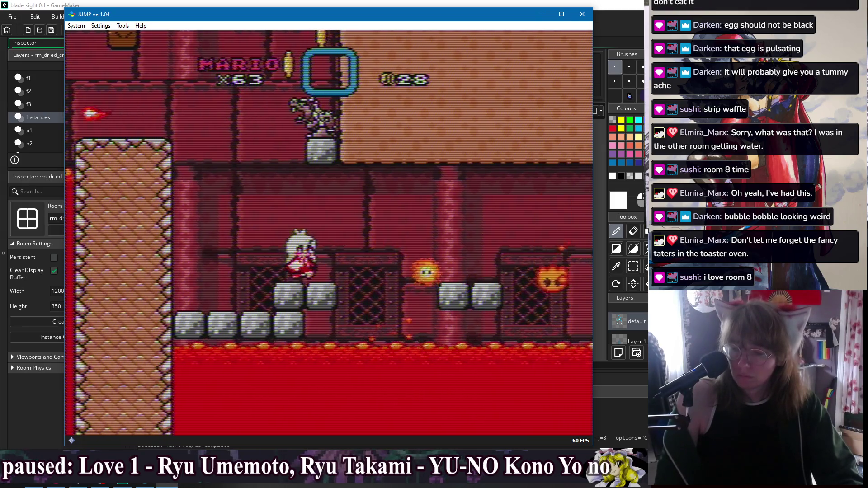
Jump right off the stone blocks, then retreat left away from the fireballs
{"action": "key", "text": "Right"}
{"action": "key", "text": "z"}
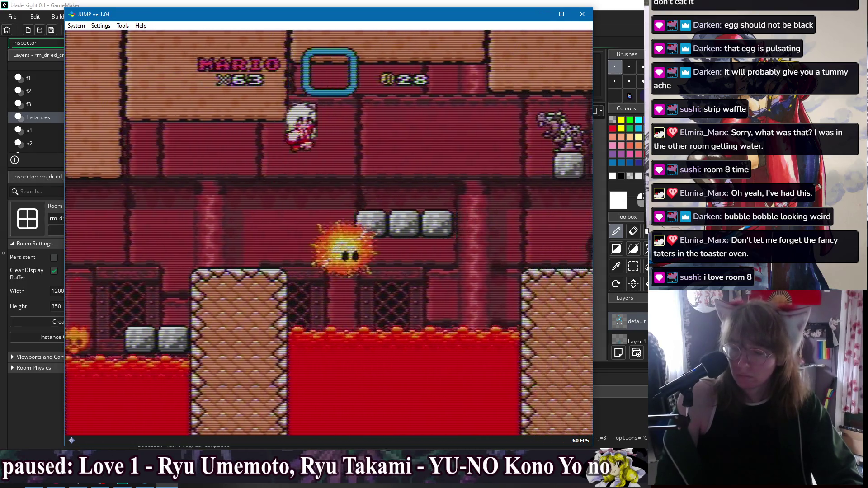
{"action": "key", "text": "Left"}
{"action": "key", "text": "z"}
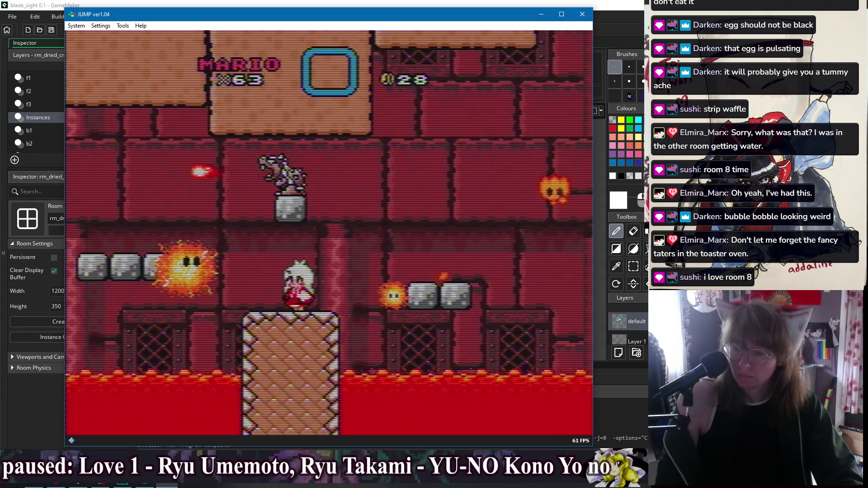
Head right over the lower stone blocks and grey block, falling into the lava at 28 coins
{"action": "key", "text": "Right"}
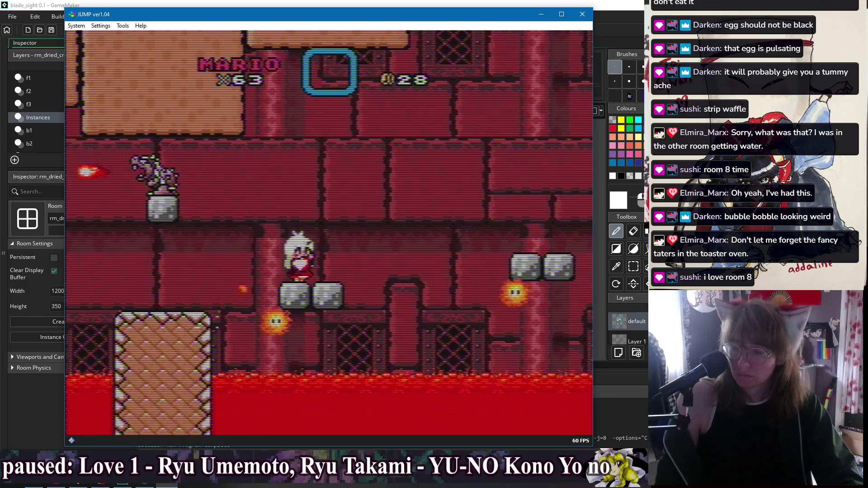
{"action": "key", "text": "Right"}
{"action": "key", "text": "z"}
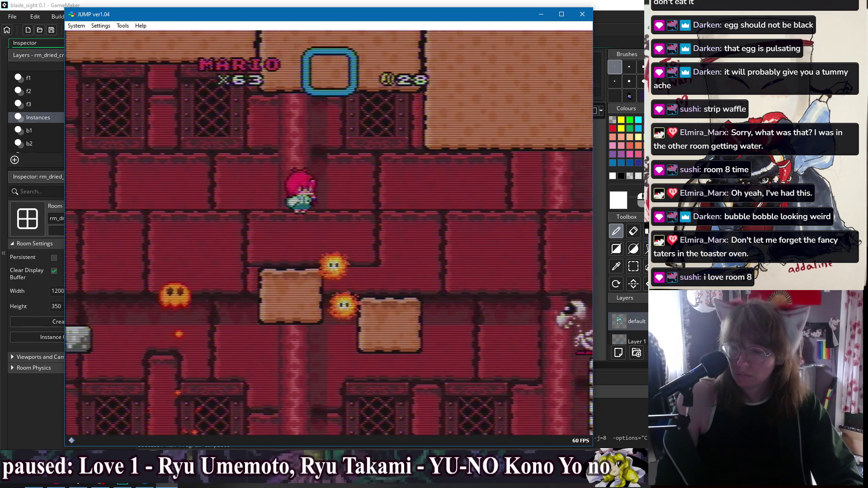
{"action": "key", "text": "Right"}
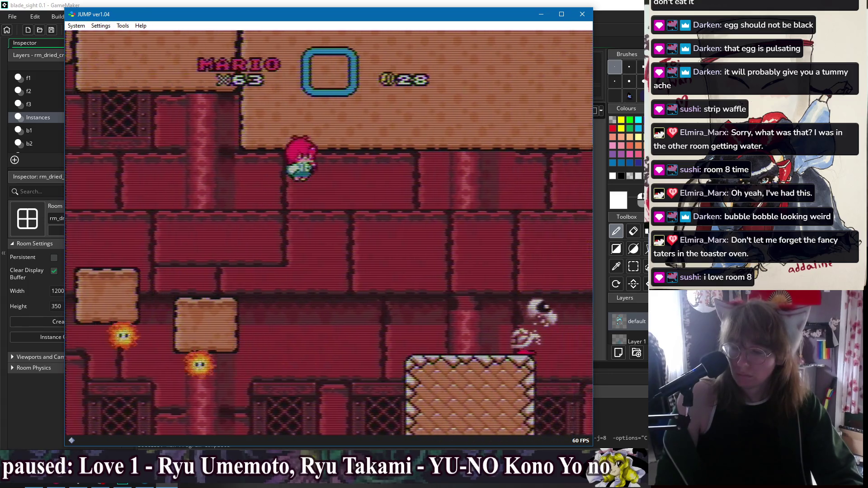
{"action": "key", "text": "Right"}
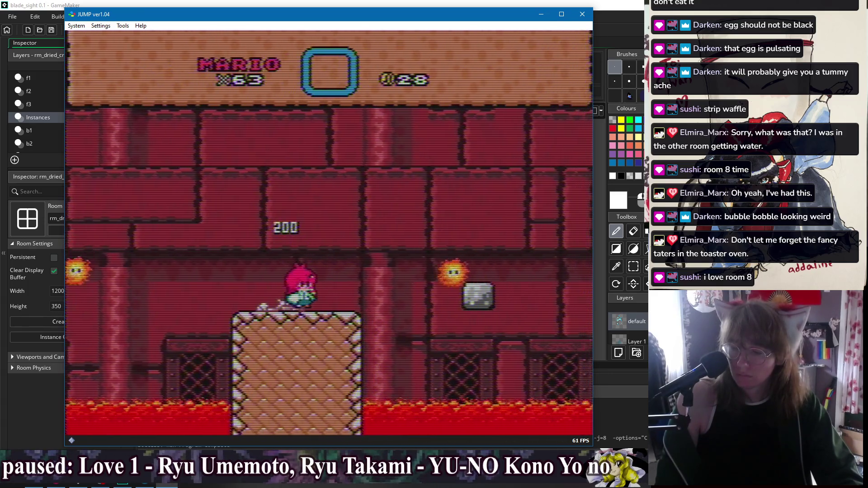
{"action": "key", "text": "Right"}
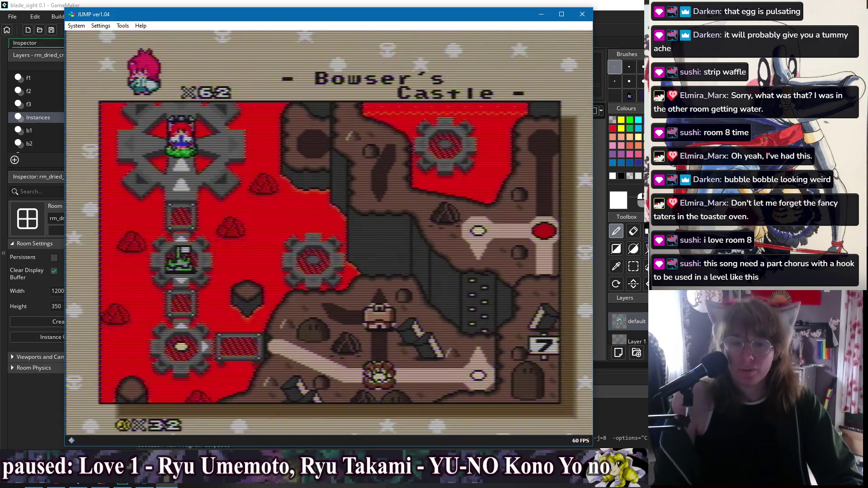
Enter the Bowser's Castle level from the map and go through door 8
{"action": "key", "text": "z"}
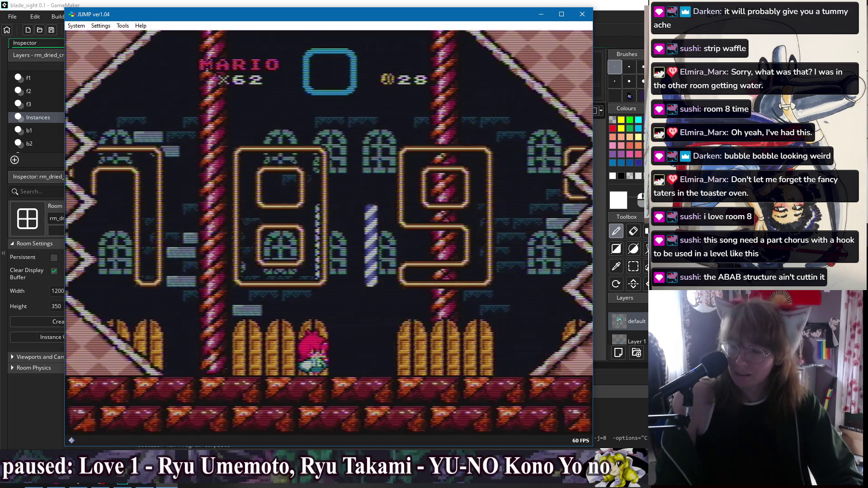
{"action": "key", "text": "Up"}
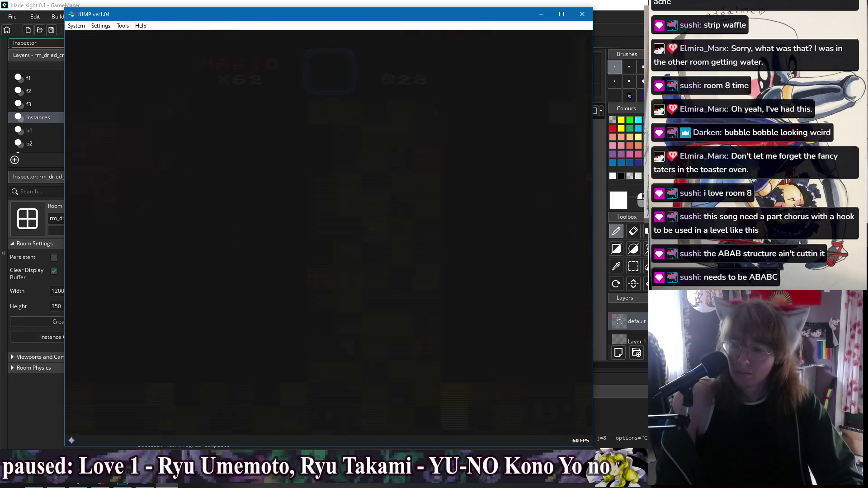
Run right past the tall pillar and spiked pillars, stomping enemies and collecting coins up to 30
{"action": "key", "text": "Right"}
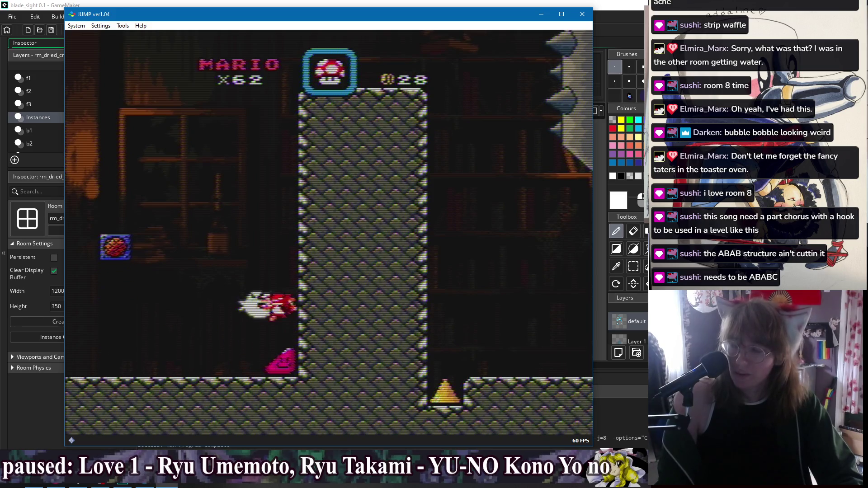
{"action": "key", "text": "Right"}
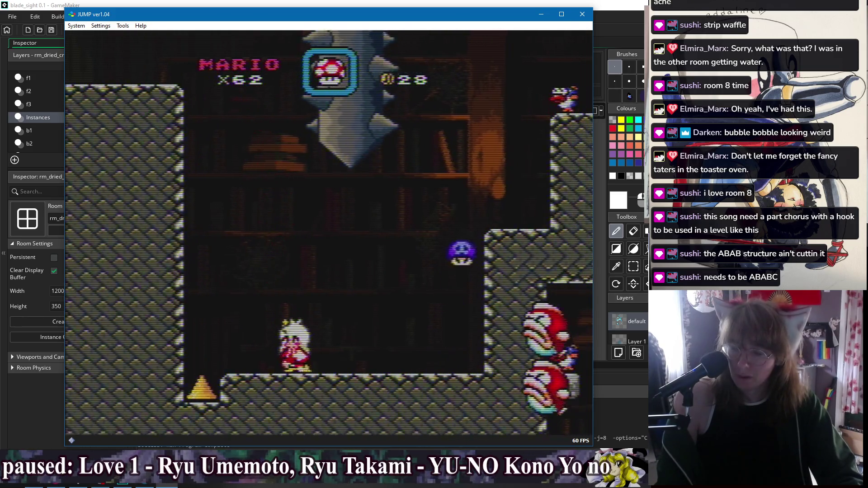
{"action": "key", "text": "Right"}
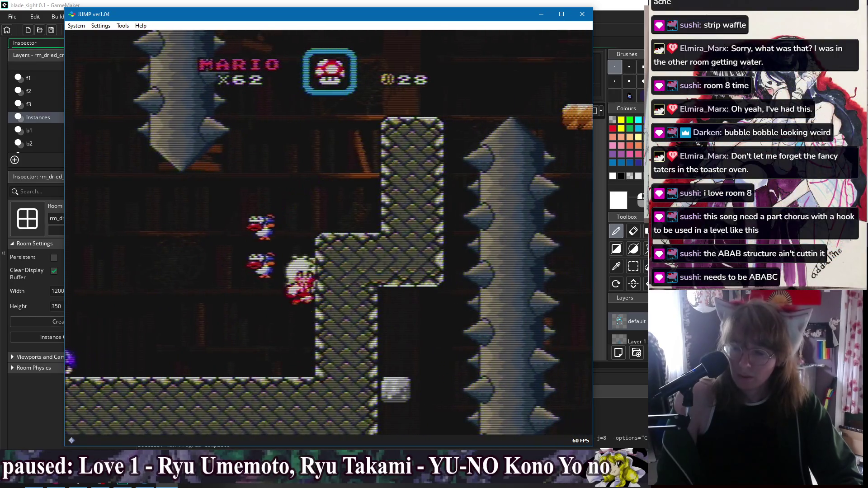
{"action": "key", "text": "Right"}
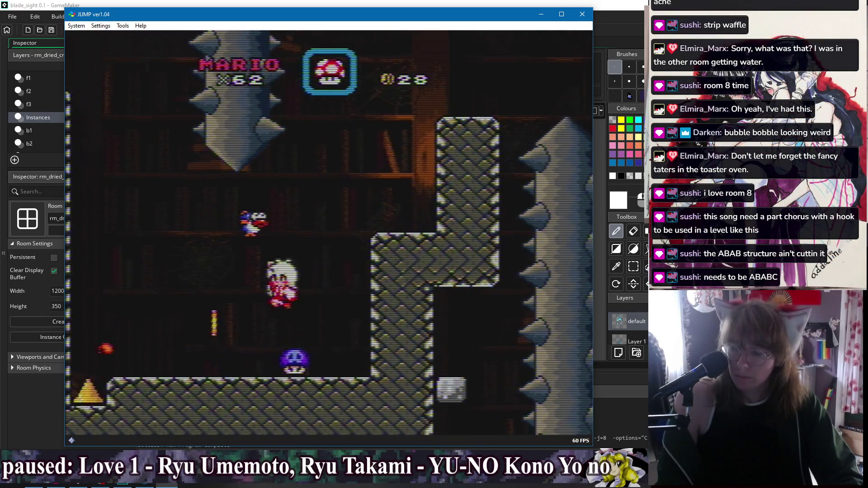
{"action": "key", "text": "Right"}
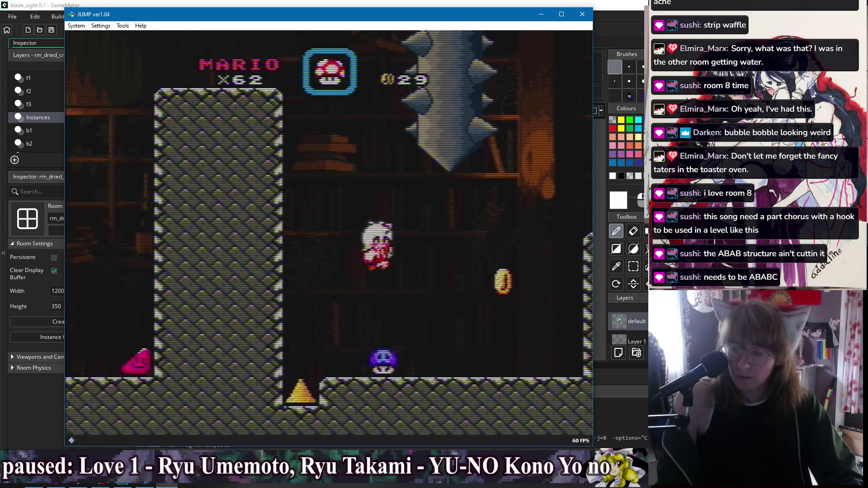
{"action": "key", "text": "Right"}
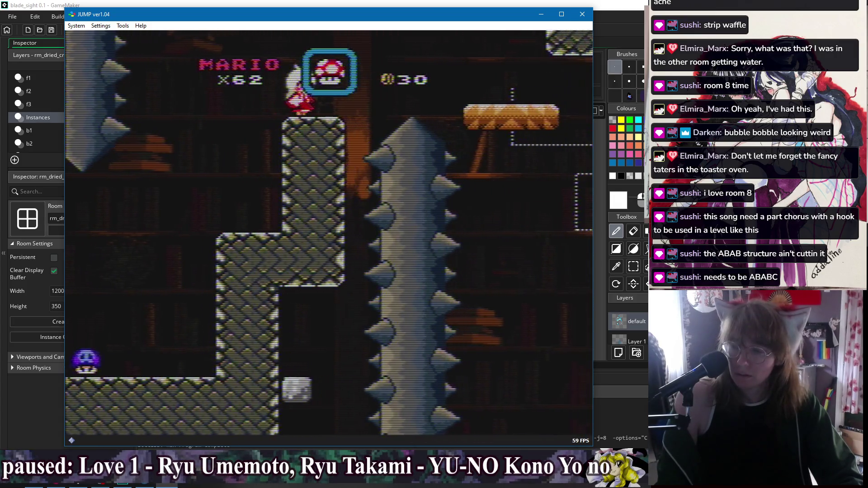